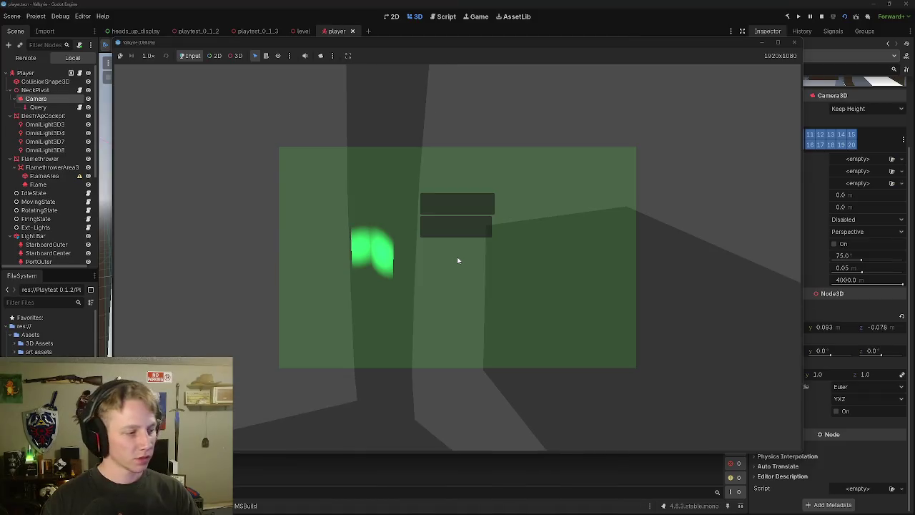
Step: Stop the running game preview and switch to the heads_up_display scene
{"action": "left_click", "coordinate": [793, 42]}
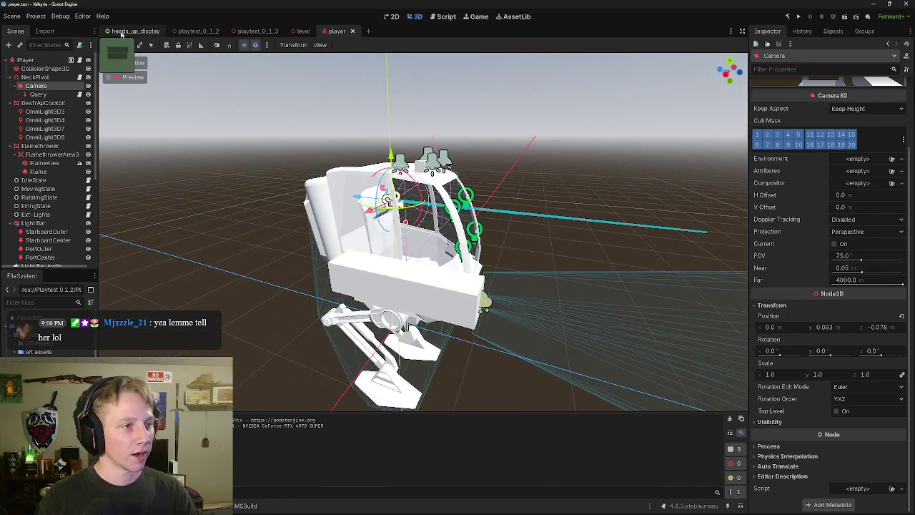
{"action": "left_click", "coordinate": [122, 34]}
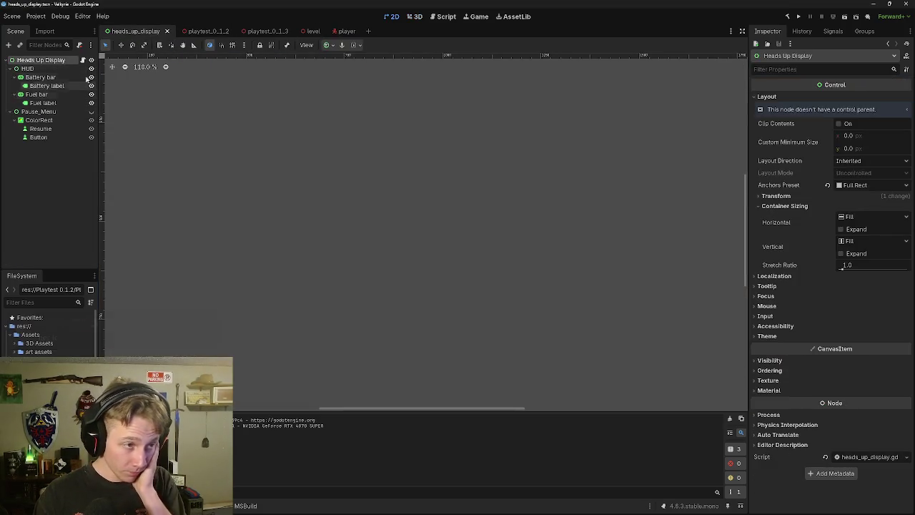
Step: Hide the HUD node and unhide the Pause_Menu node in heads_up_display
{"action": "left_click", "coordinate": [90, 68]}
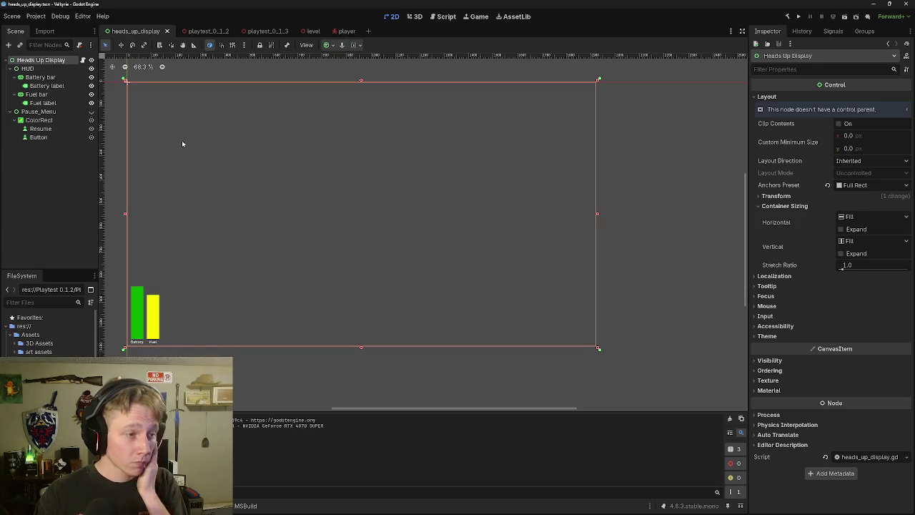
{"action": "left_click", "coordinate": [91, 68]}
{"action": "left_click", "coordinate": [91, 112]}
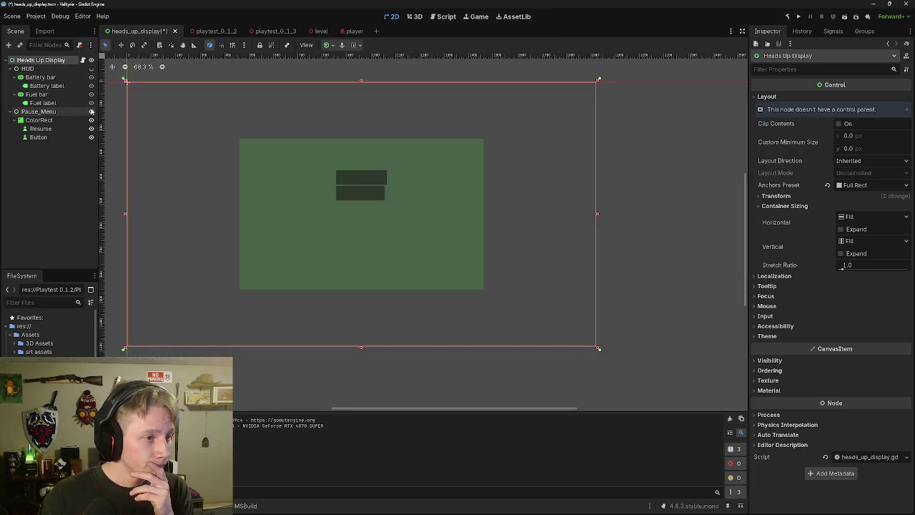
Step: Set the Resume button's Size x to 200 px
{"action": "left_click", "coordinate": [376, 180]}
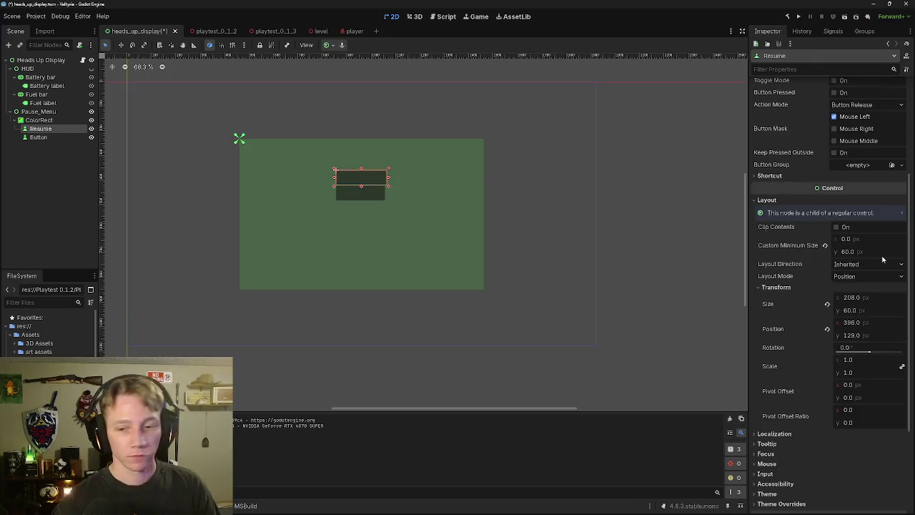
{"action": "left_click", "coordinate": [852, 297]}
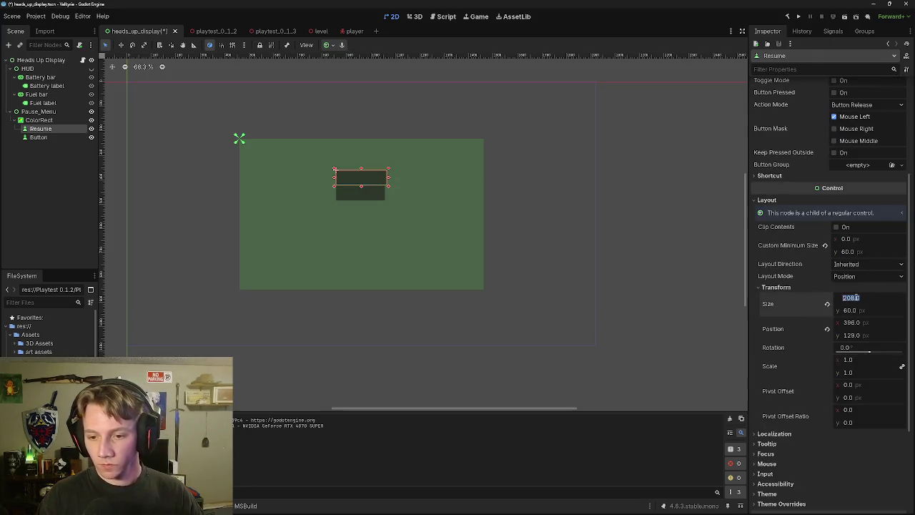
{"action": "type", "text": "200"}
{"action": "key", "text": "Return"}
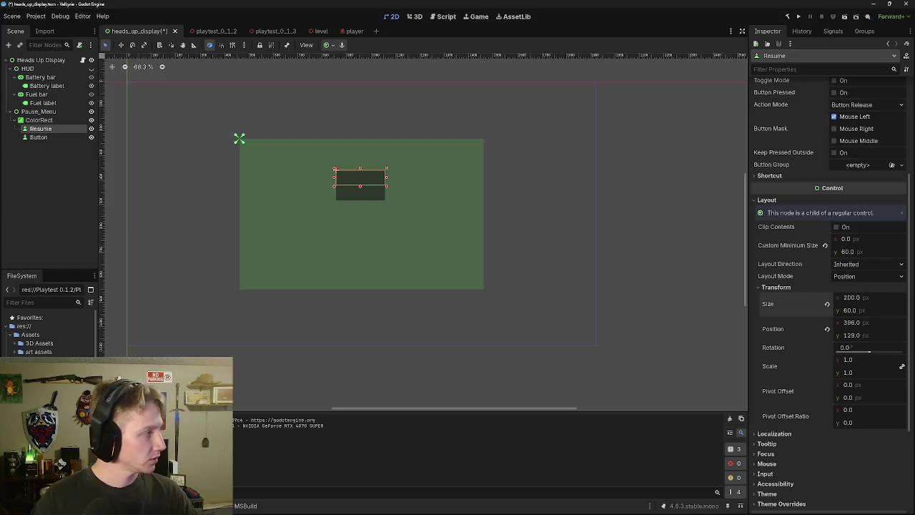
{"action": "left_click", "coordinate": [279, 185]}
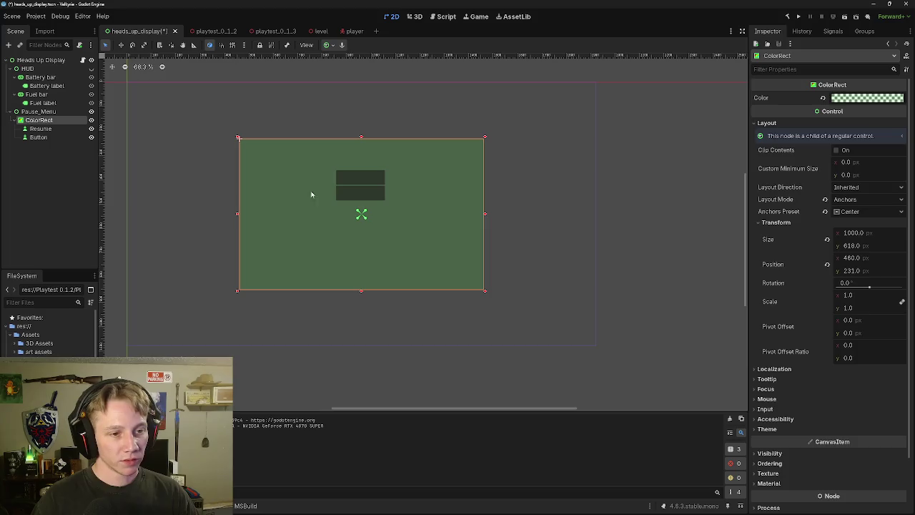
Step: Set the green ColorRect panel's height to 600 px
{"action": "left_click", "coordinate": [371, 183]}
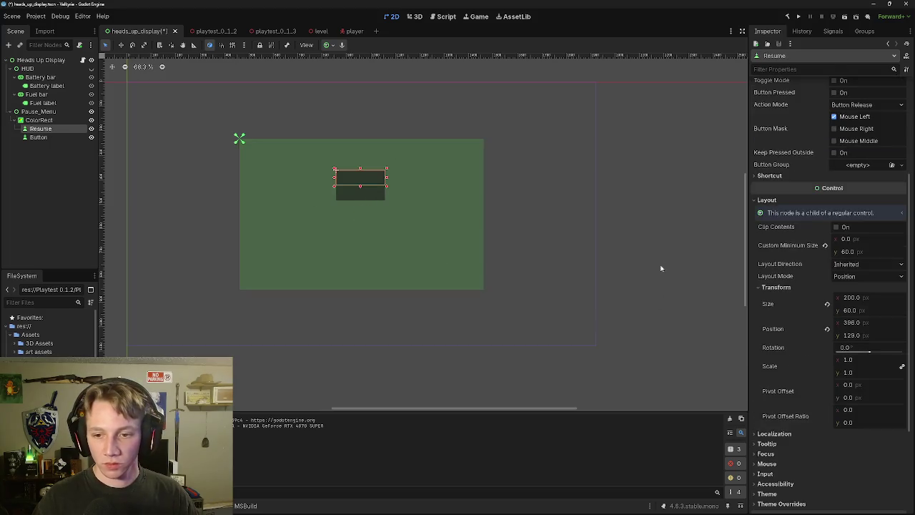
{"action": "left_click", "coordinate": [437, 202]}
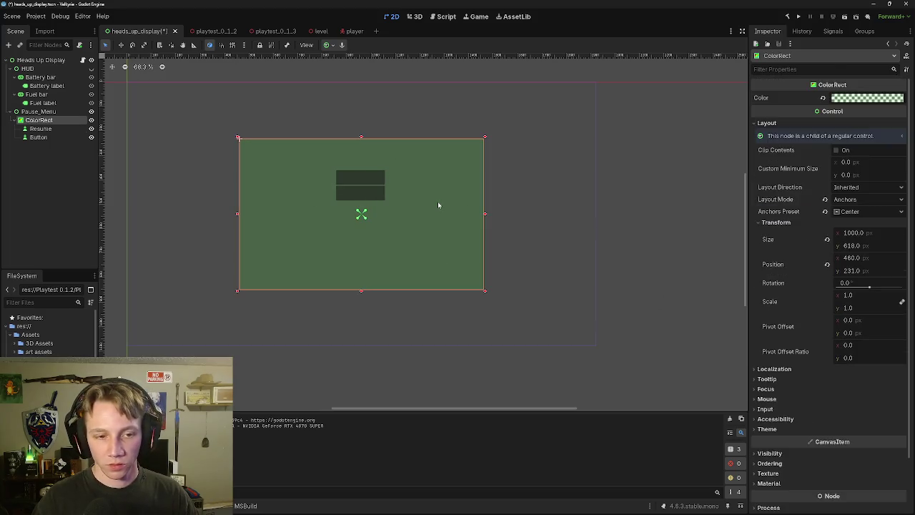
{"action": "left_click", "coordinate": [849, 246]}
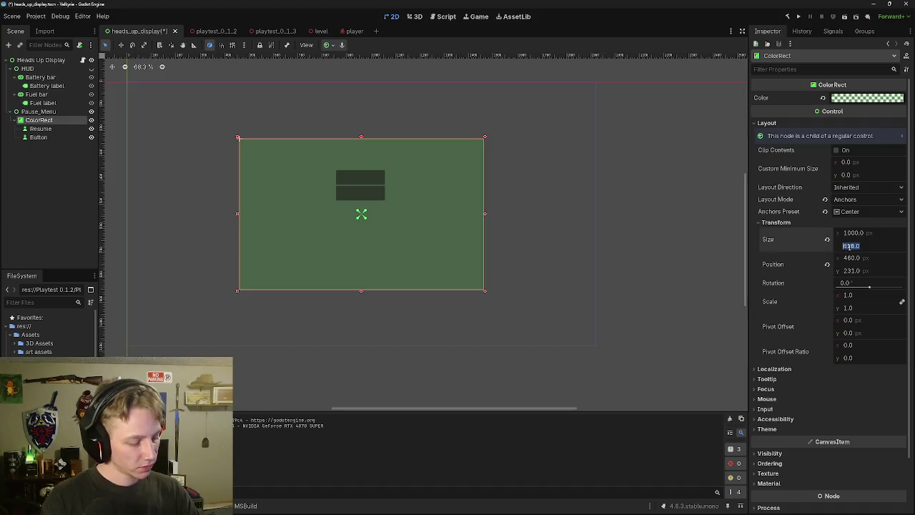
{"action": "type", "text": "600"}
{"action": "key", "text": "Return"}
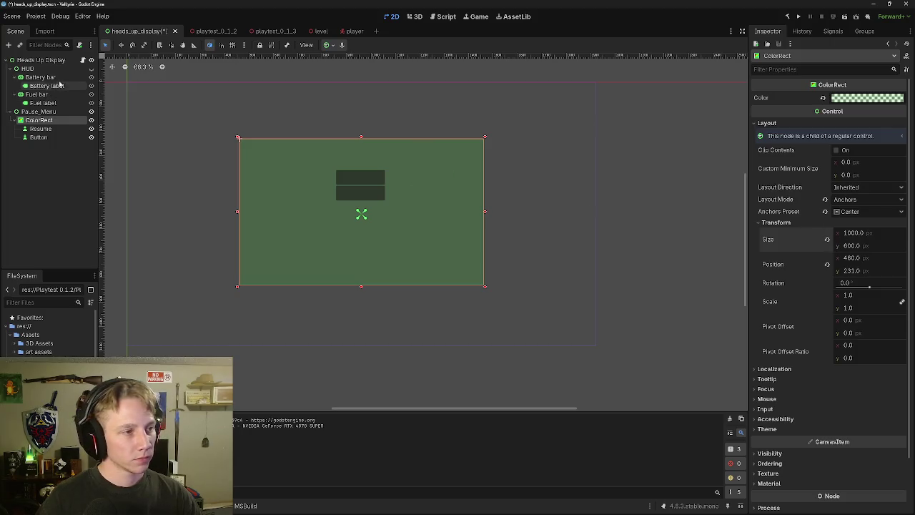
Step: Apply the Center anchor preset to re-centre the green panel on screen
{"action": "left_click", "coordinate": [328, 46]}
{"action": "left_click", "coordinate": [346, 86]}
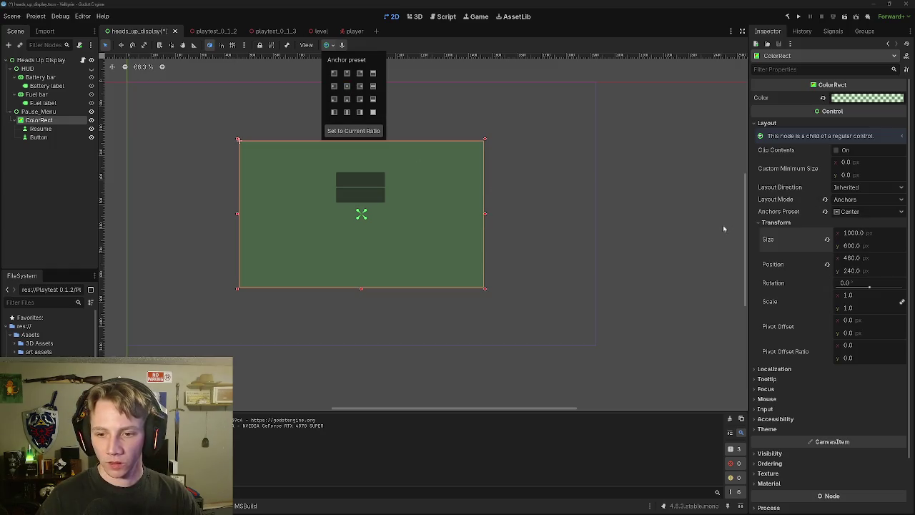
{"action": "left_click", "coordinate": [370, 186]}
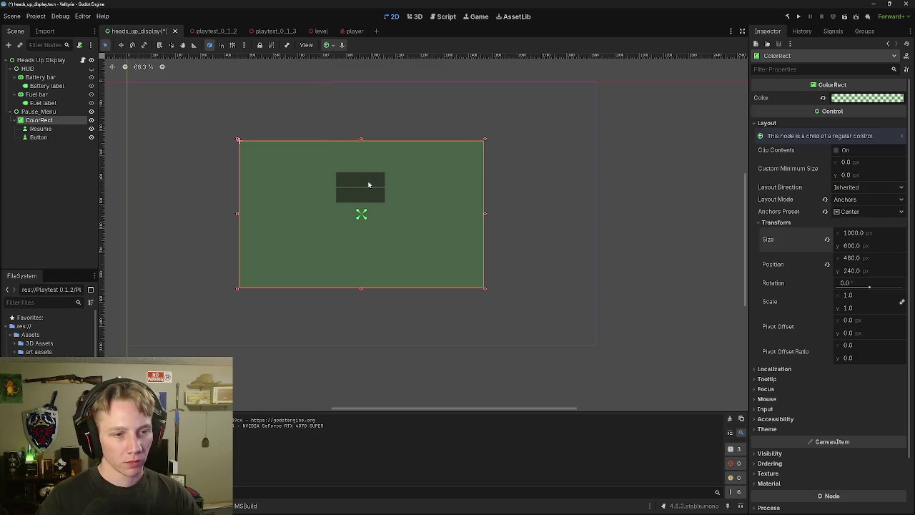
{"action": "left_click", "coordinate": [368, 184]}
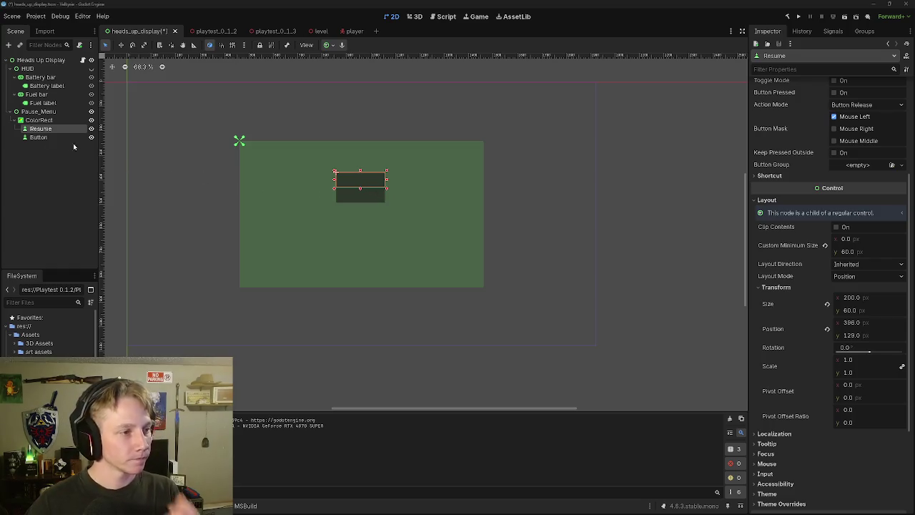
{"action": "left_click", "coordinate": [39, 120]}
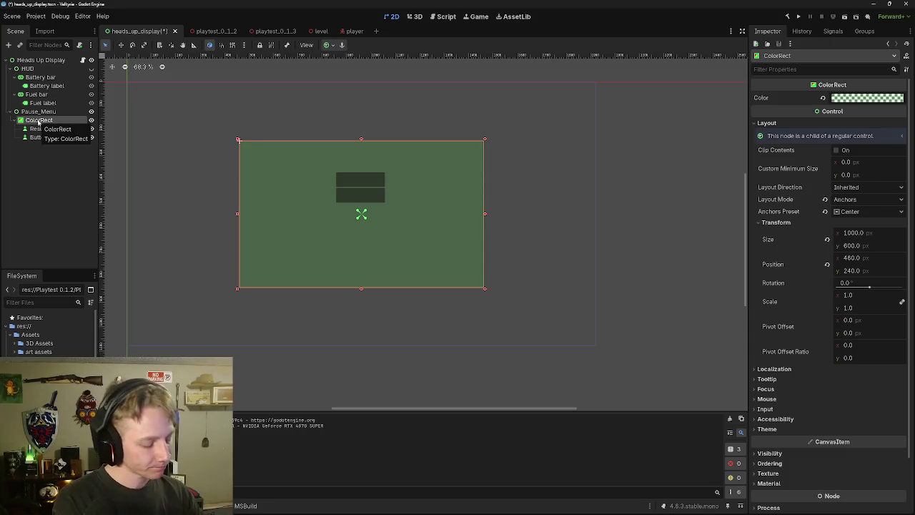
Step: Add a VBoxContainer child under the ColorRect, found by searching 'contain'
{"action": "left_click", "coordinate": [38, 120], "text": "ctrl"}
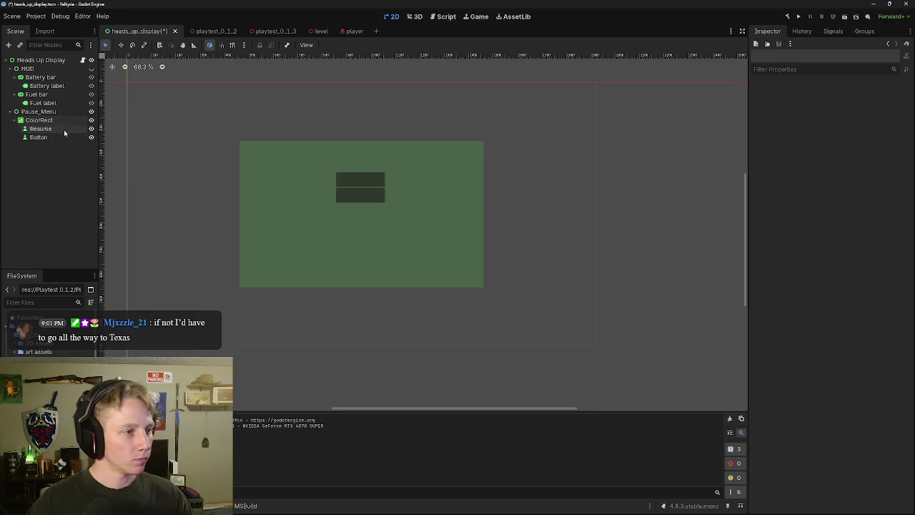
{"action": "left_click", "coordinate": [63, 120]}
{"action": "left_click", "coordinate": [9, 44]}
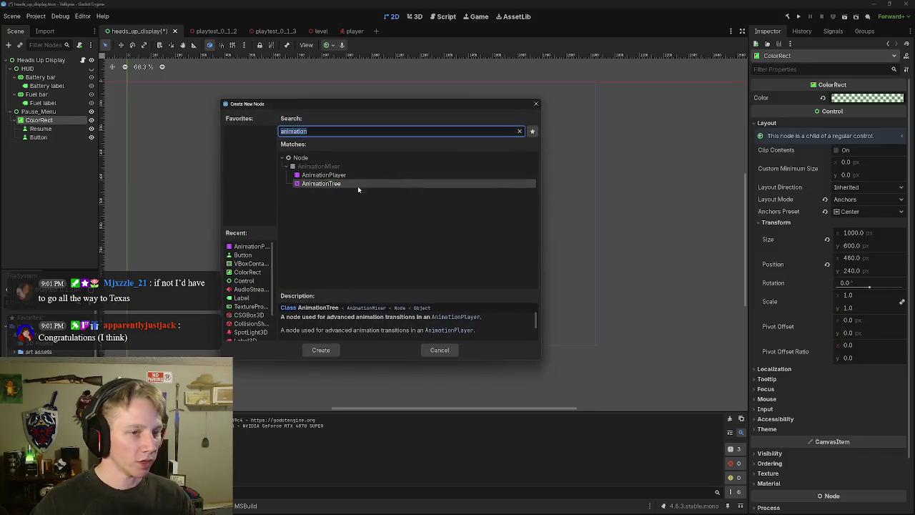
{"action": "type", "text": "cont"}
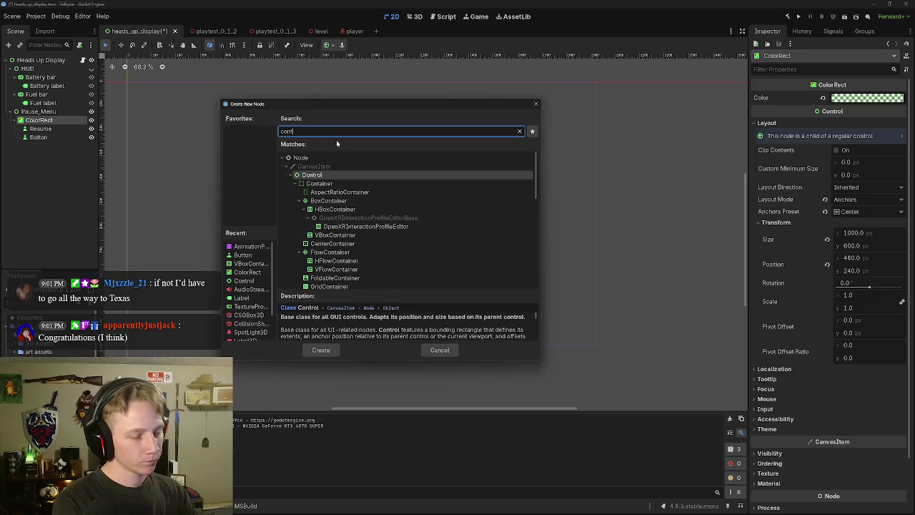
{"action": "type", "text": "ain"}
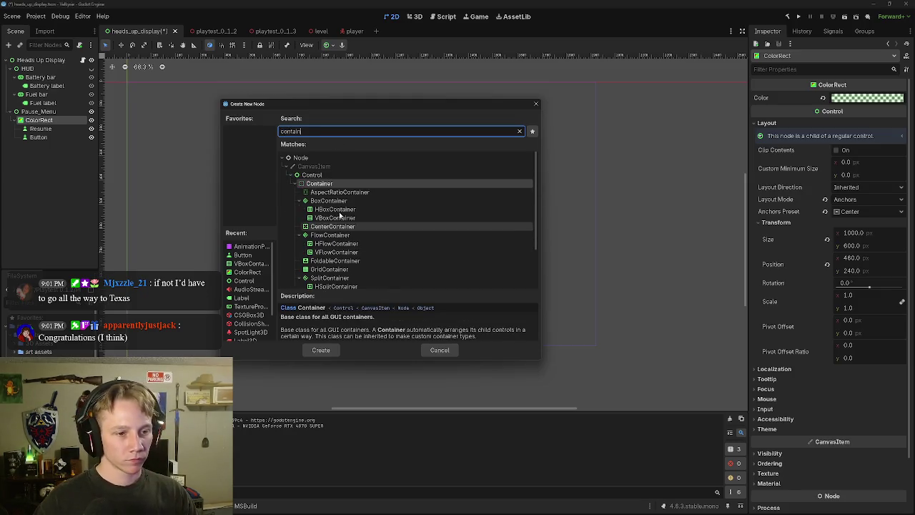
{"action": "double_click", "coordinate": [340, 218]}
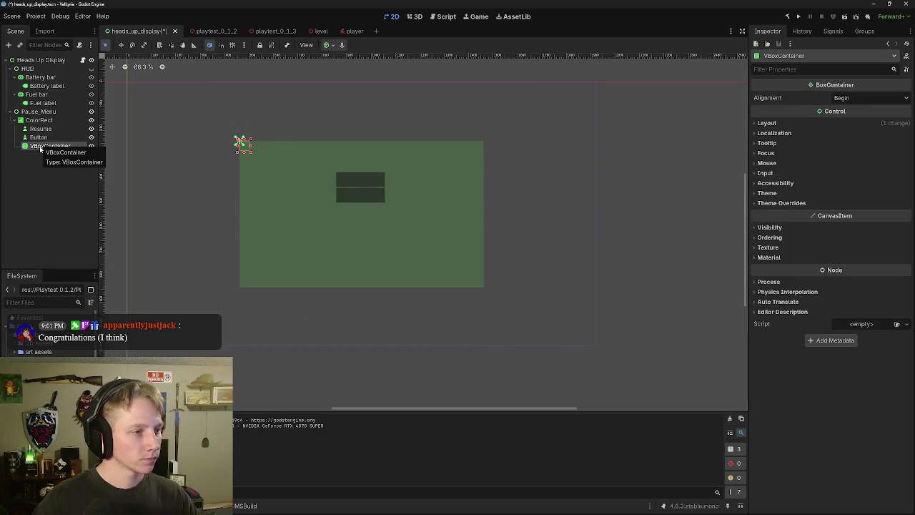
Step: Move Resume into the VBoxContainer and anchor the container to the panel's centre
{"action": "mouse_move", "coordinate": [40, 129]}
{"action": "left_mouse_down"}
{"action": "mouse_move", "coordinate": [43, 153]}
{"action": "mouse_move", "coordinate": [44, 143]}
{"action": "left_mouse_up"}
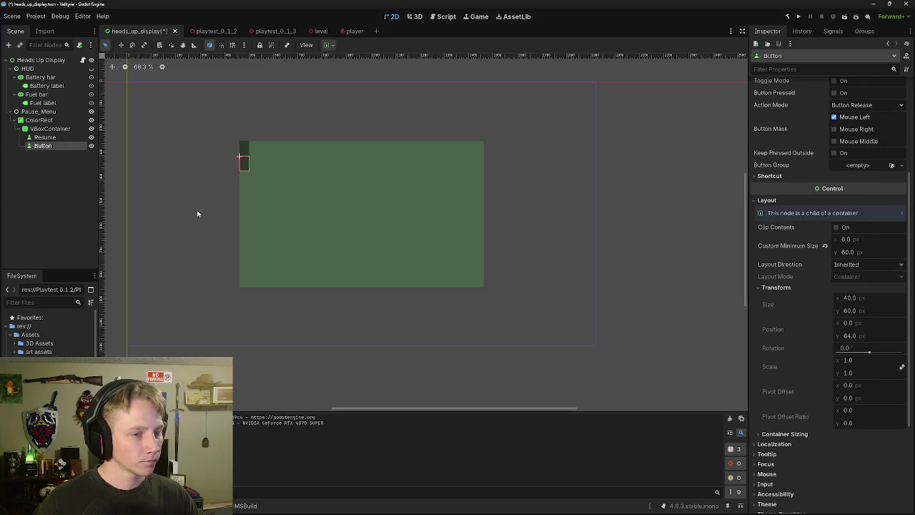
{"action": "left_click", "coordinate": [37, 129]}
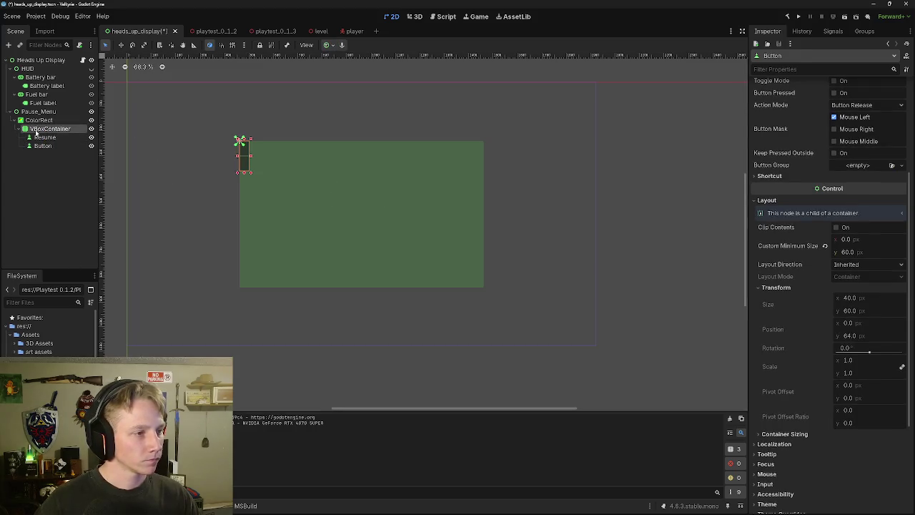
{"action": "left_click", "coordinate": [328, 44]}
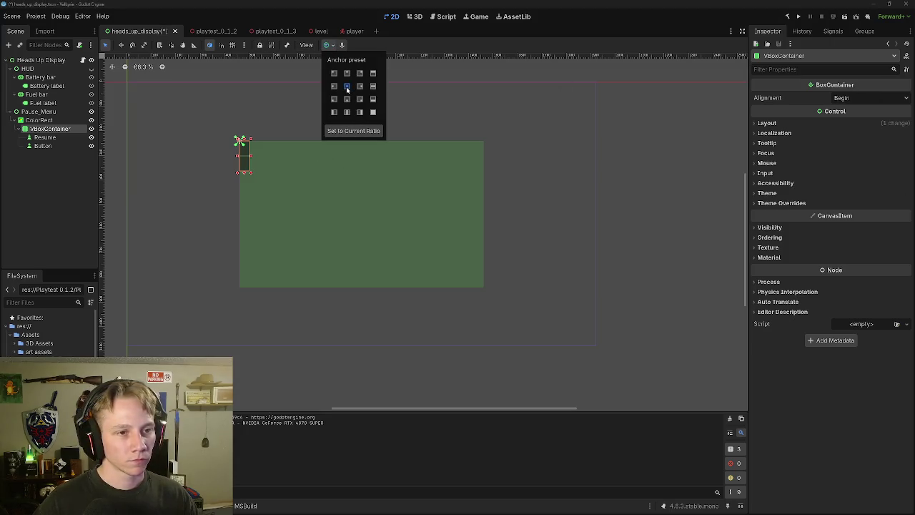
{"action": "left_click", "coordinate": [347, 86]}
{"action": "left_click", "coordinate": [755, 128]}
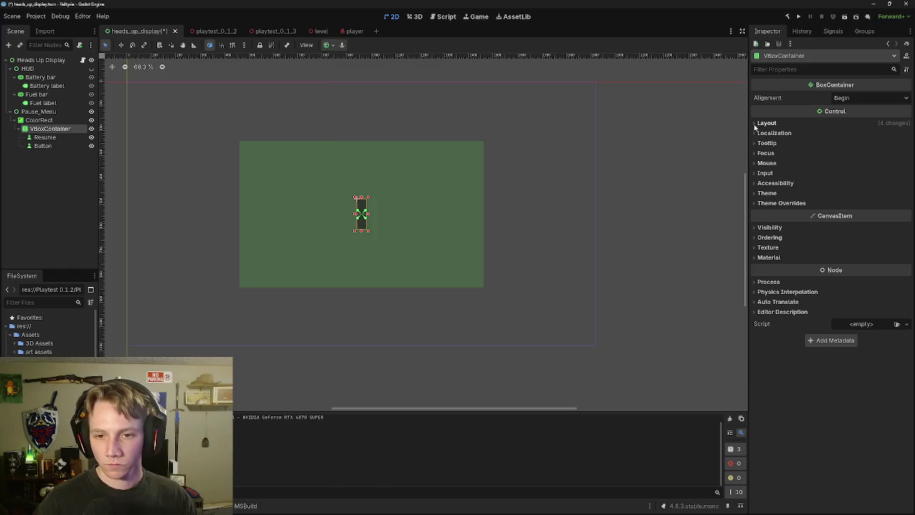
{"action": "left_click", "coordinate": [755, 124]}
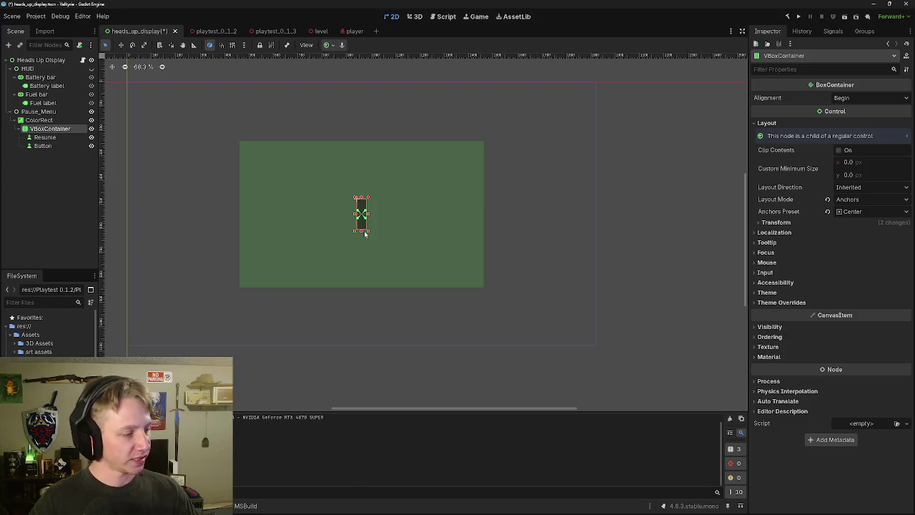
{"action": "right_click", "coordinate": [382, 222]}
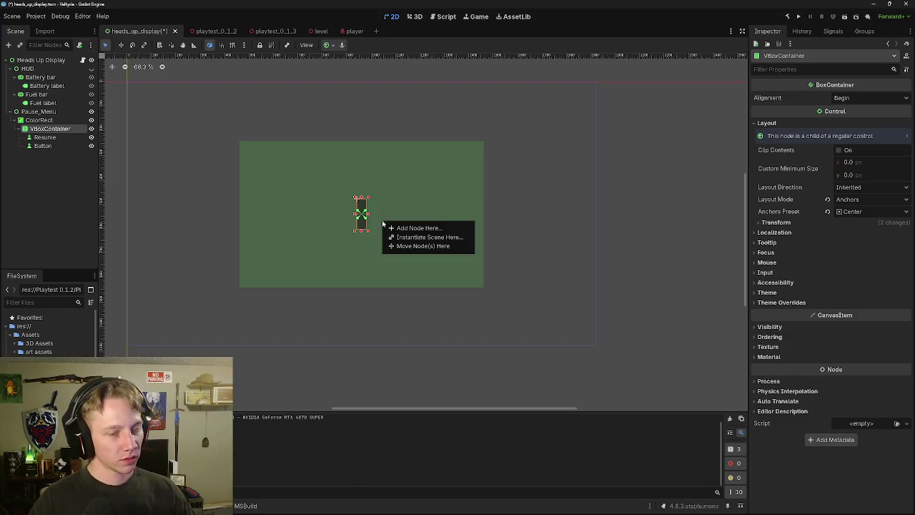
Step: Set the VBoxContainer's width to 200 px
{"action": "left_click", "coordinate": [409, 193]}
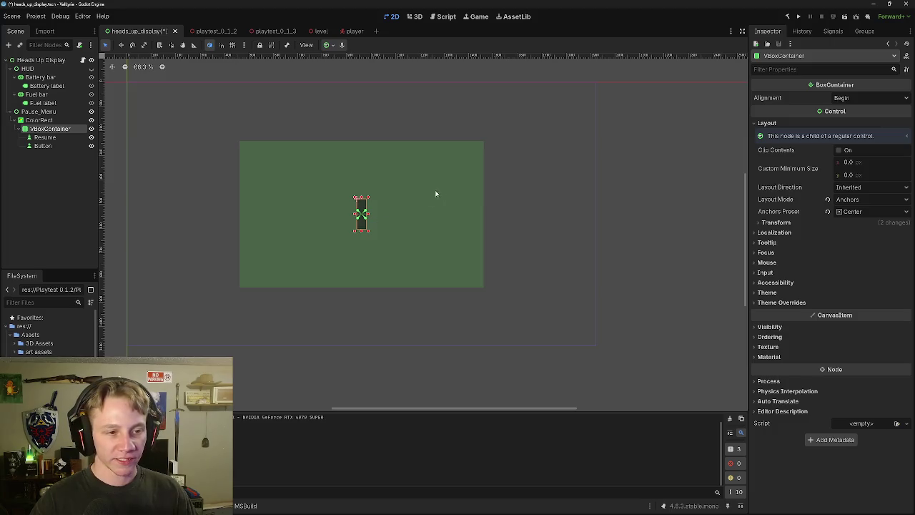
{"action": "scroll", "coordinate": [415, 246], "scroll_direction": "up", "scroll_amount": 5}
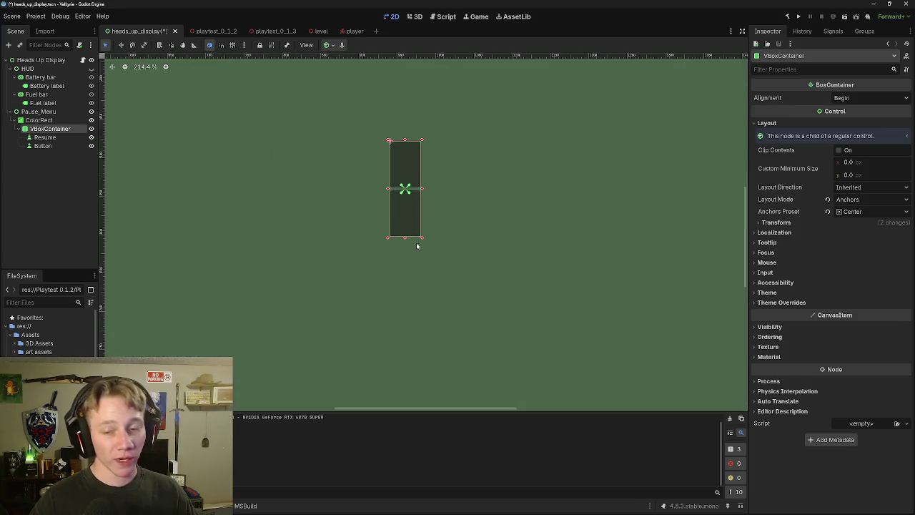
{"action": "mouse_move", "coordinate": [479, 174]}
{"action": "left_mouse_down"}
{"action": "mouse_move", "coordinate": [490, 176]}
{"action": "mouse_move", "coordinate": [494, 233]}
{"action": "left_mouse_up"}
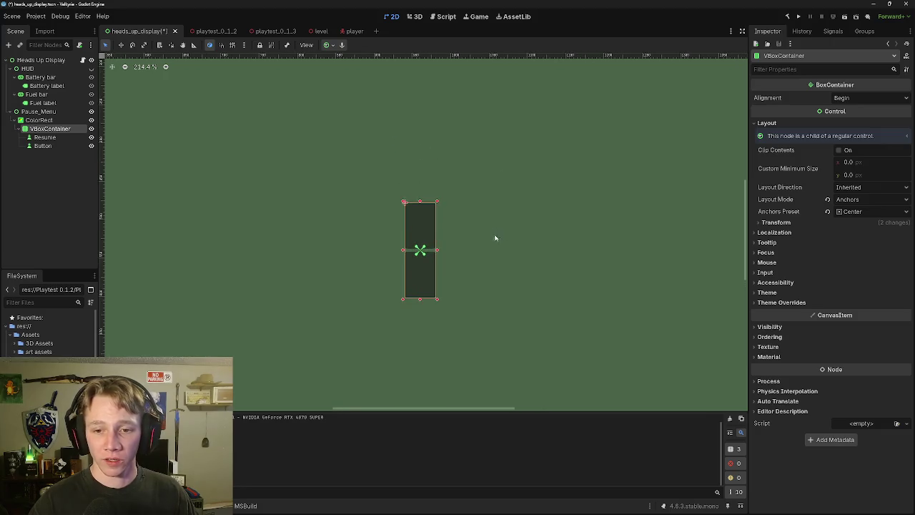
{"action": "scroll", "coordinate": [549, 227], "scroll_direction": "down", "scroll_amount": 2}
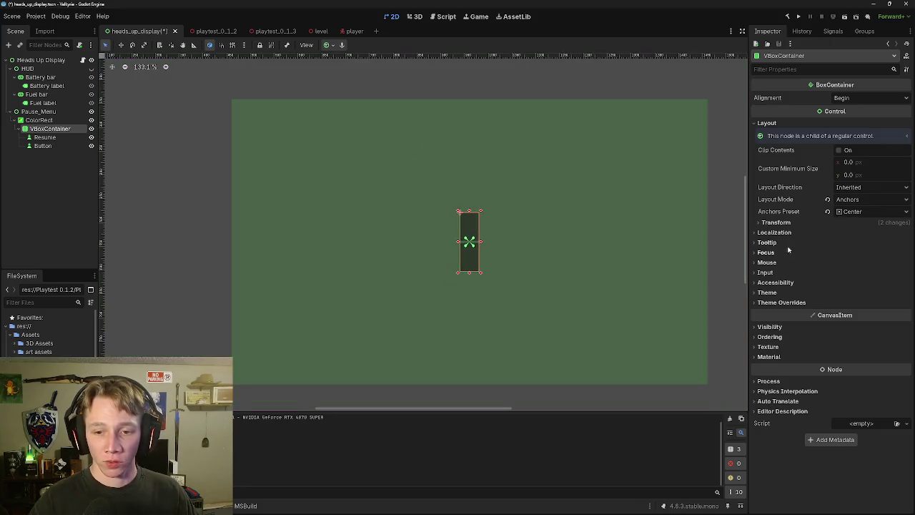
{"action": "left_click", "coordinate": [775, 222]}
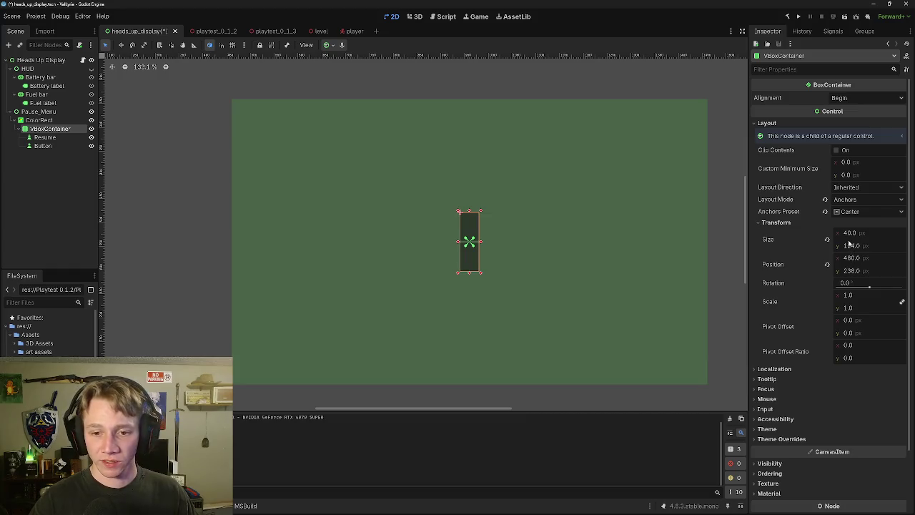
{"action": "mouse_move", "coordinate": [849, 233]}
{"action": "left_mouse_down"}
{"action": "mouse_move", "coordinate": [899, 233]}
{"action": "mouse_move", "coordinate": [850, 236]}
{"action": "left_mouse_up"}
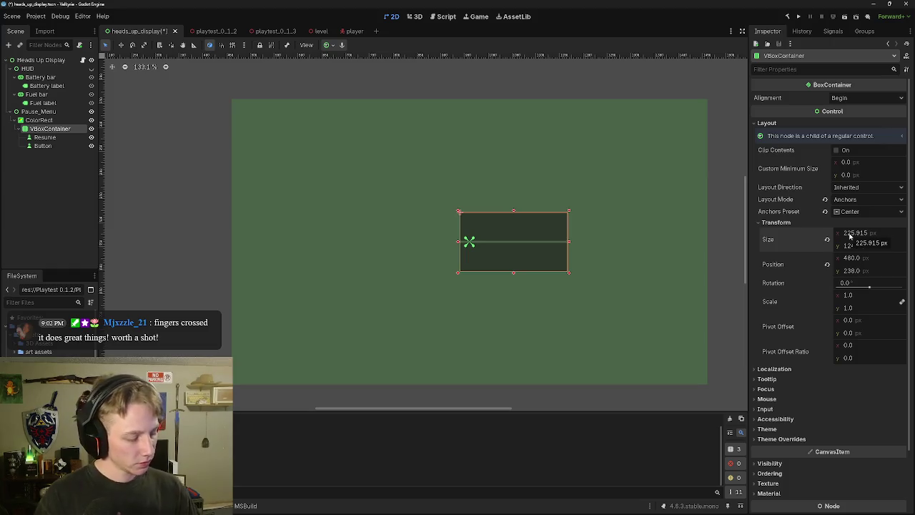
{"action": "left_click", "coordinate": [849, 233]}
{"action": "type", "text": "200"}
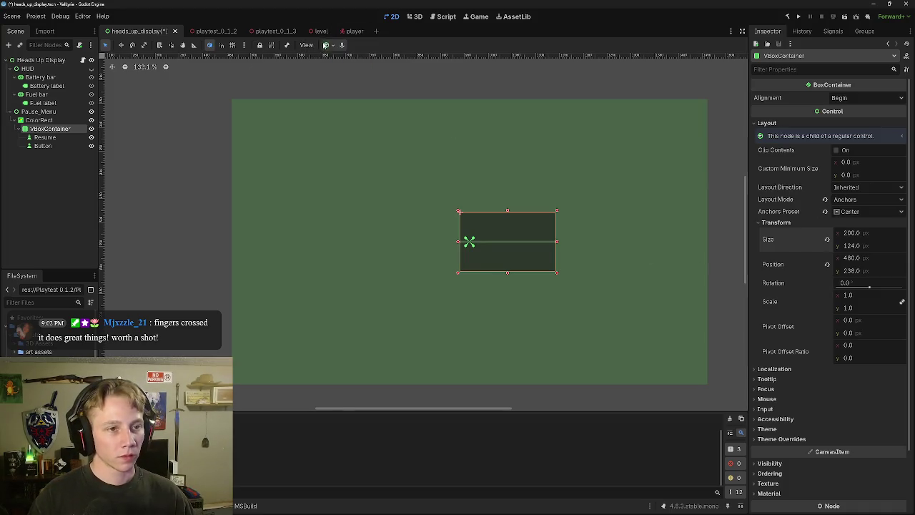
Step: Make the VBoxContainer taller and keep it centred with the Center anchor preset
{"action": "left_click", "coordinate": [327, 45]}
{"action": "left_click", "coordinate": [347, 89]}
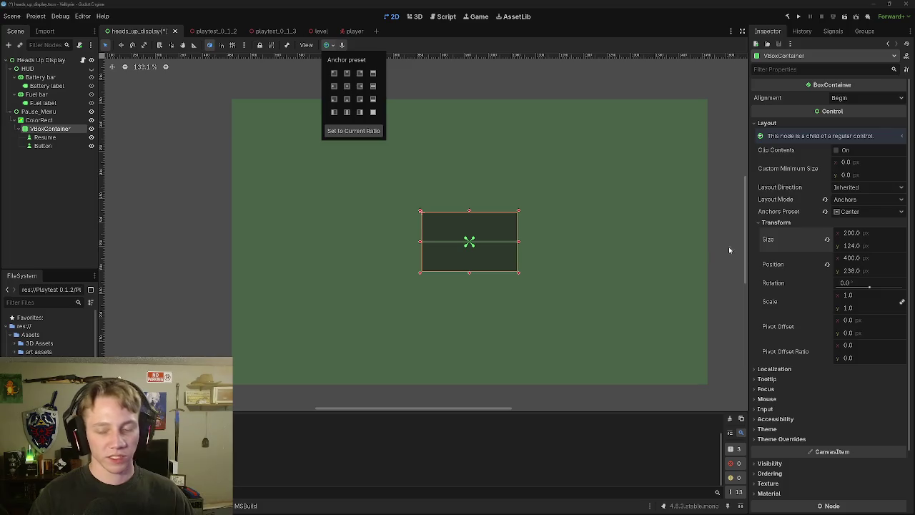
{"action": "left_click", "coordinate": [470, 275]}
{"action": "left_click_drag", "start_coordinate": [469, 273], "coordinate": [469, 361]}
{"action": "left_click", "coordinate": [327, 45]}
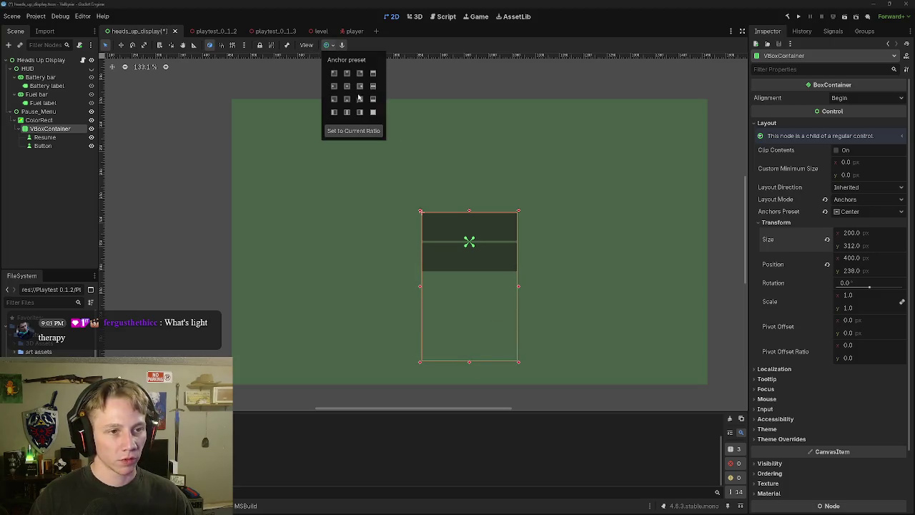
{"action": "left_click", "coordinate": [347, 86]}
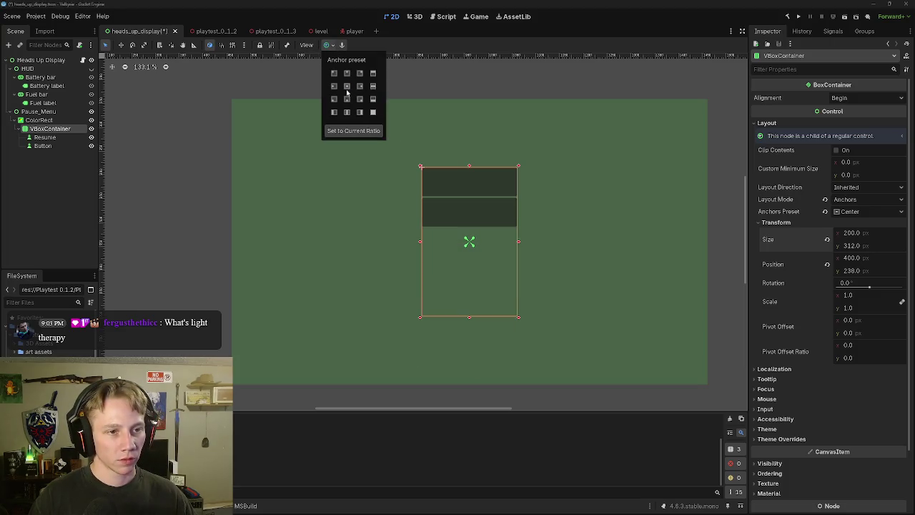
{"action": "left_click", "coordinate": [466, 311]}
{"action": "mouse_move", "coordinate": [471, 320]}
{"action": "left_mouse_down"}
{"action": "mouse_move", "coordinate": [469, 261]}
{"action": "mouse_move", "coordinate": [469, 299]}
{"action": "left_mouse_up"}
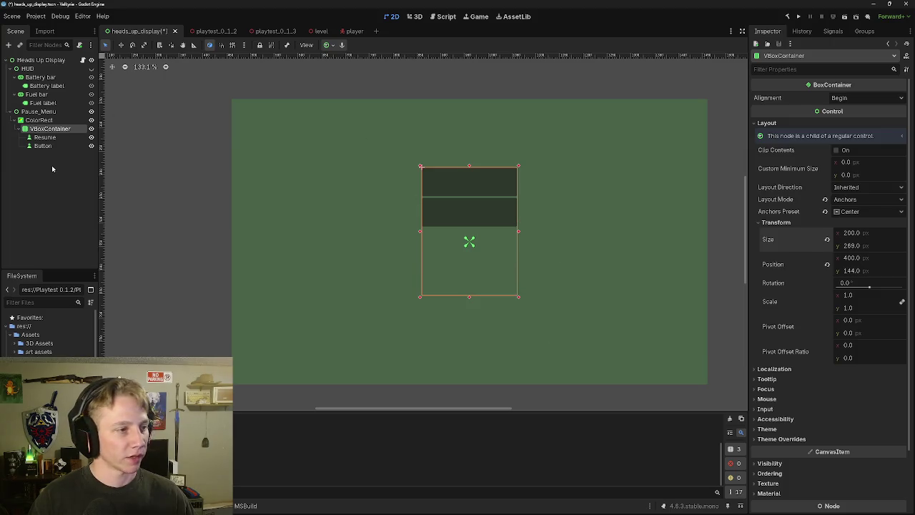
{"action": "key", "text": "Escape"}
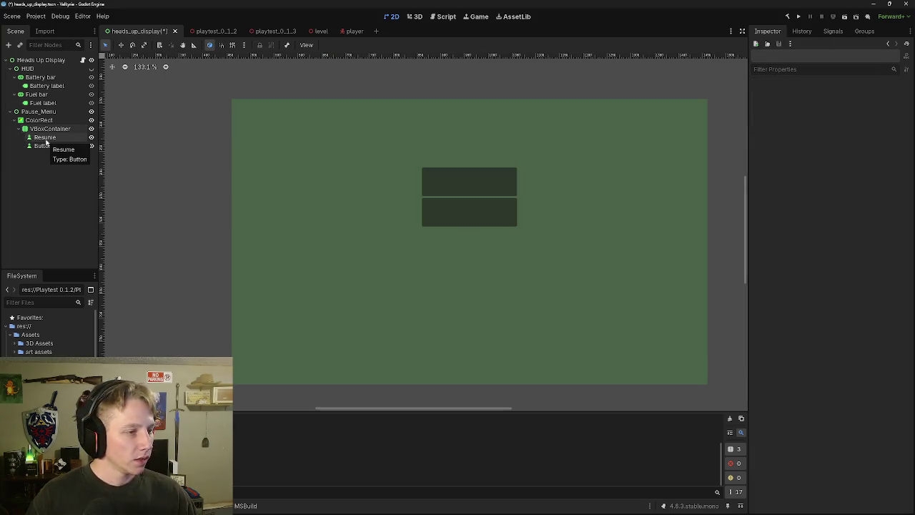
Step: Duplicate the Button node inside the VBoxContainer
{"action": "left_click", "coordinate": [44, 146]}
{"action": "right_click", "coordinate": [50, 146]}
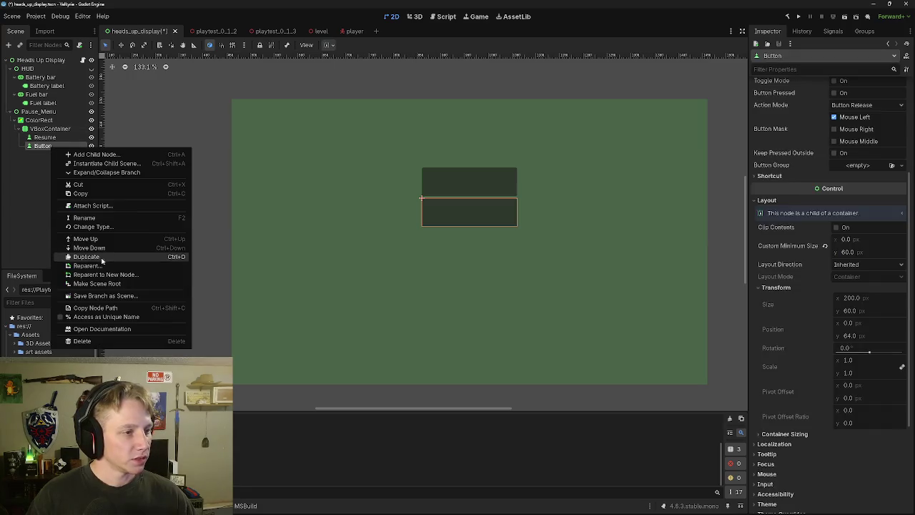
{"action": "left_click", "coordinate": [104, 258]}
Step: Rename the duplicated Button2 node to 'Quit'
{"action": "double_click", "coordinate": [60, 155]}
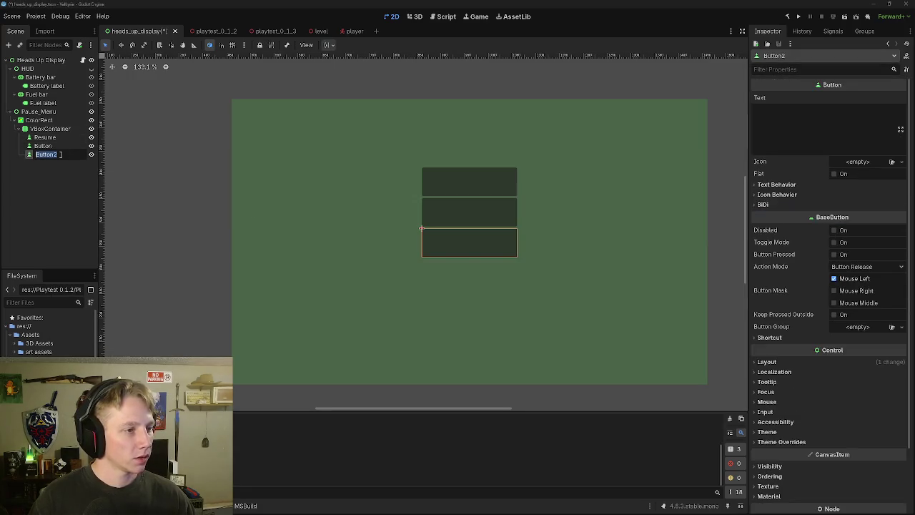
{"action": "key", "text": "Right"}
{"action": "key", "text": "BackSpace"}
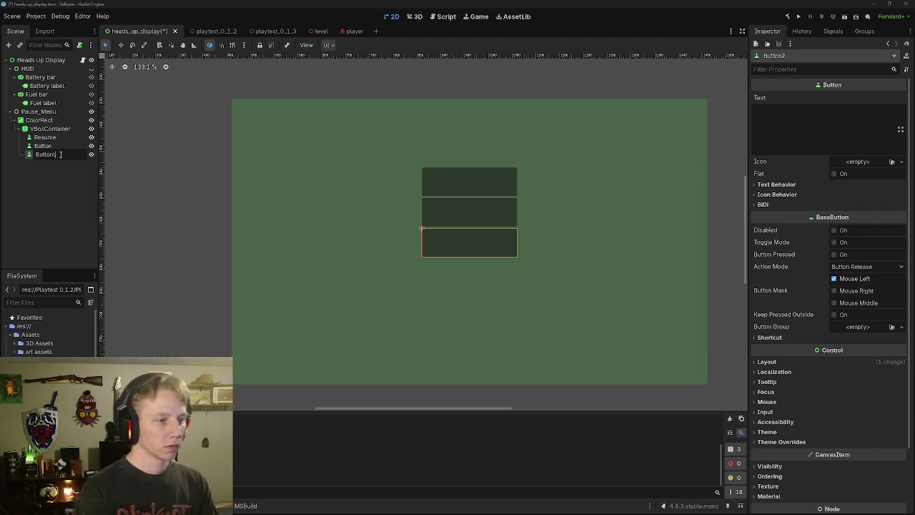
{"action": "key", "text": "BackSpace"}
{"action": "key", "text": "BackSpace"}
{"action": "key", "text": "BackSpace"}
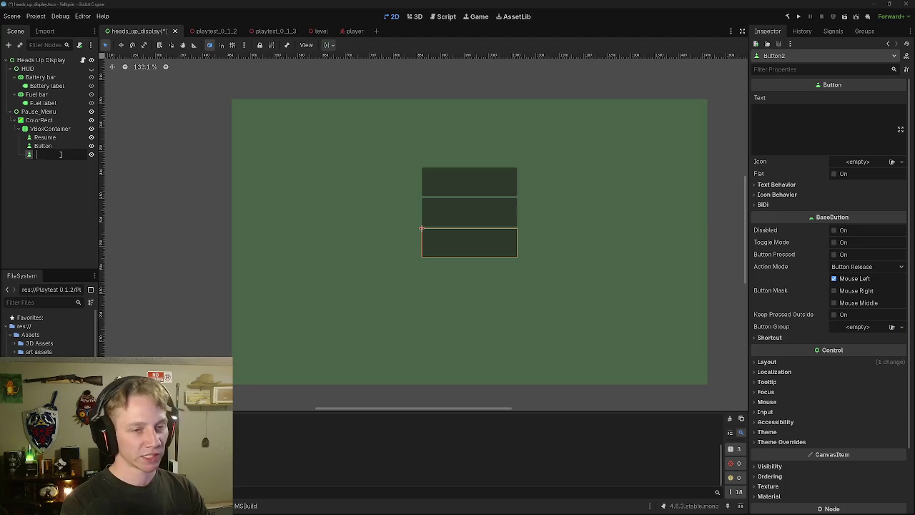
{"action": "type", "text": "Q"}
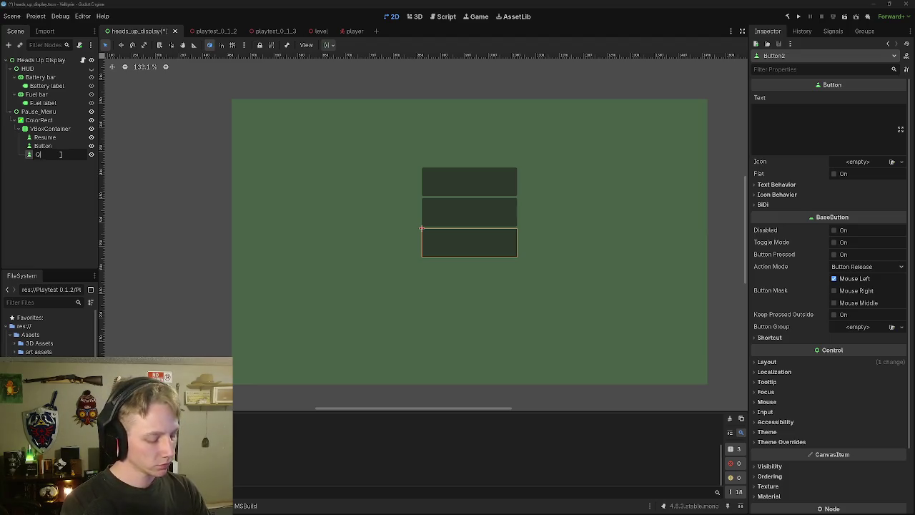
{"action": "type", "text": "uit"}
{"action": "key", "text": "Return"}
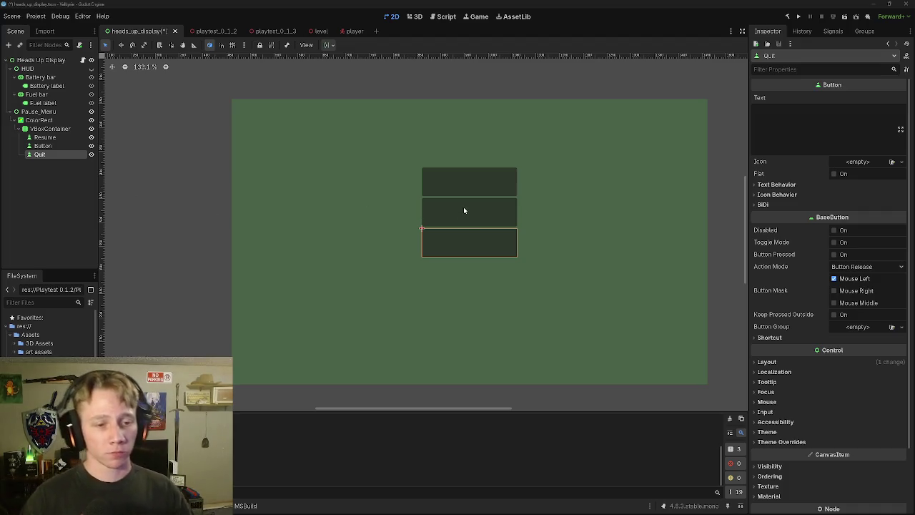
{"action": "left_click", "coordinate": [50, 128]}
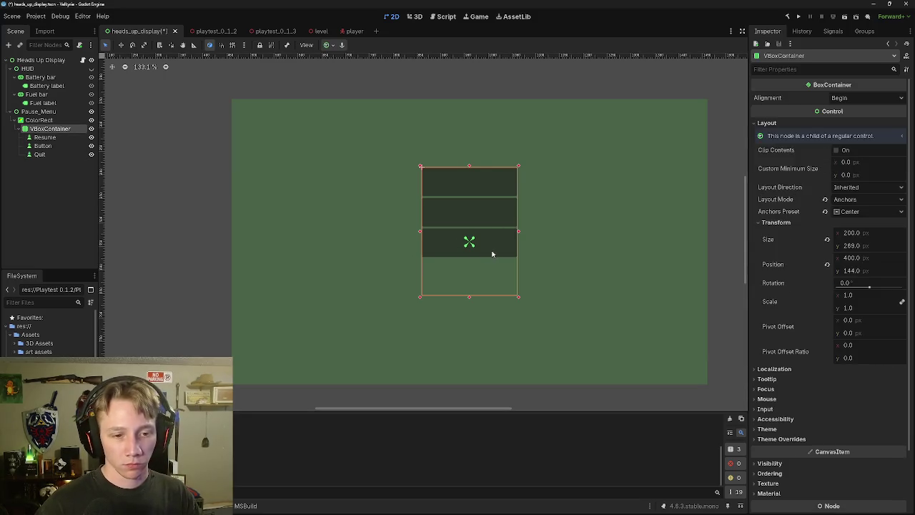
{"action": "left_click", "coordinate": [51, 147]}
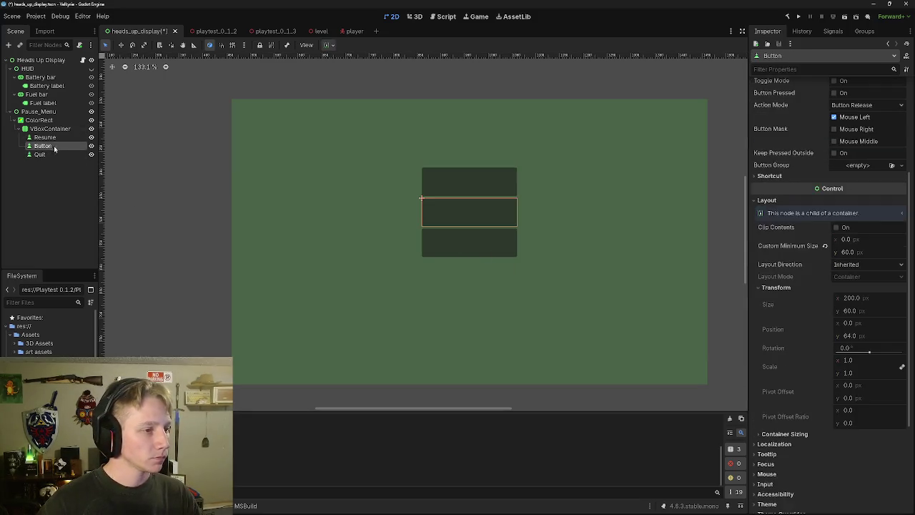
Step: Rename the middle 'Button' node in the VBoxContainer to 'Settings'
{"action": "double_click", "coordinate": [51, 147]}
{"action": "key", "text": "BackSpace"}
{"action": "type", "text": "Sett"}
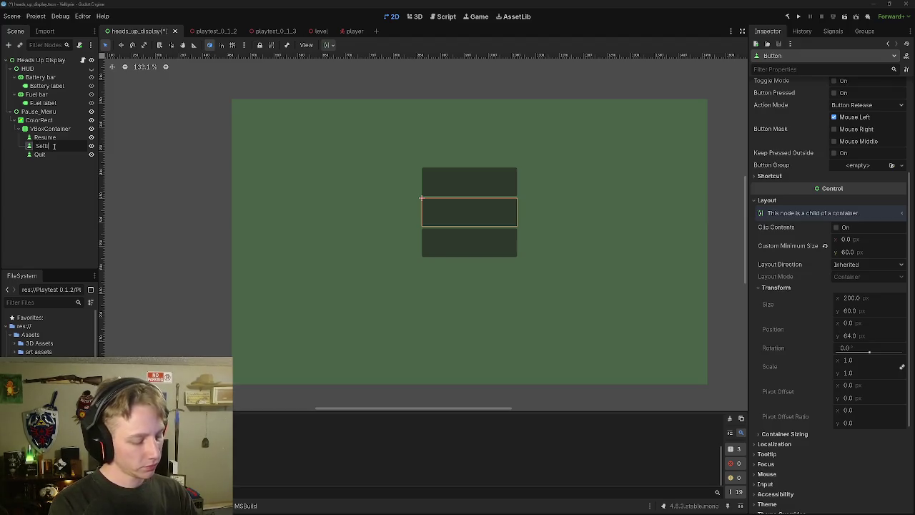
{"action": "type", "text": "ings"}
{"action": "key", "text": "Return"}
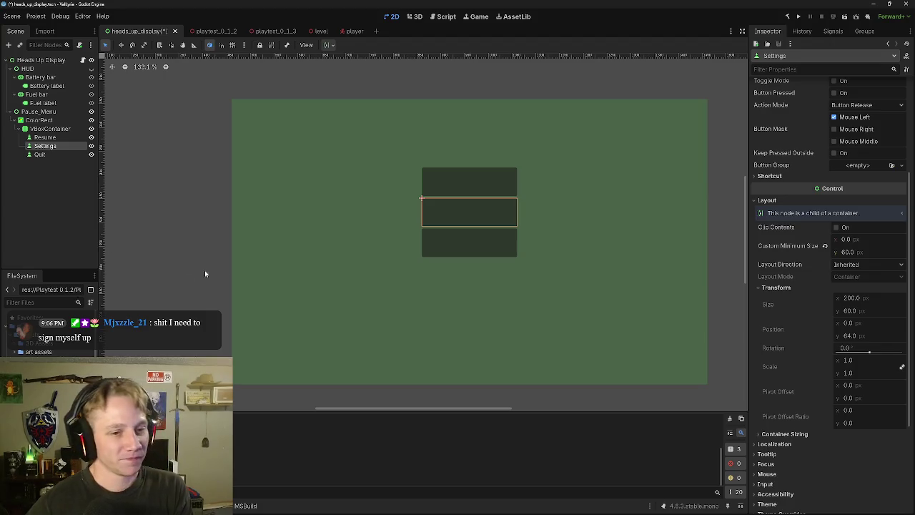
Step: Shrink the VBoxContainer to 190 px tall and reapply the Center anchor preset
{"action": "left_click", "coordinate": [480, 231]}
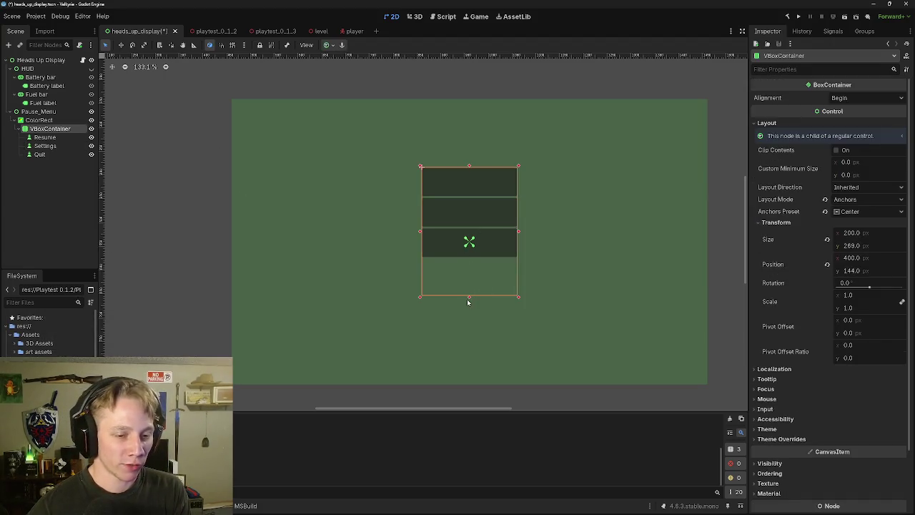
{"action": "left_click_drag", "start_coordinate": [470, 300], "coordinate": [468, 258]}
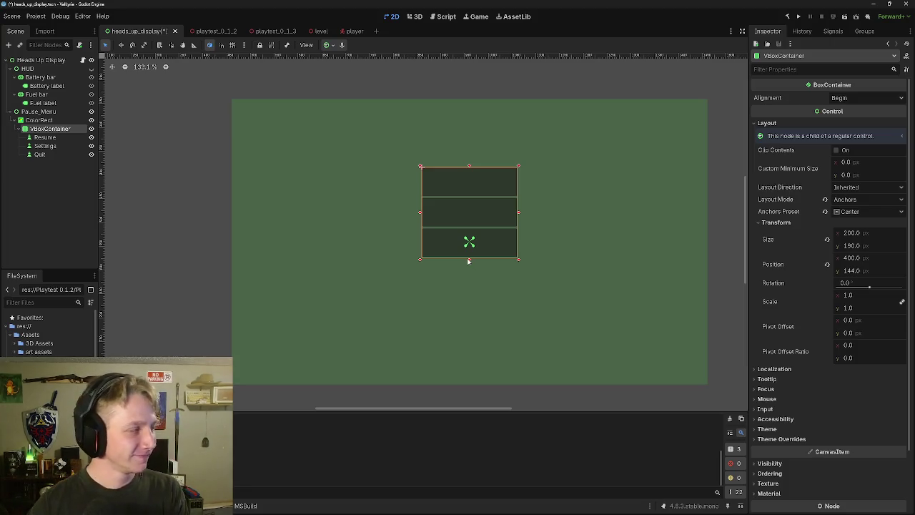
{"action": "left_click", "coordinate": [331, 47]}
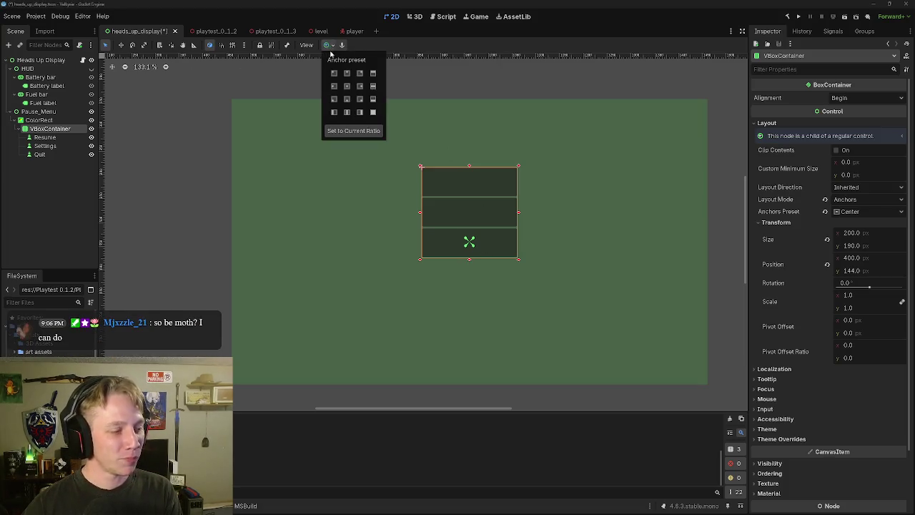
{"action": "left_click", "coordinate": [347, 85]}
{"action": "left_click", "coordinate": [410, 72]}
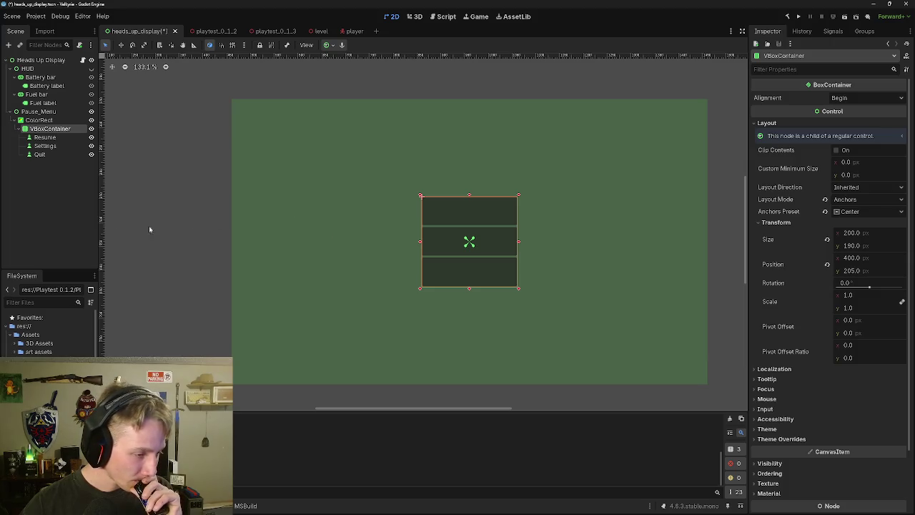
Step: Set the Resume and Quit buttons' label text to 'Resume' and 'Quit'
{"action": "left_click", "coordinate": [68, 137]}
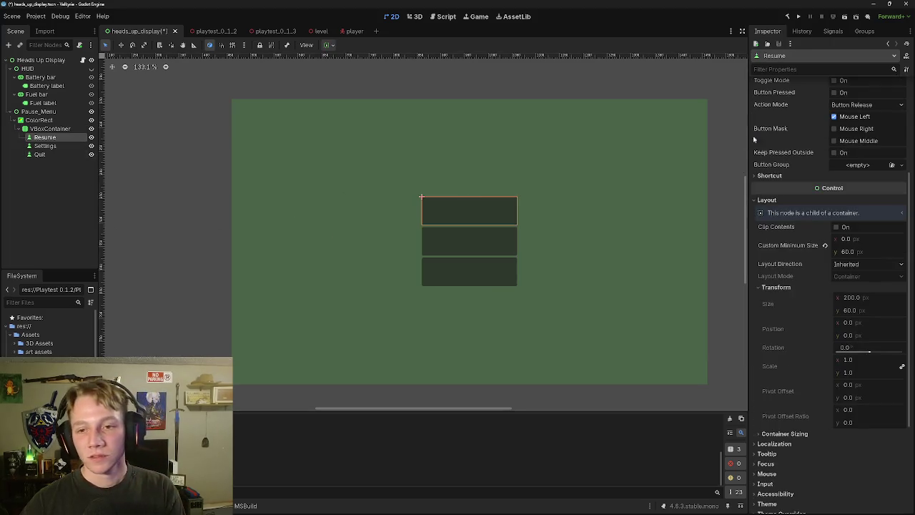
{"action": "scroll", "coordinate": [822, 179], "scroll_direction": "up", "scroll_amount": 5}
{"action": "left_click", "coordinate": [821, 131]}
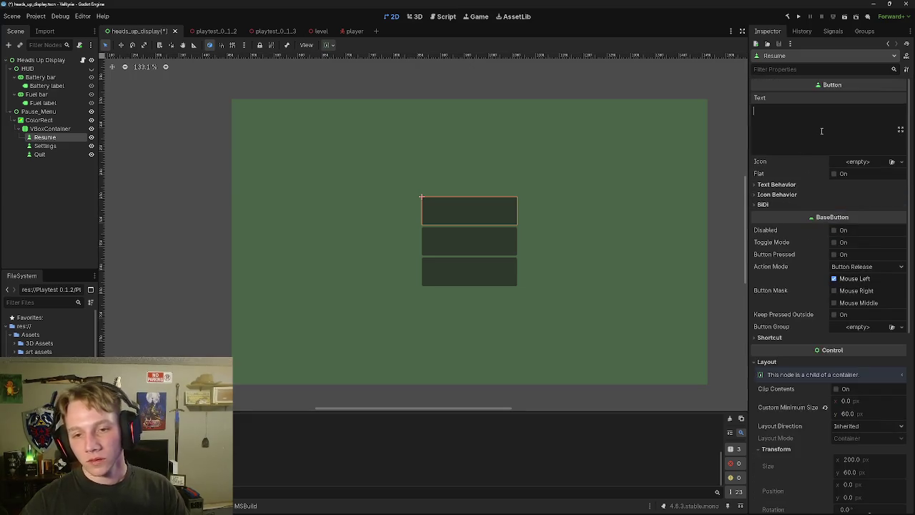
{"action": "type", "text": "Re"}
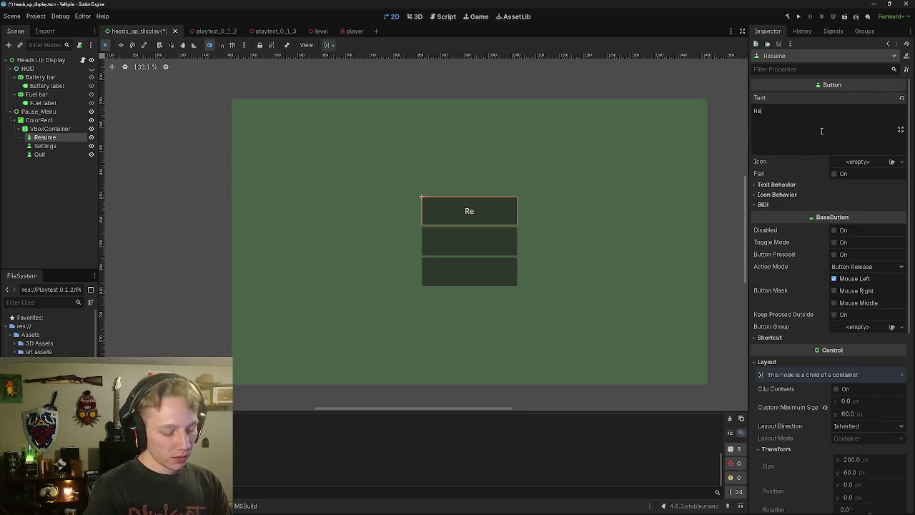
{"action": "type", "text": "sume"}
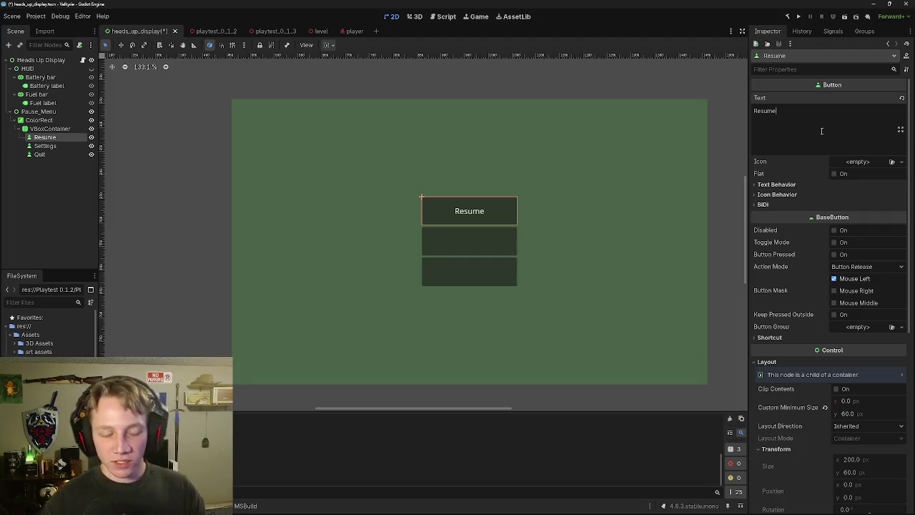
{"action": "left_click", "coordinate": [39, 155]}
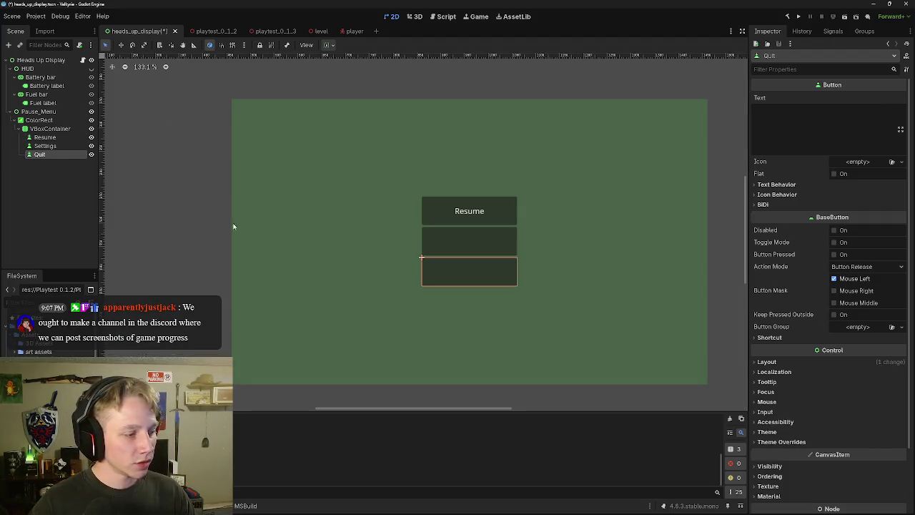
{"action": "left_click", "coordinate": [784, 139]}
{"action": "type", "text": "Quit"}
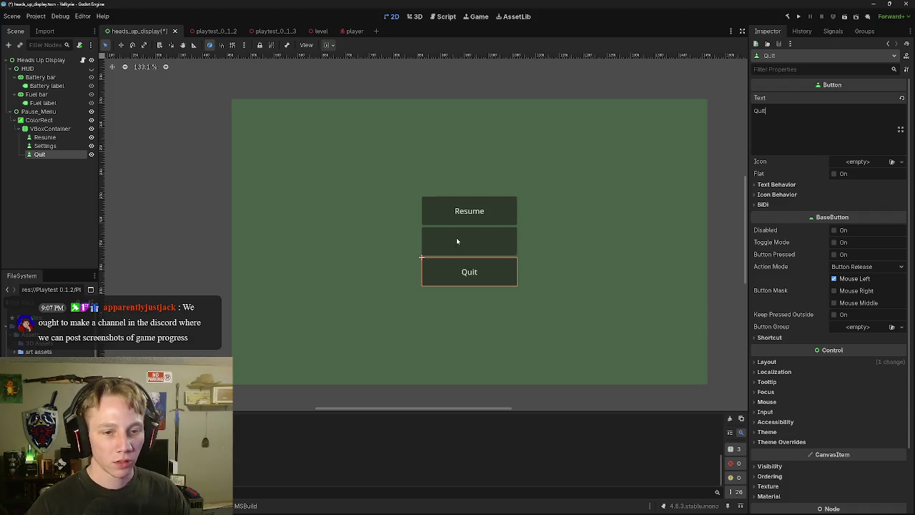
Step: Set the Settings button's label text to 'Settings', removing the stray blank line
{"action": "left_click", "coordinate": [54, 147]}
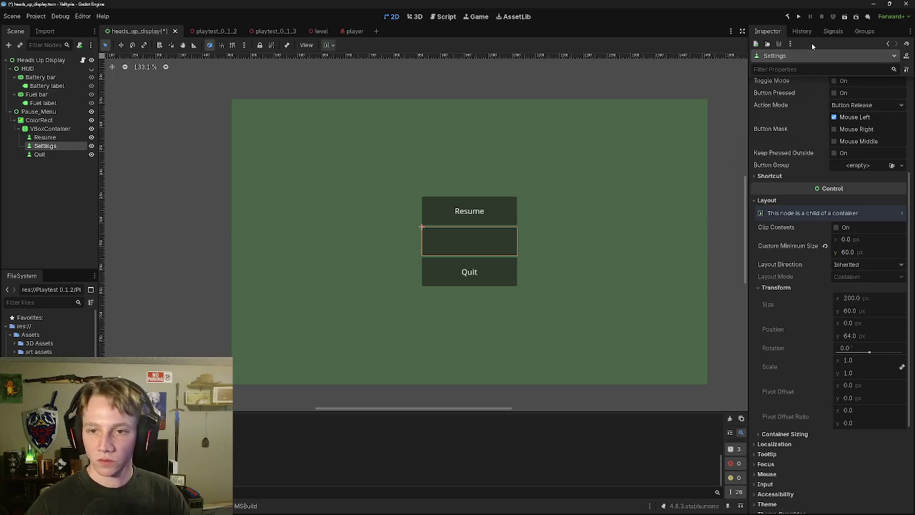
{"action": "scroll", "coordinate": [783, 130], "scroll_direction": "up", "scroll_amount": 3}
{"action": "left_click", "coordinate": [783, 130]}
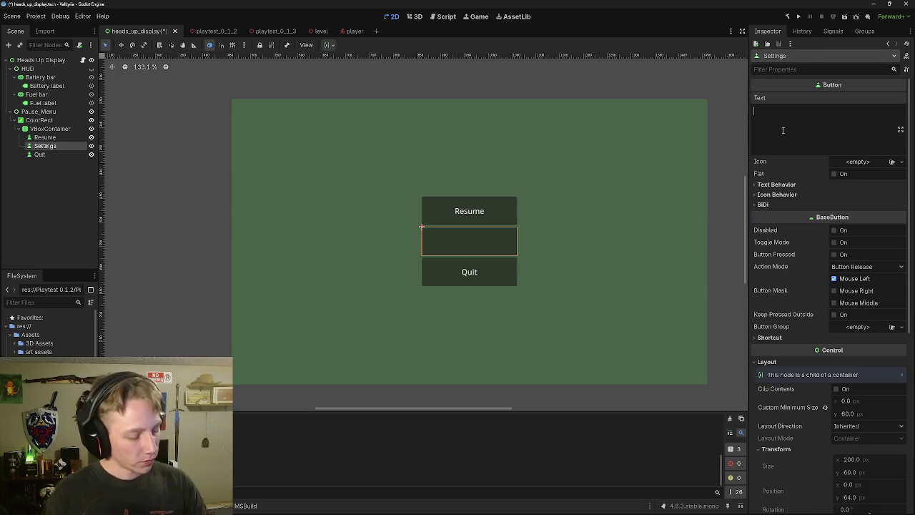
{"action": "type", "text": "Settings"}
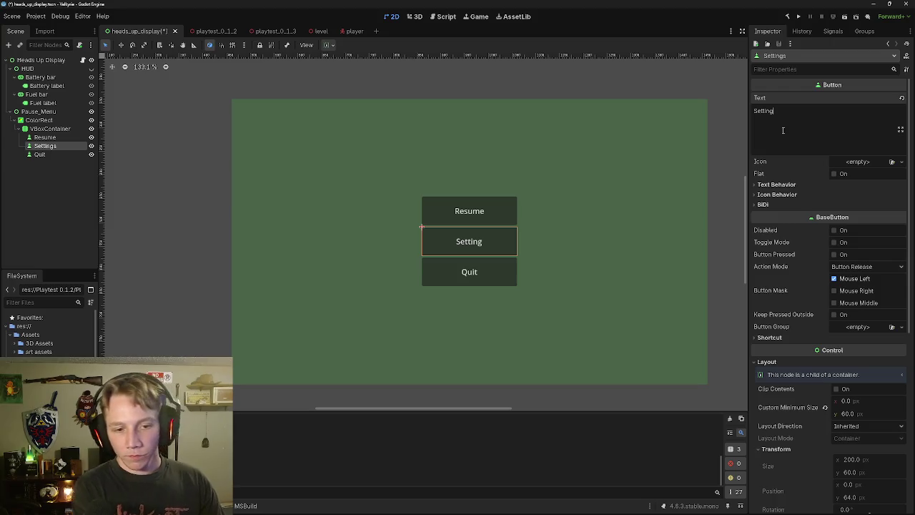
{"action": "key", "text": "Return"}
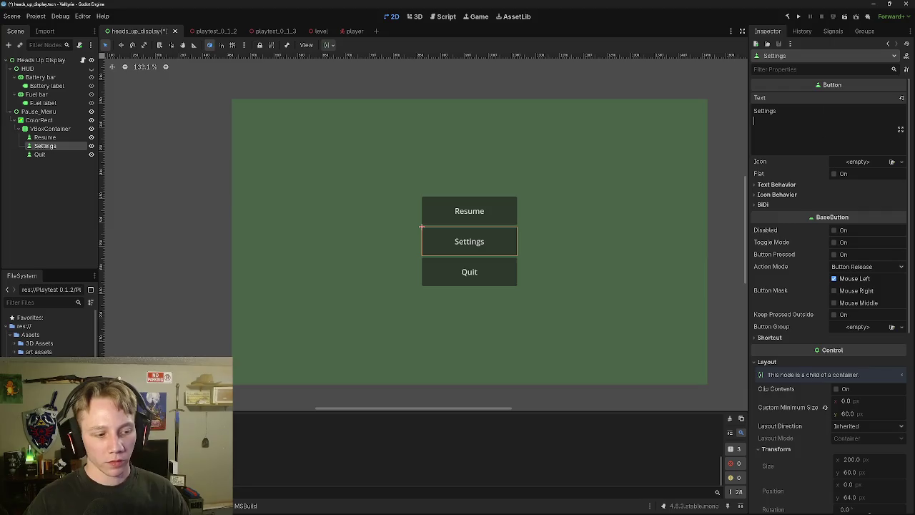
{"action": "key", "text": "BackSpace"}
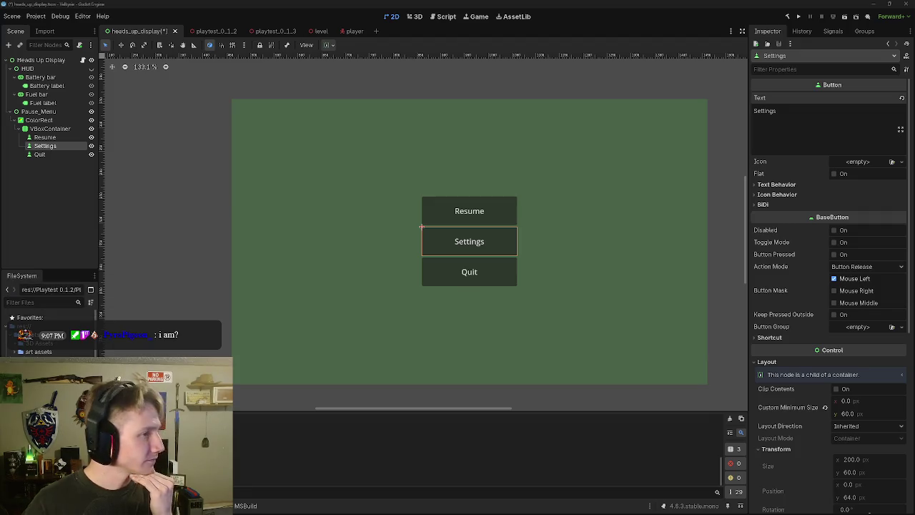
{"action": "left_click", "coordinate": [776, 110]}
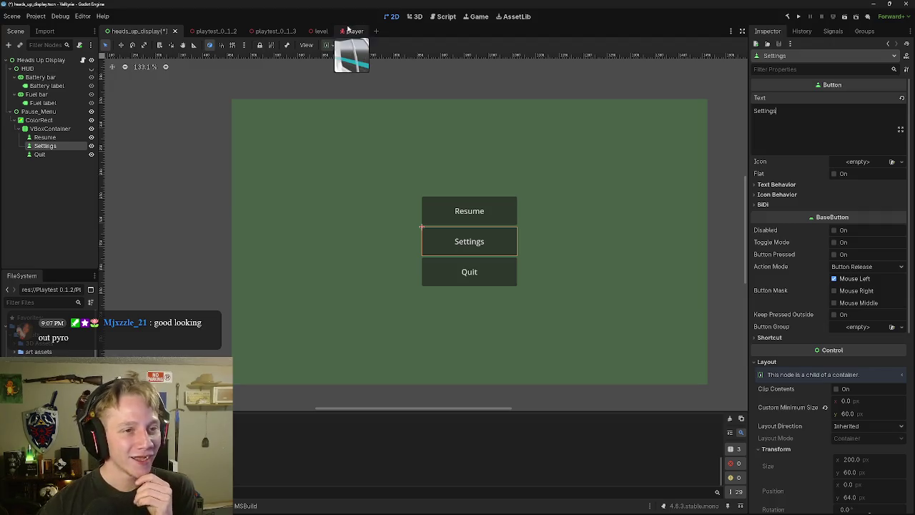
{"action": "left_click", "coordinate": [83, 61]}
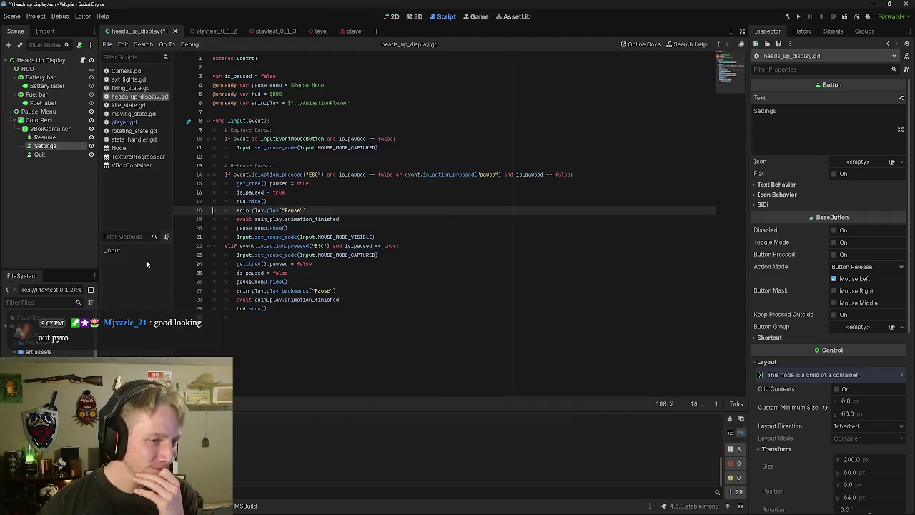
Step: Delete the stray ' or r' from the end of line 22's resume condition
{"action": "left_click", "coordinate": [397, 245]}
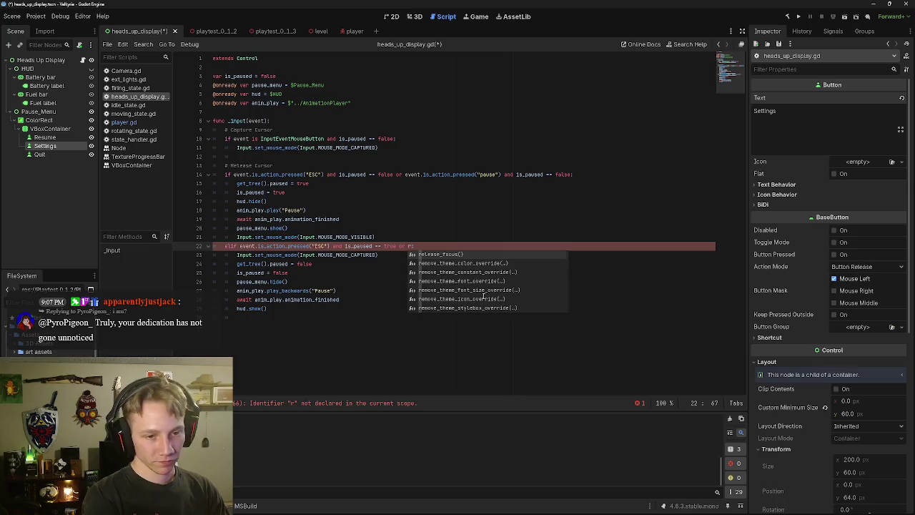
{"action": "key", "text": "BackSpace"}
{"action": "key", "text": "BackSpace"}
{"action": "key", "text": "BackSpace"}
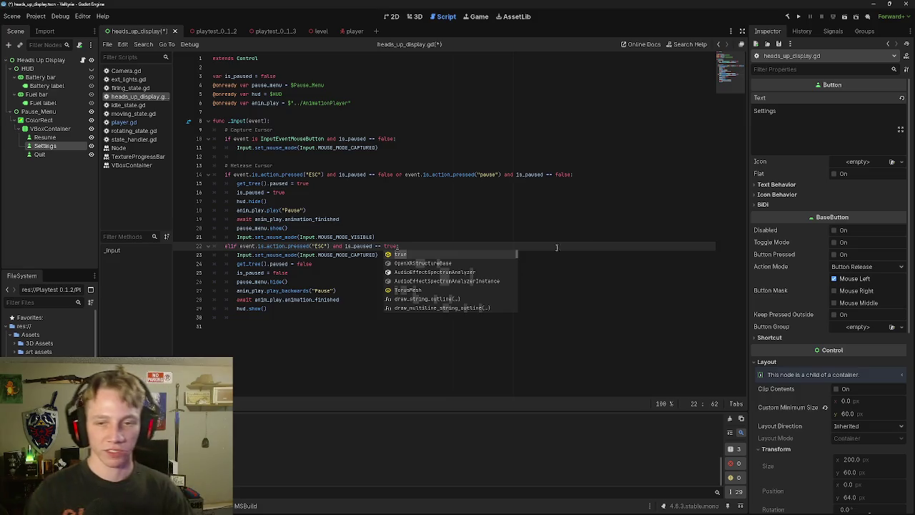
{"action": "left_click", "coordinate": [351, 33]}
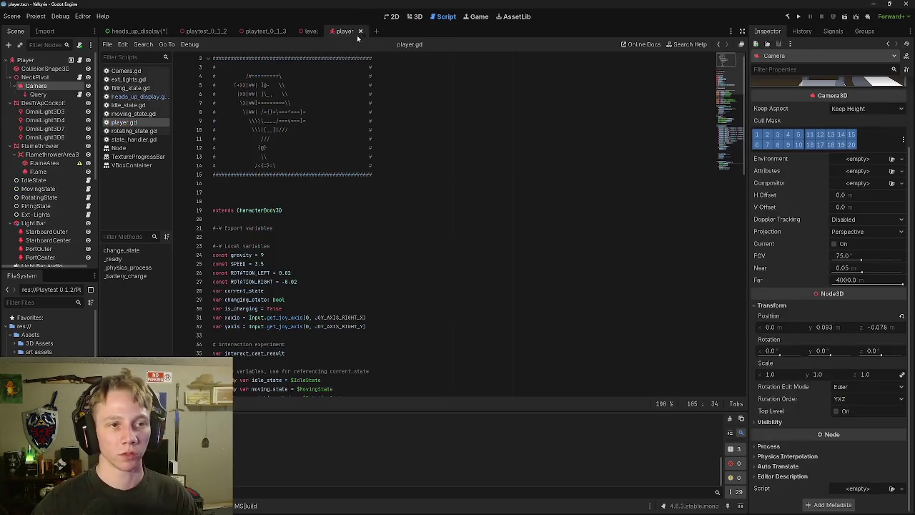
Step: Run the game and toggle the pause menu open and closed with Esc
{"action": "left_click", "coordinate": [845, 17]}
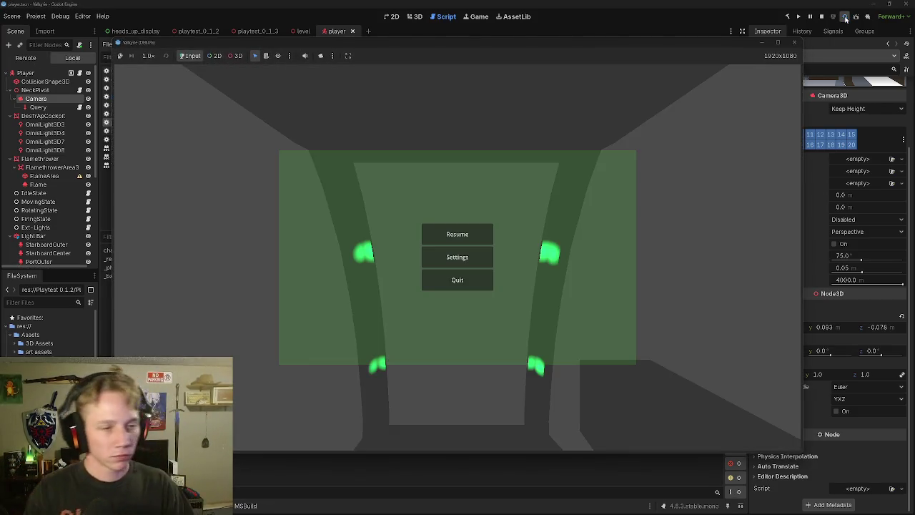
{"action": "left_click", "coordinate": [793, 43]}
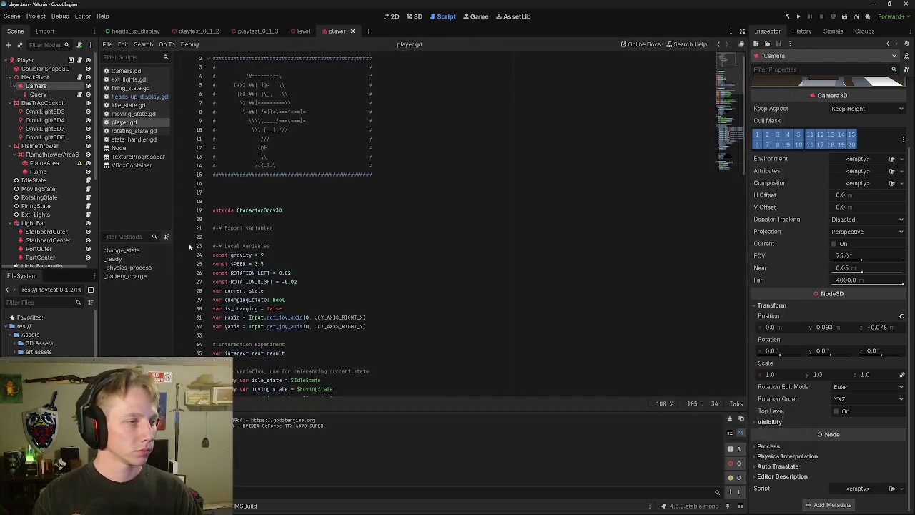
{"action": "left_click", "coordinate": [133, 31]}
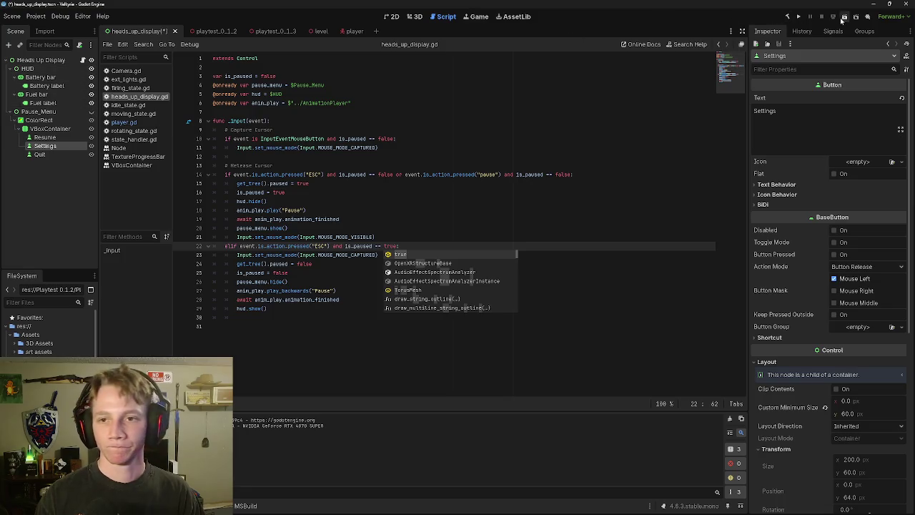
{"action": "left_click", "coordinate": [844, 17]}
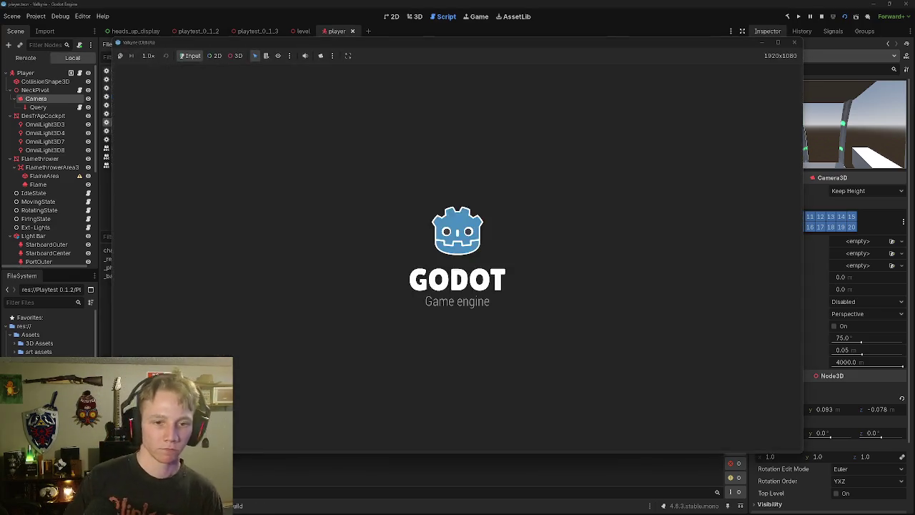
{"action": "key", "text": "Escape"}
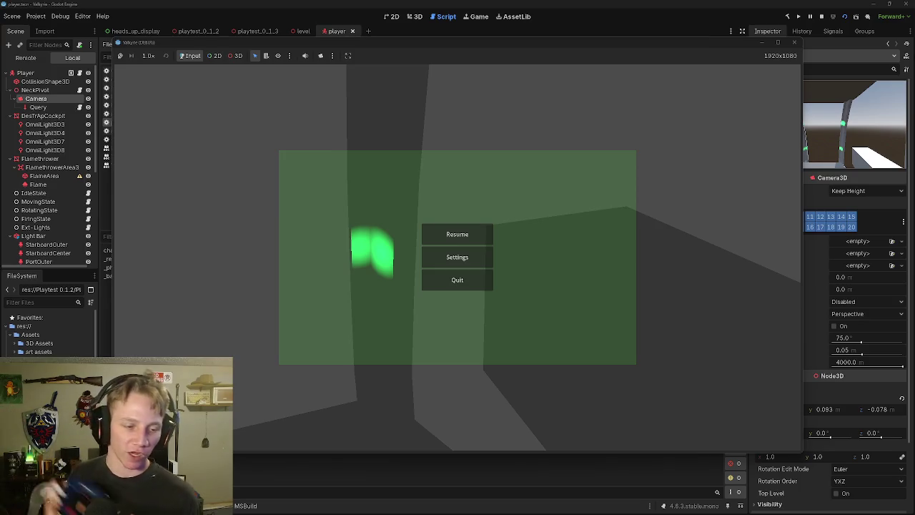
{"action": "key", "text": "Escape"}
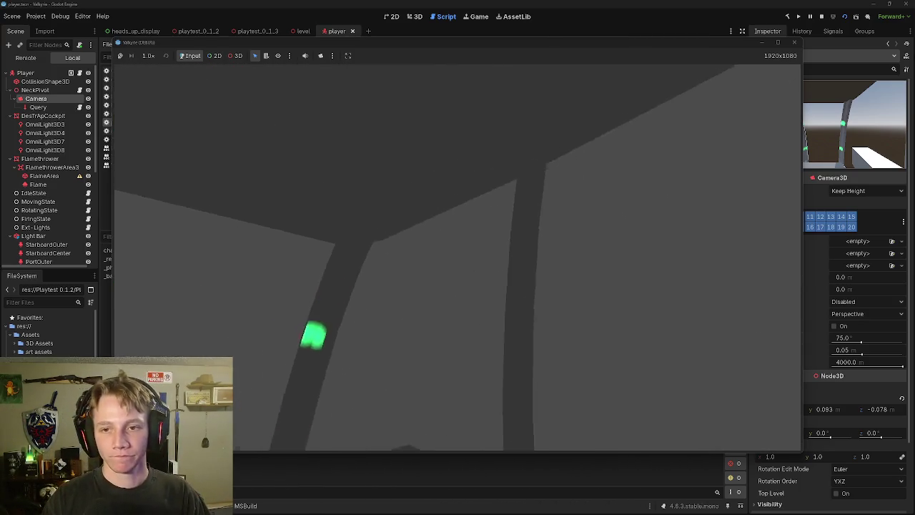
{"action": "key", "text": "Escape"}
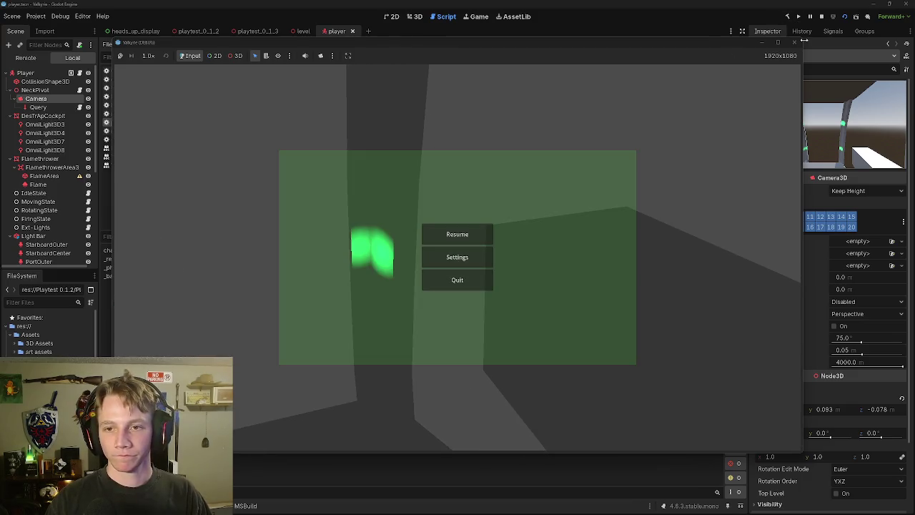
Step: Stop the game and select 'and is_paused == false' on line 14 of the HUD script
{"action": "left_click", "coordinate": [794, 42]}
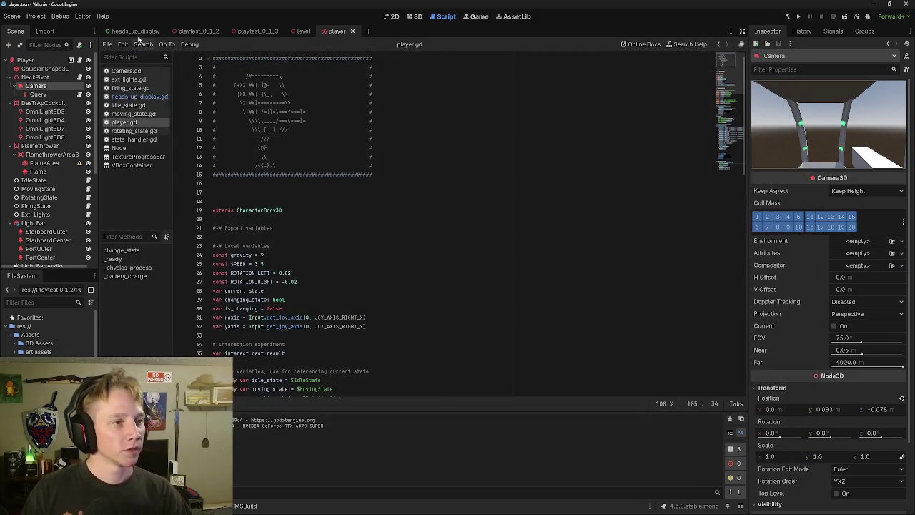
{"action": "left_click", "coordinate": [134, 31]}
{"action": "left_click_drag", "start_coordinate": [569, 174], "coordinate": [502, 174]}
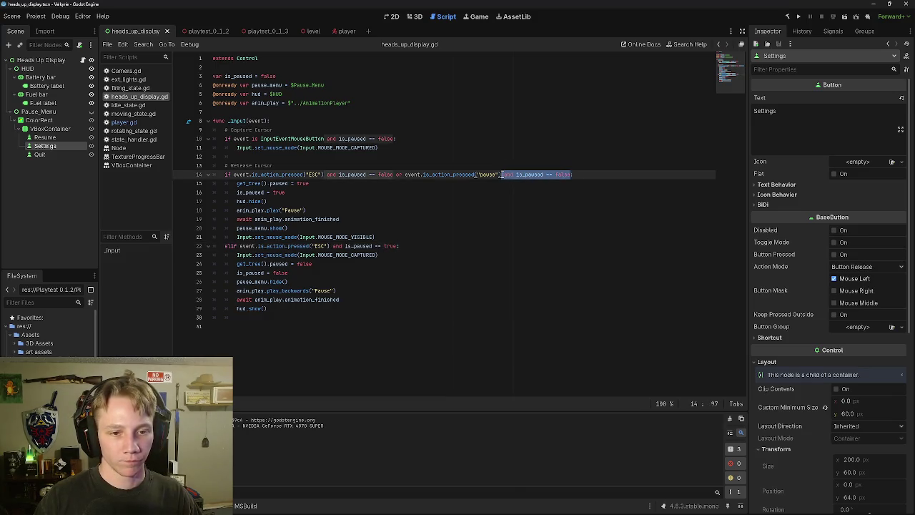
Step: Delete 'and is_paused == false' from line 14, then test the pause menu with Esc
{"action": "key", "text": "BackSpace"}
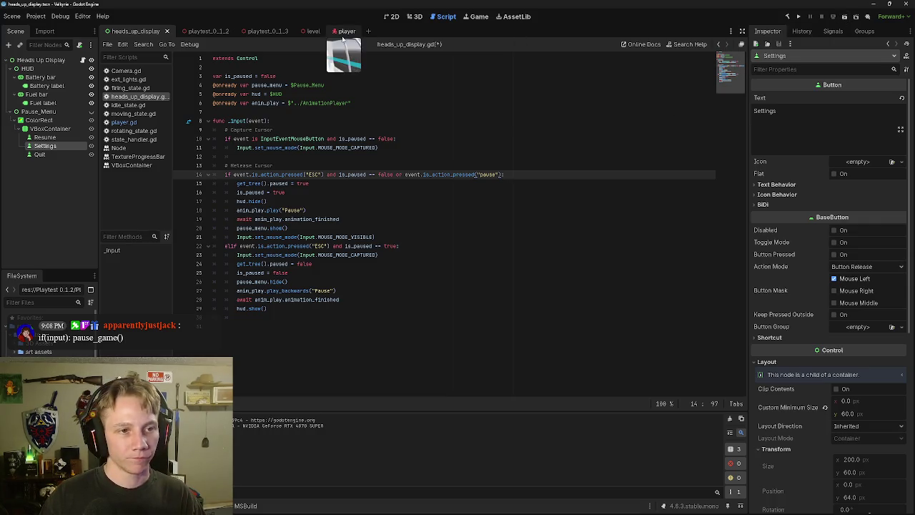
{"action": "left_click", "coordinate": [343, 33]}
{"action": "left_click", "coordinate": [844, 17]}
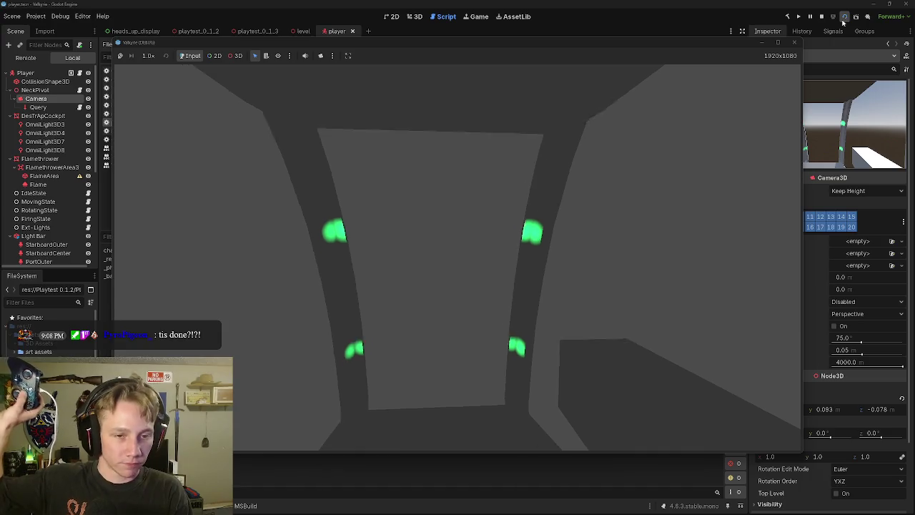
{"action": "key", "text": "Escape"}
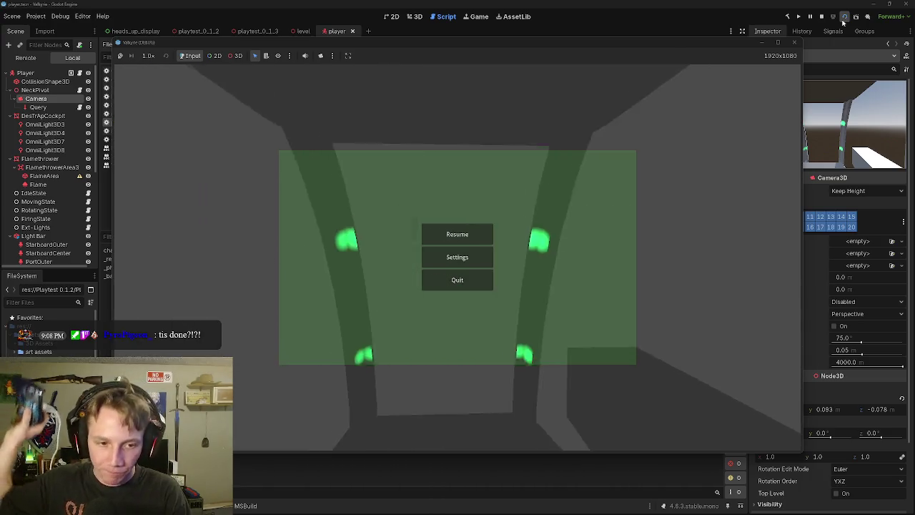
{"action": "key", "text": "Escape"}
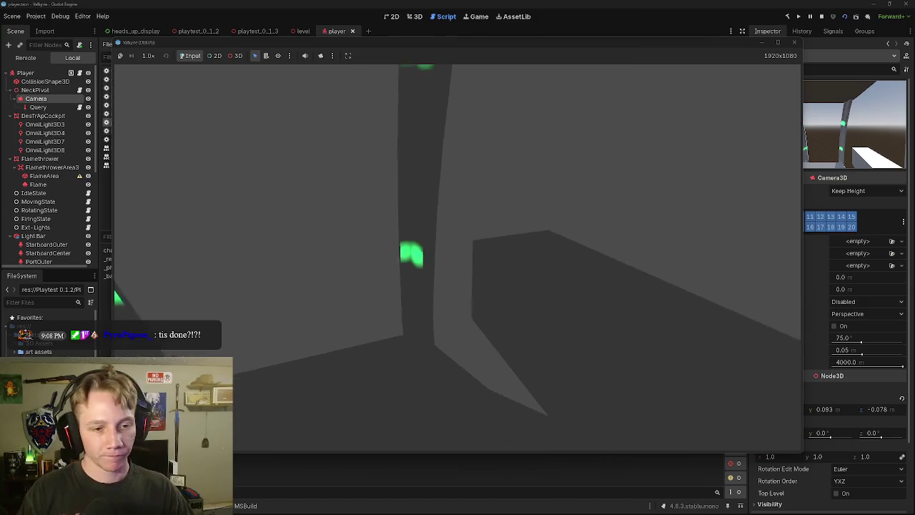
{"action": "key", "text": "Escape"}
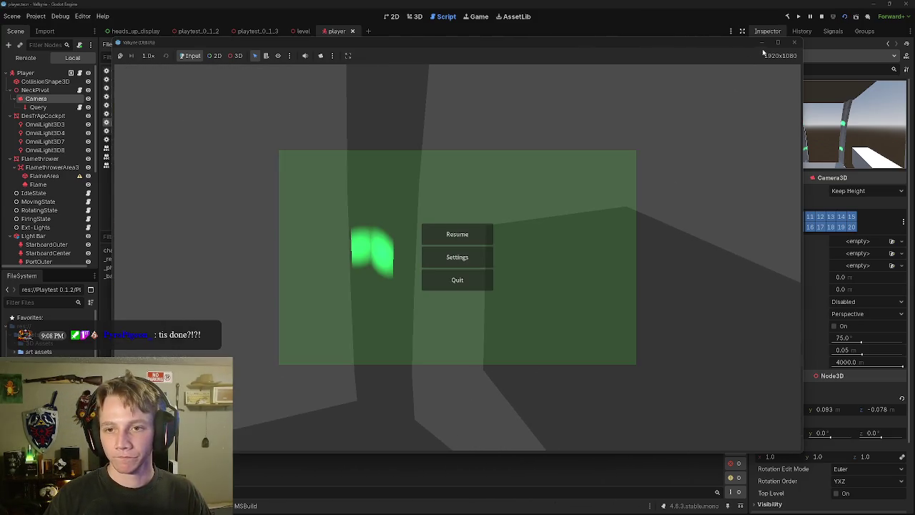
{"action": "left_click", "coordinate": [794, 43]}
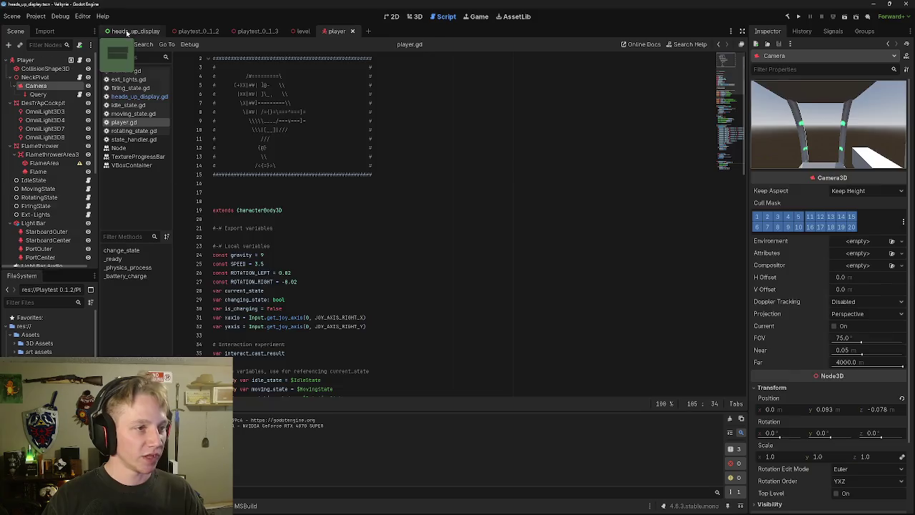
Step: Copy the pause-action condition from line 14 and paste it onto line 22
{"action": "left_click", "coordinate": [128, 32]}
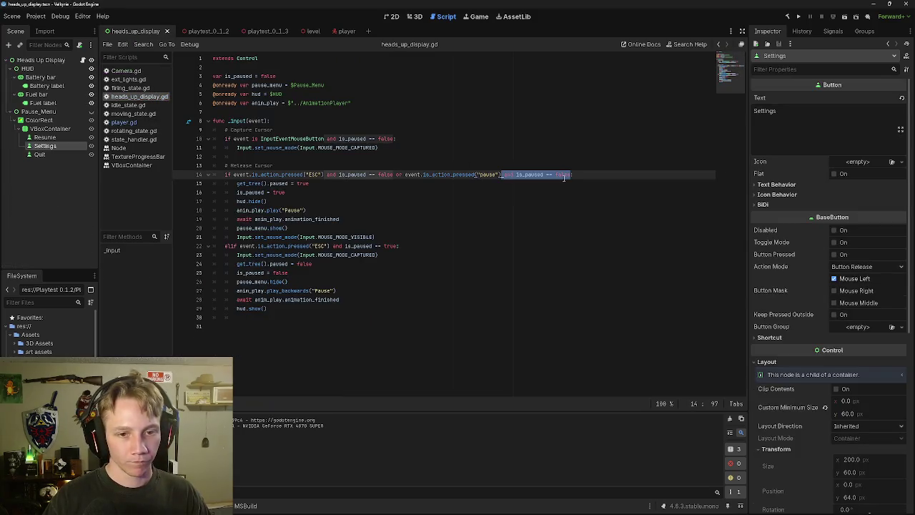
{"action": "left_click_drag", "start_coordinate": [404, 174], "coordinate": [575, 174]}
{"action": "key", "text": "ctrl+c"}
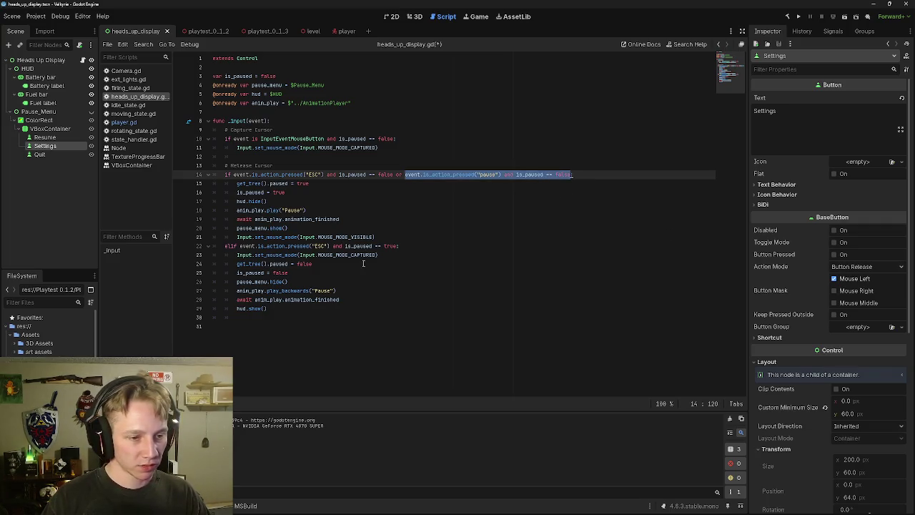
{"action": "left_click", "coordinate": [400, 246]}
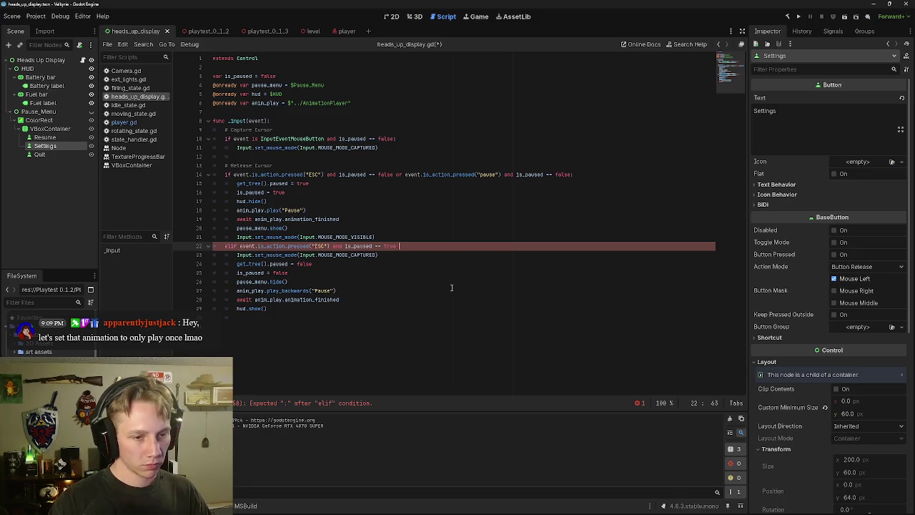
{"action": "type", "text": ":"}
{"action": "key", "text": "ctrl+v"}
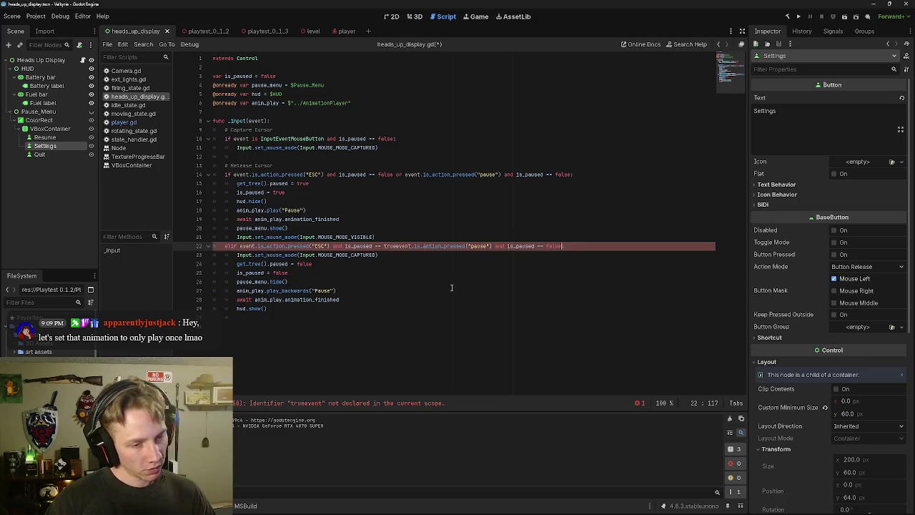
{"action": "key", "text": "ctrl+z"}
{"action": "key", "text": "ctrl+z"}
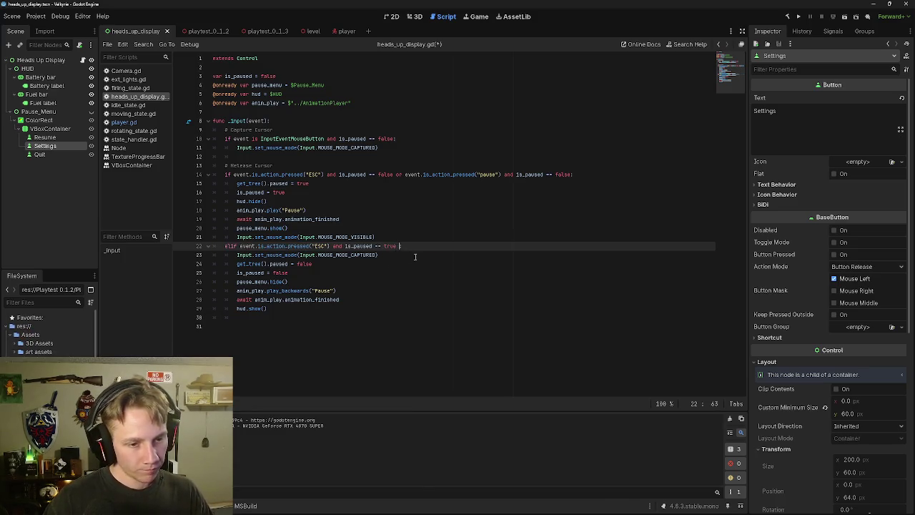
{"action": "key", "text": "ctrl+v"}
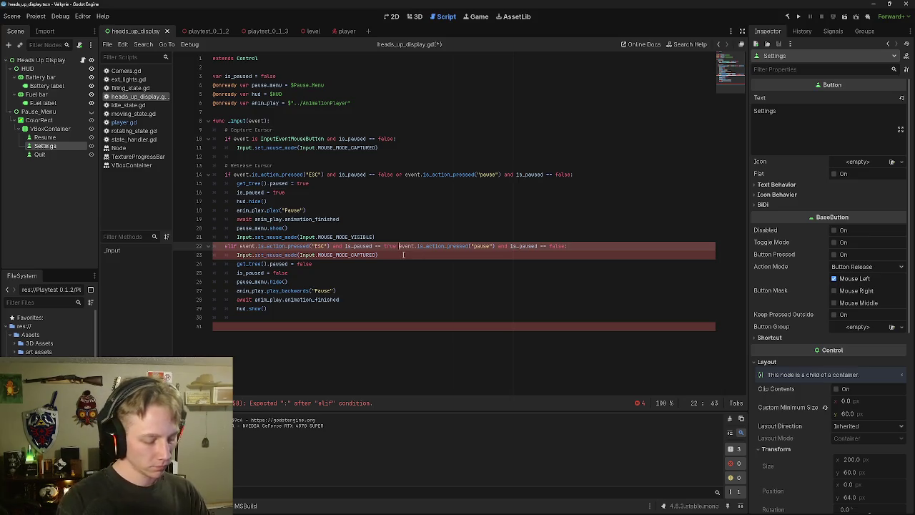
Step: Complete line 22 as an 'or' with the pause-action check, then run the game
{"action": "type", "text": "or"}
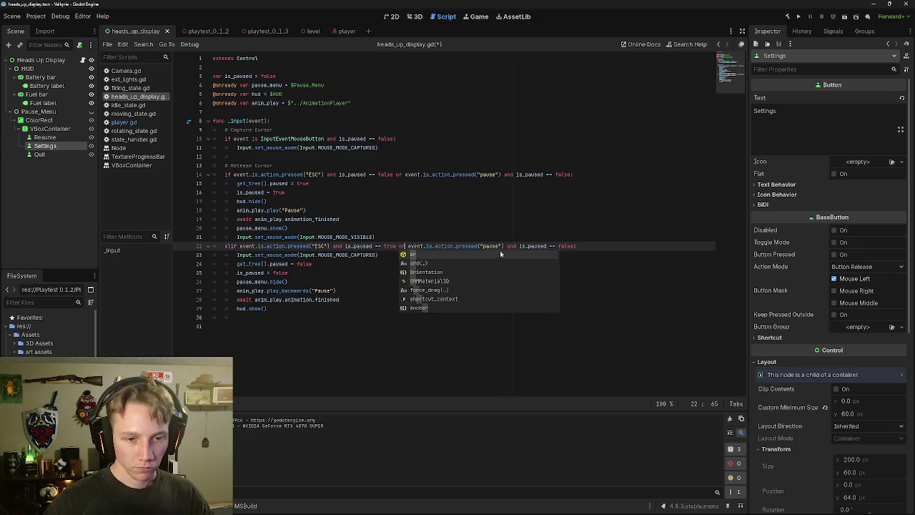
{"action": "left_click", "coordinate": [573, 246]}
{"action": "key", "text": "BackSpace"}
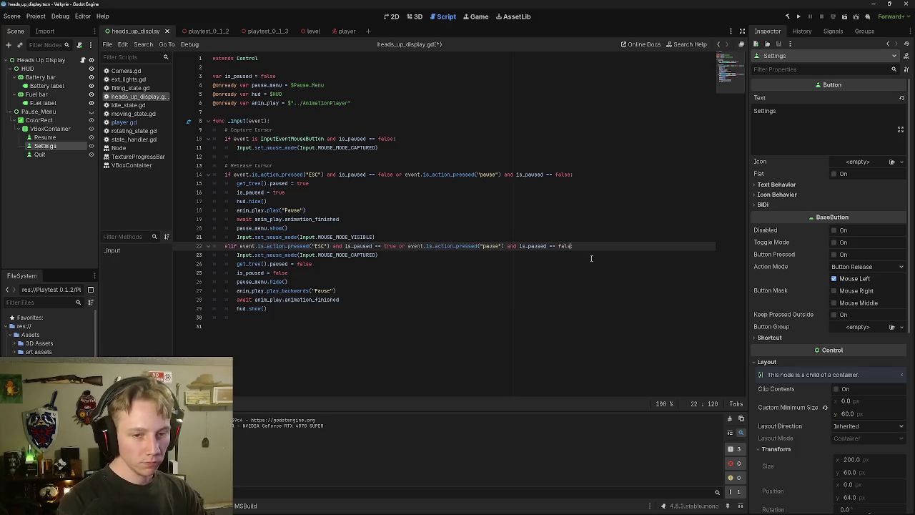
{"action": "type", "text": "true:"}
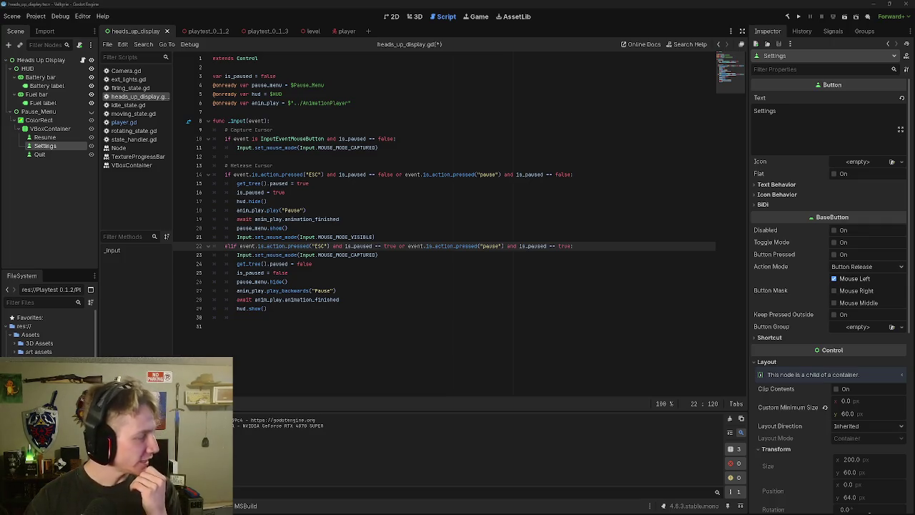
{"action": "type", "text": ")"}
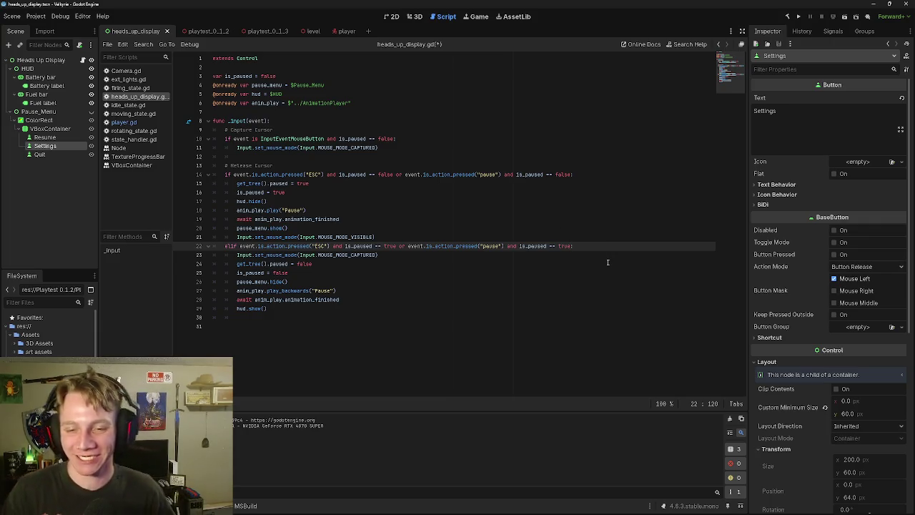
{"action": "type", "text": ":"}
{"action": "left_click", "coordinate": [334, 270]}
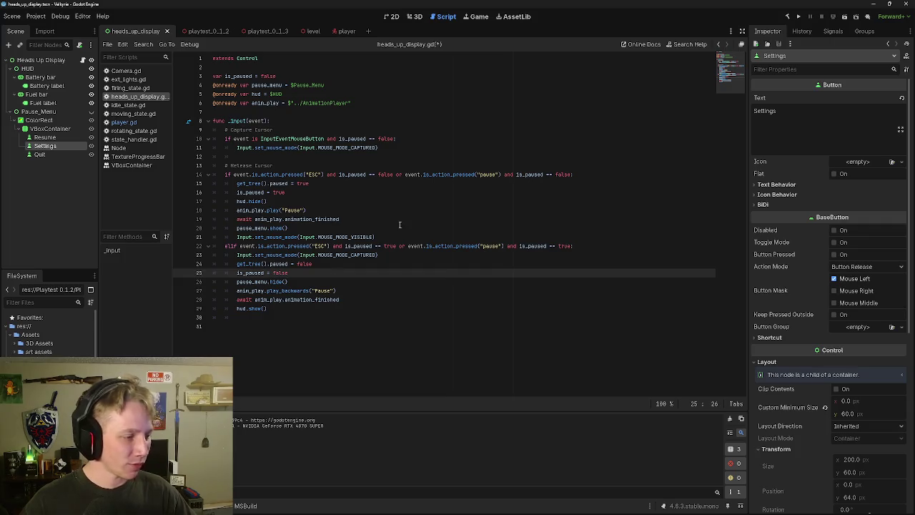
{"action": "left_click", "coordinate": [338, 31]}
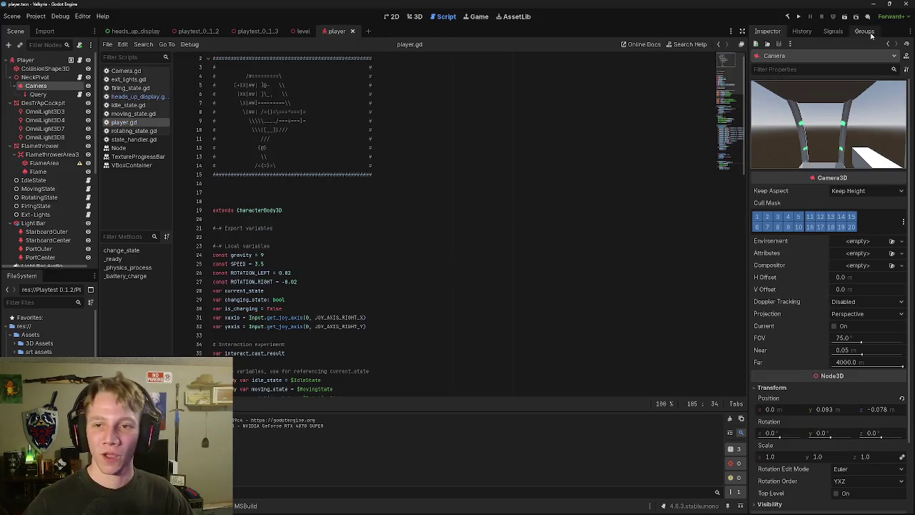
{"action": "left_click", "coordinate": [844, 17]}
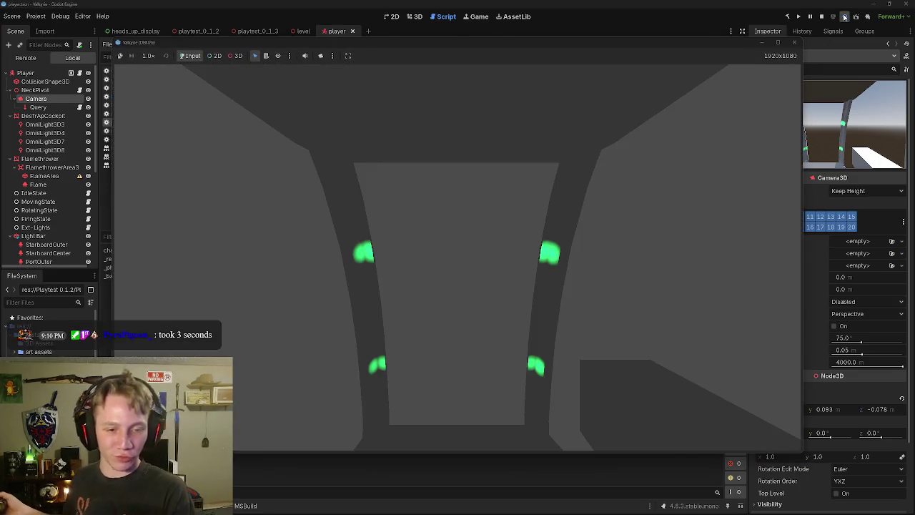
{"action": "key", "text": "w"}
{"action": "key", "text": "w"}
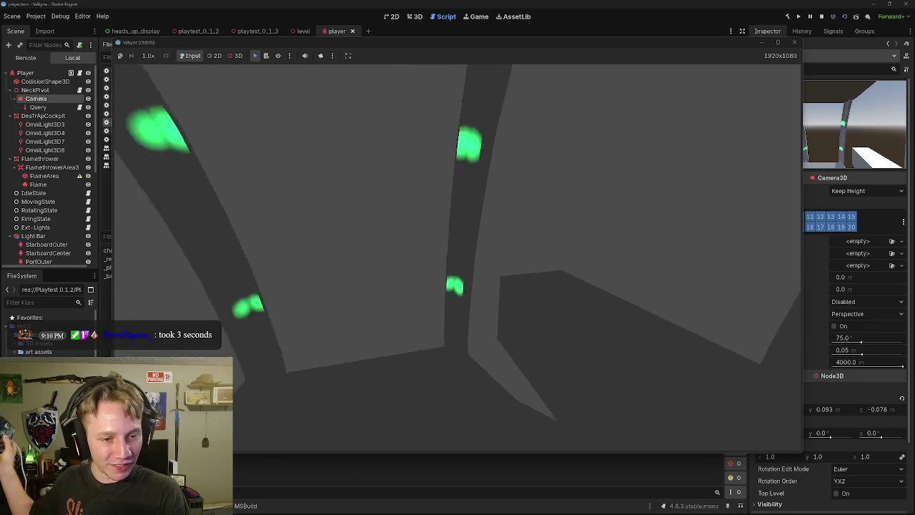
{"action": "key", "text": "Escape"}
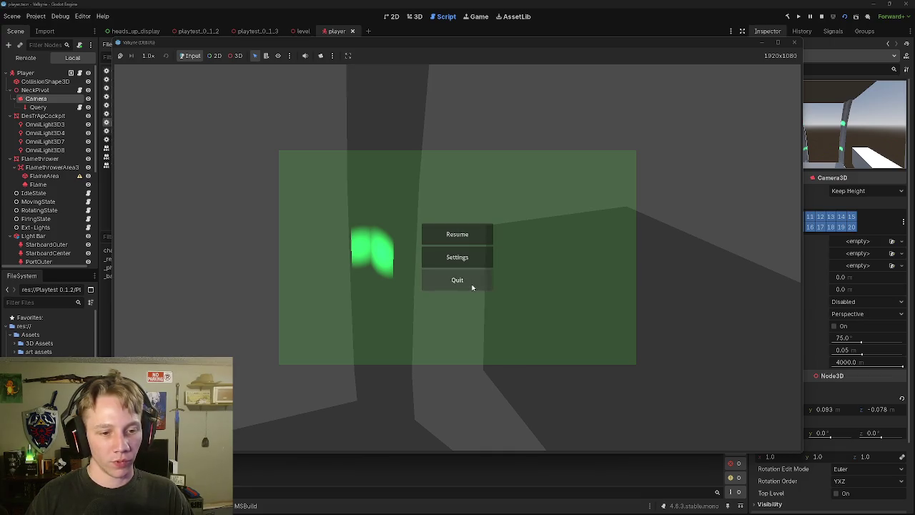
{"action": "left_click", "coordinate": [794, 43]}
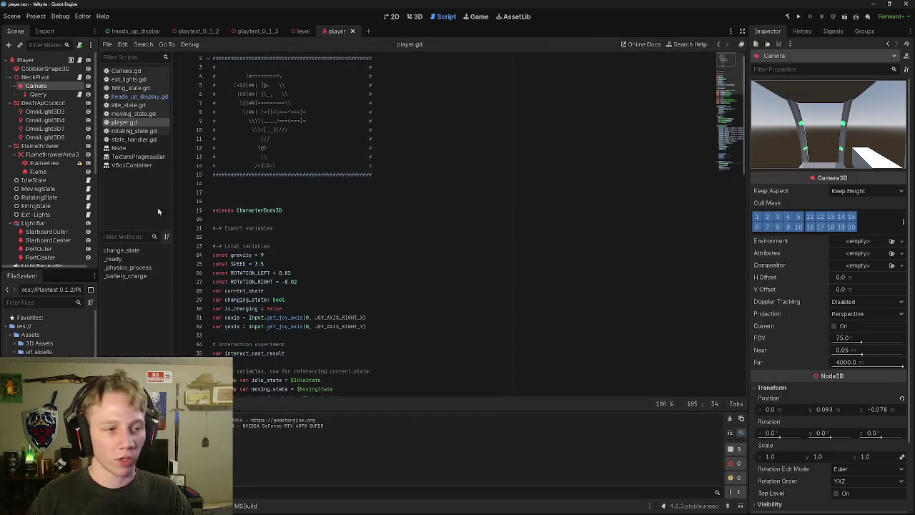
{"action": "key", "text": "ctrl+Tab"}
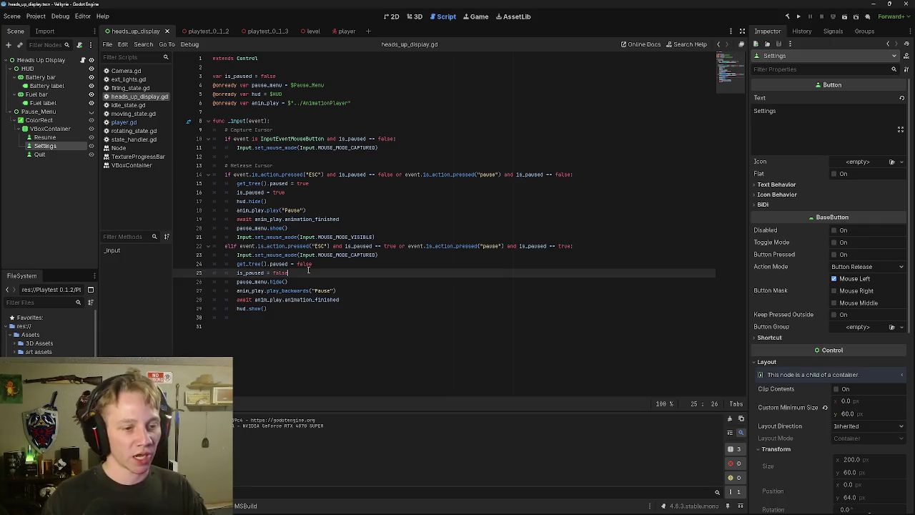
Step: Review the unpause block on lines 22 to 29 of heads_up_display.gd
{"action": "left_click", "coordinate": [571, 246]}
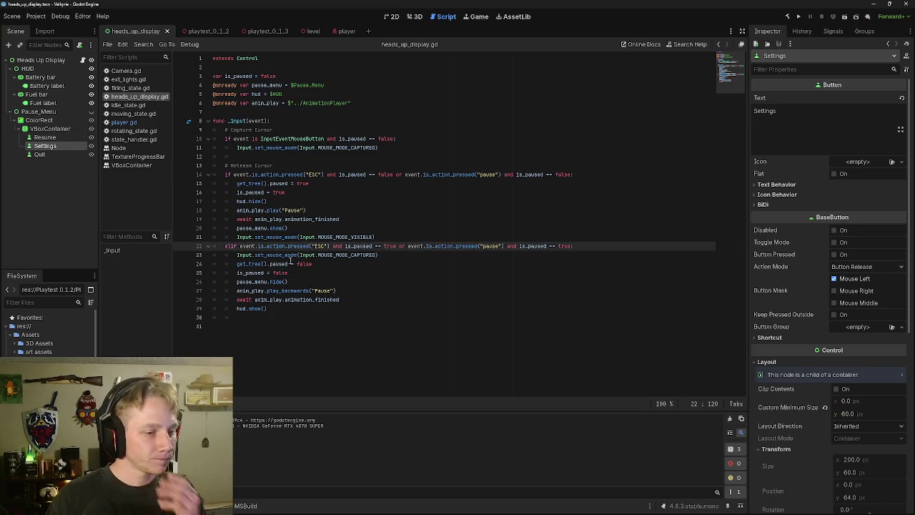
{"action": "left_click_drag", "start_coordinate": [279, 308], "coordinate": [240, 244]}
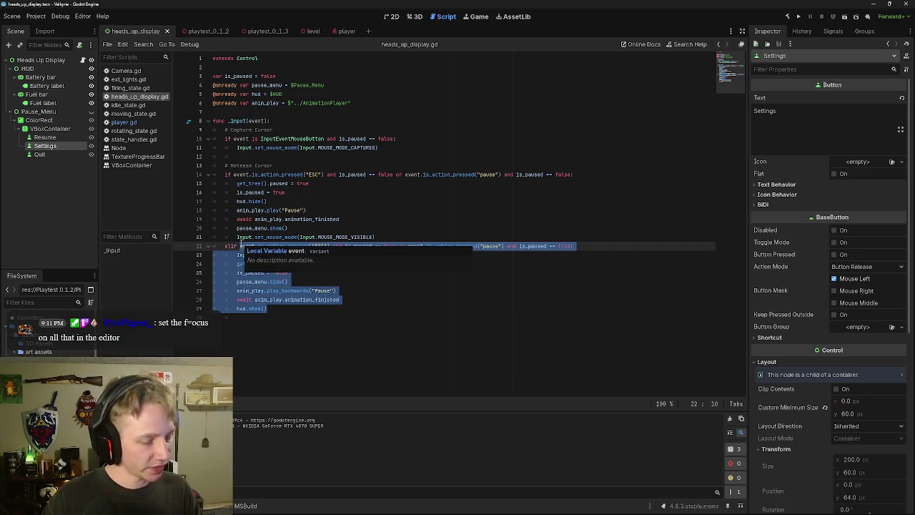
{"action": "mouse_move", "coordinate": [280, 308]}
{"action": "left_mouse_down"}
{"action": "mouse_move", "coordinate": [239, 300]}
{"action": "mouse_move", "coordinate": [228, 263]}
{"action": "mouse_move", "coordinate": [213, 254]}
{"action": "left_mouse_up"}
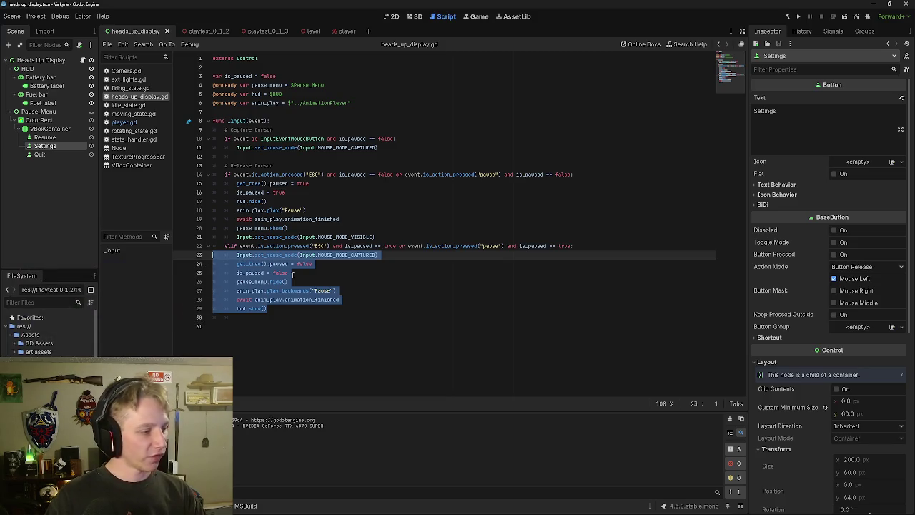
{"action": "left_click", "coordinate": [392, 256]}
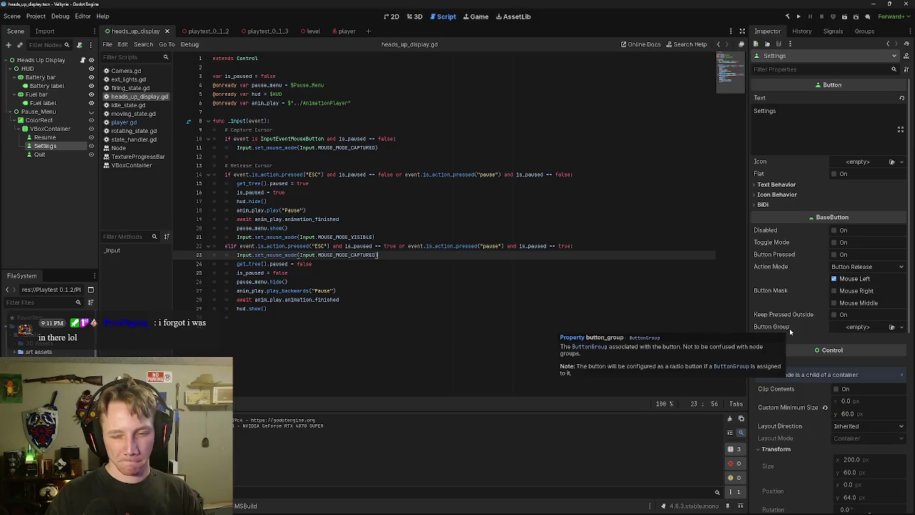
{"action": "scroll", "coordinate": [791, 241], "scroll_direction": "down", "scroll_amount": 5}
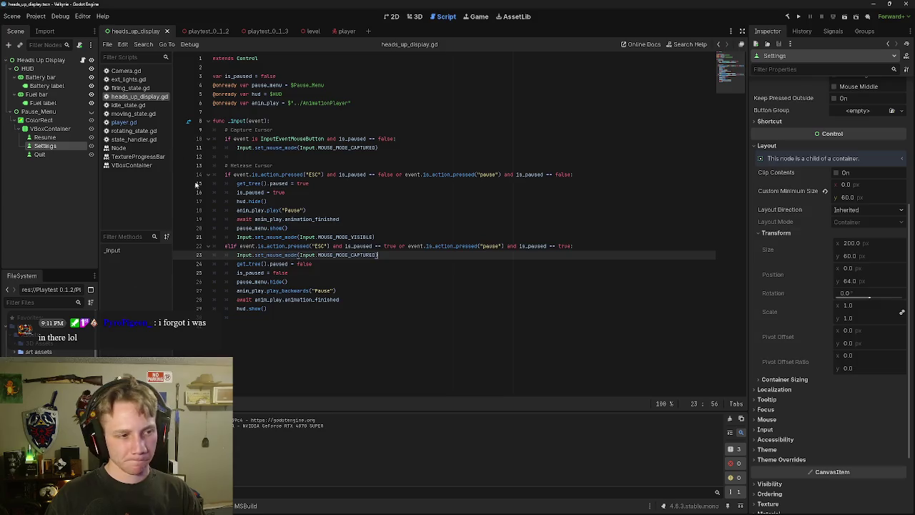
{"action": "left_click", "coordinate": [56, 130]}
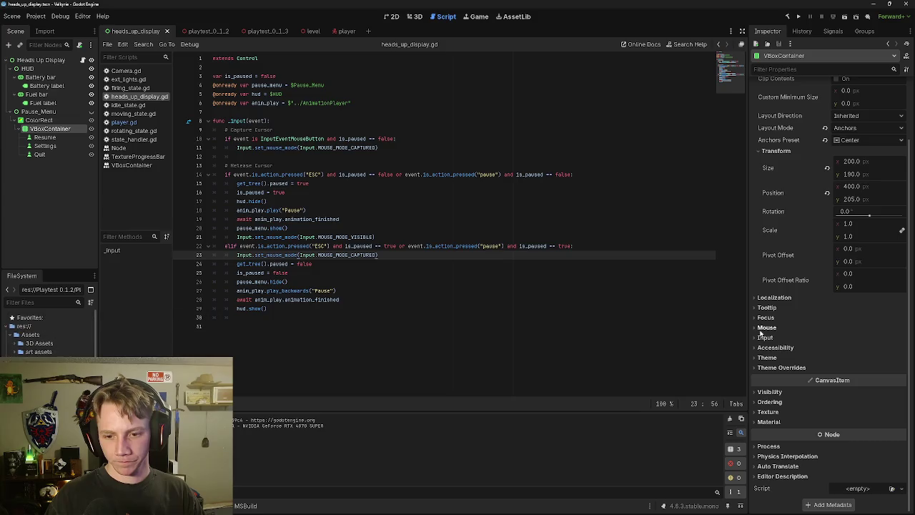
{"action": "left_click", "coordinate": [765, 317]}
{"action": "scroll", "coordinate": [822, 300], "scroll_direction": "down", "scroll_amount": 3}
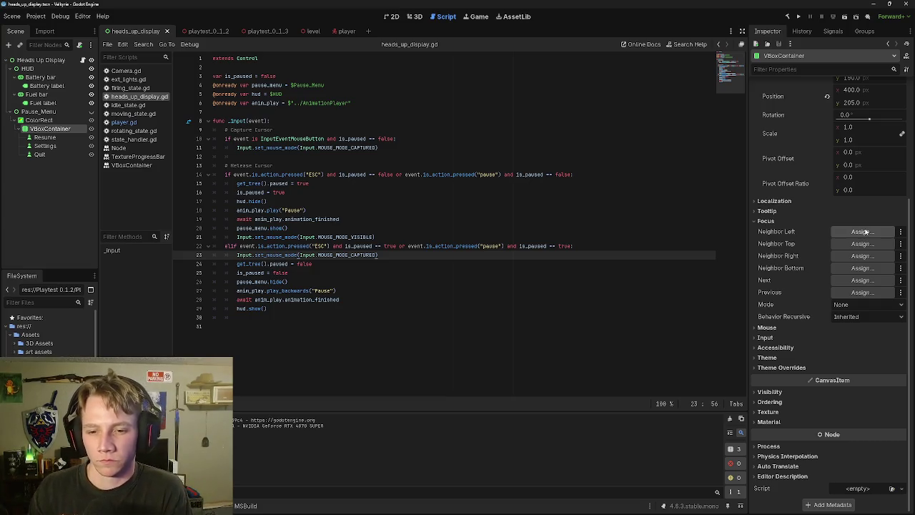
{"action": "left_click", "coordinate": [862, 279]}
{"action": "left_click", "coordinate": [514, 126]}
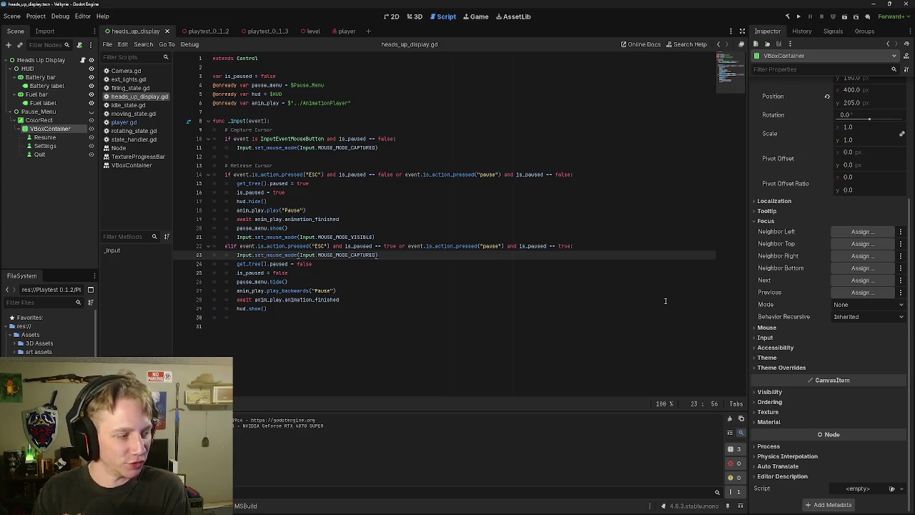
{"action": "mouse_move", "coordinate": [813, 291]}
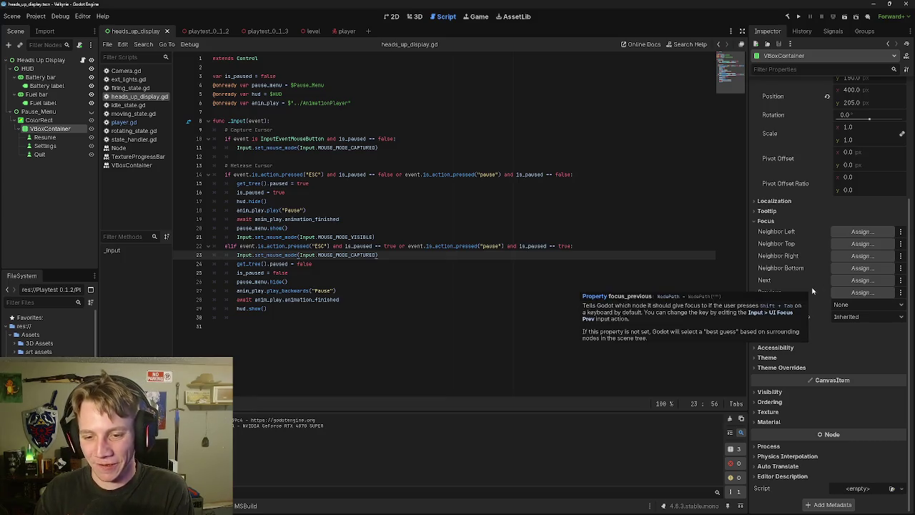
{"action": "left_click", "coordinate": [853, 306]}
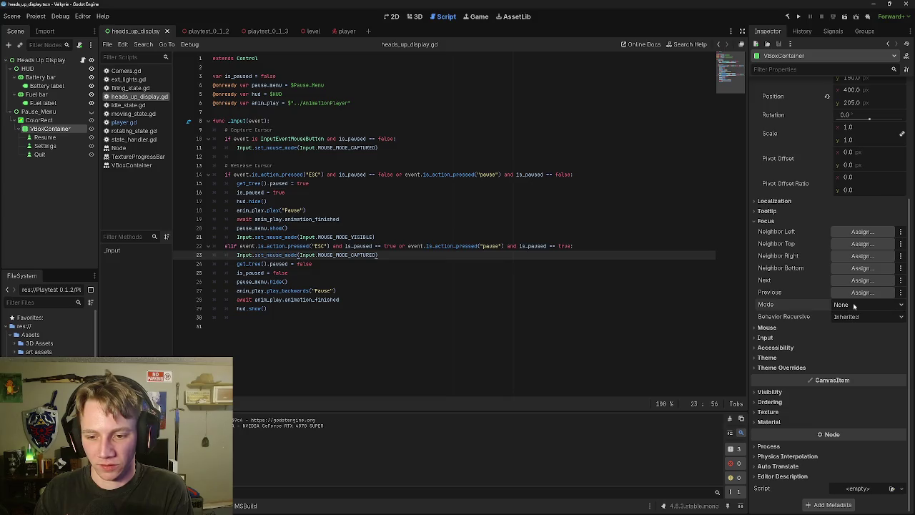
{"action": "left_click", "coordinate": [854, 305]}
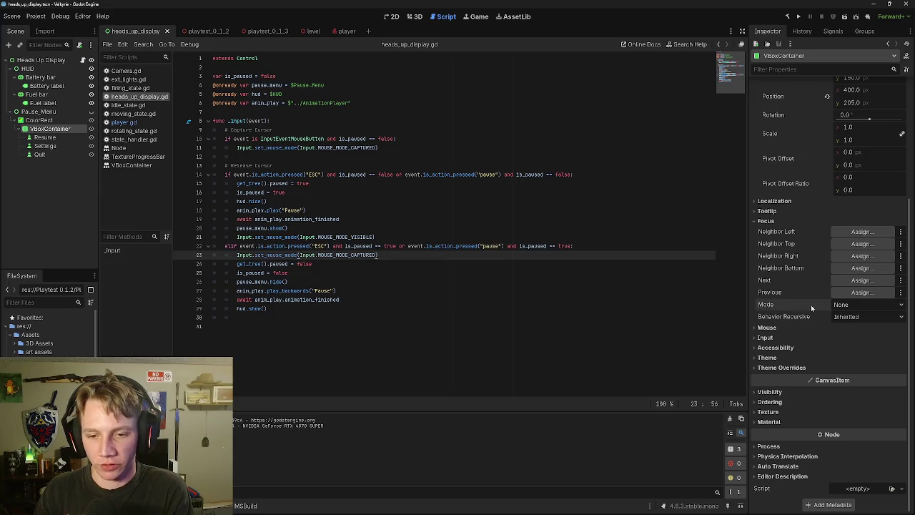
{"action": "left_click", "coordinate": [900, 232]}
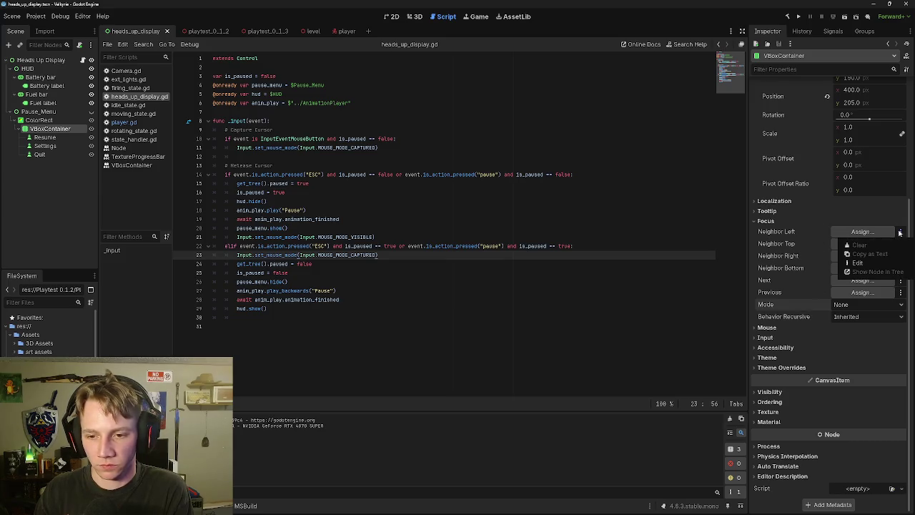
{"action": "left_click", "coordinate": [900, 231]}
{"action": "left_click", "coordinate": [862, 232]}
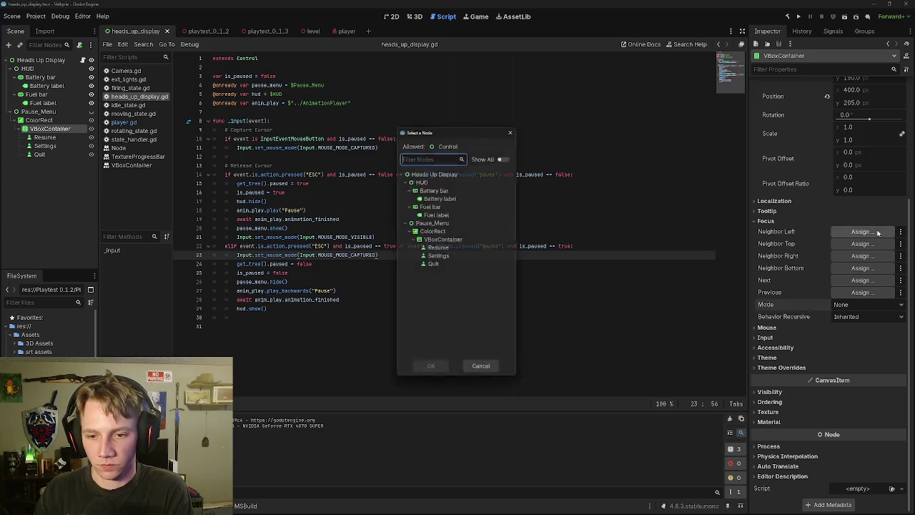
{"action": "left_click", "coordinate": [514, 127]}
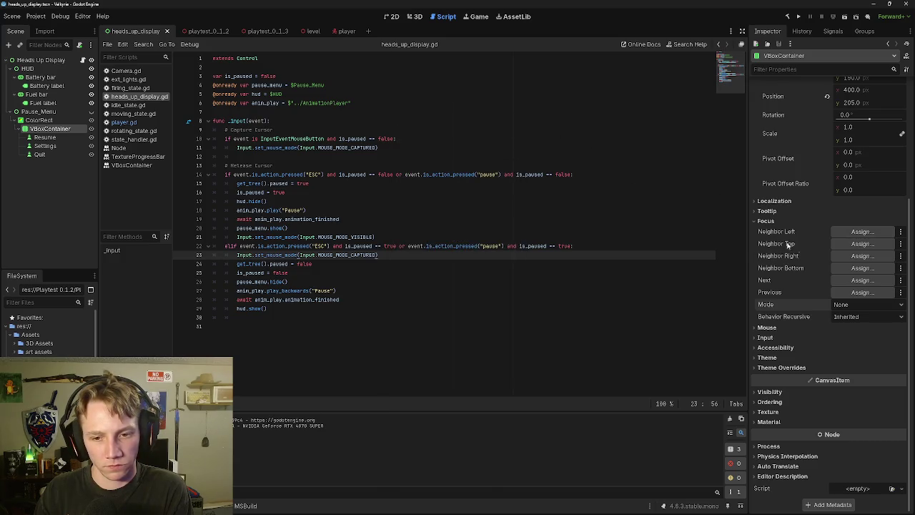
{"action": "left_click", "coordinate": [862, 243]}
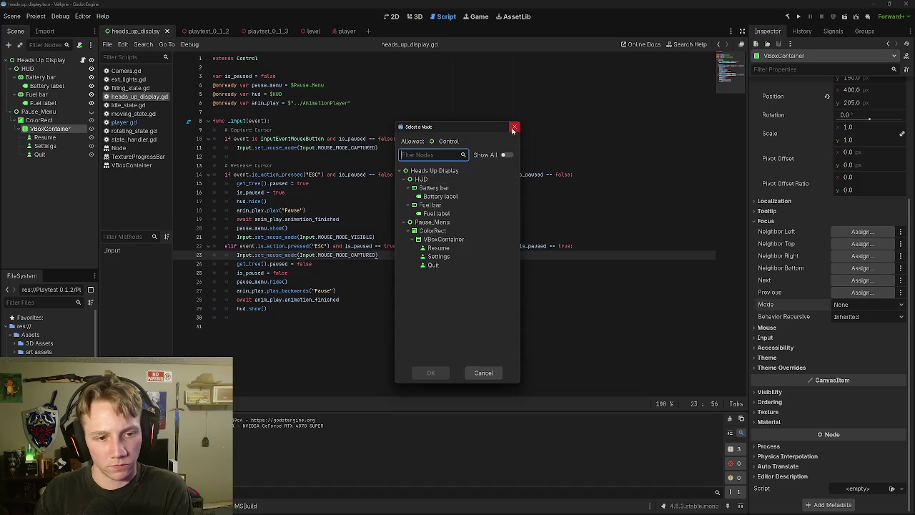
{"action": "left_click", "coordinate": [440, 248]}
{"action": "left_click", "coordinate": [430, 373]}
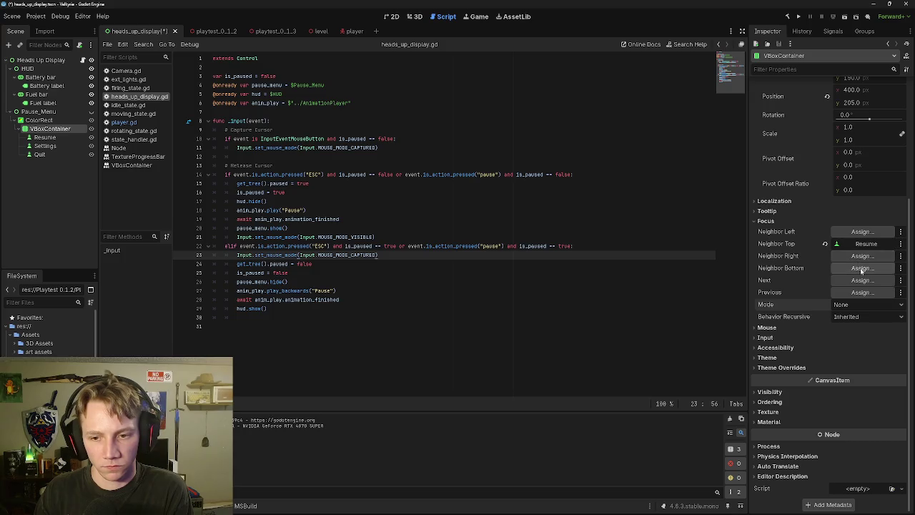
{"action": "left_click", "coordinate": [825, 244]}
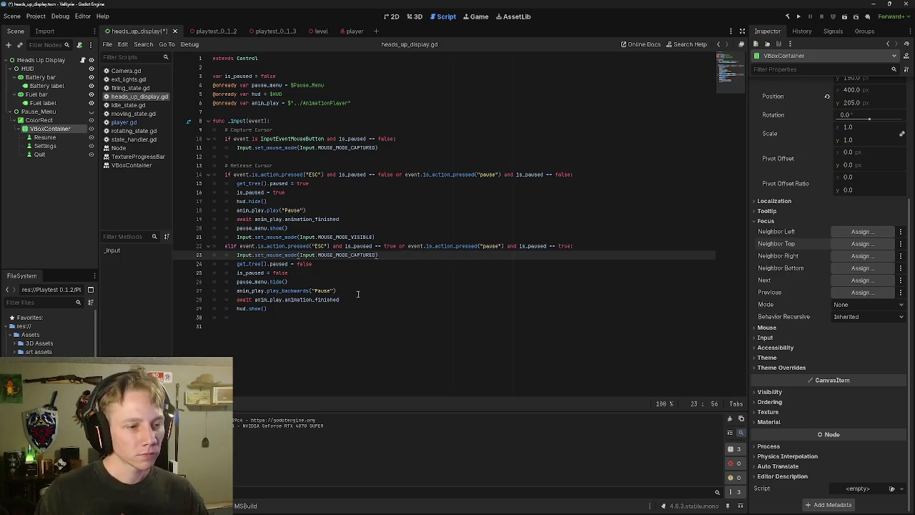
{"action": "left_click", "coordinate": [599, 246]}
{"action": "key", "text": "Return"}
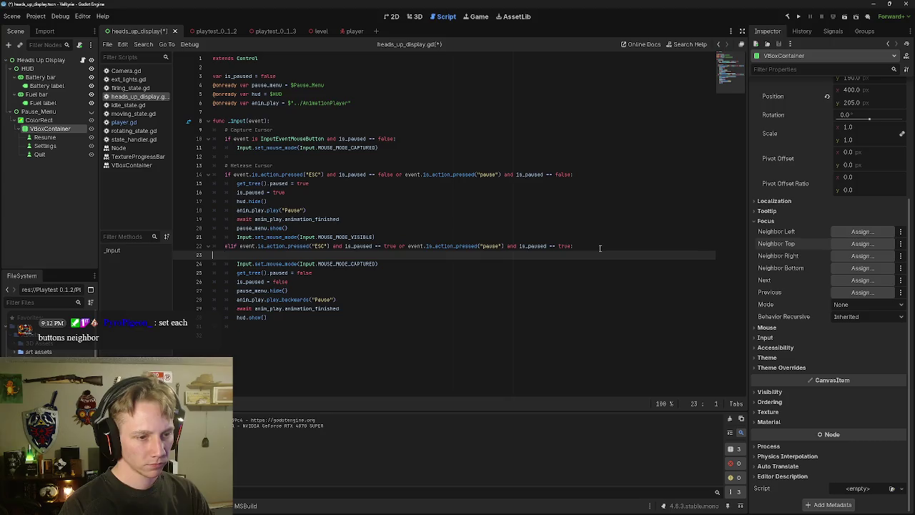
{"action": "key", "text": "ctrl+z"}
{"action": "left_click", "coordinate": [599, 175]}
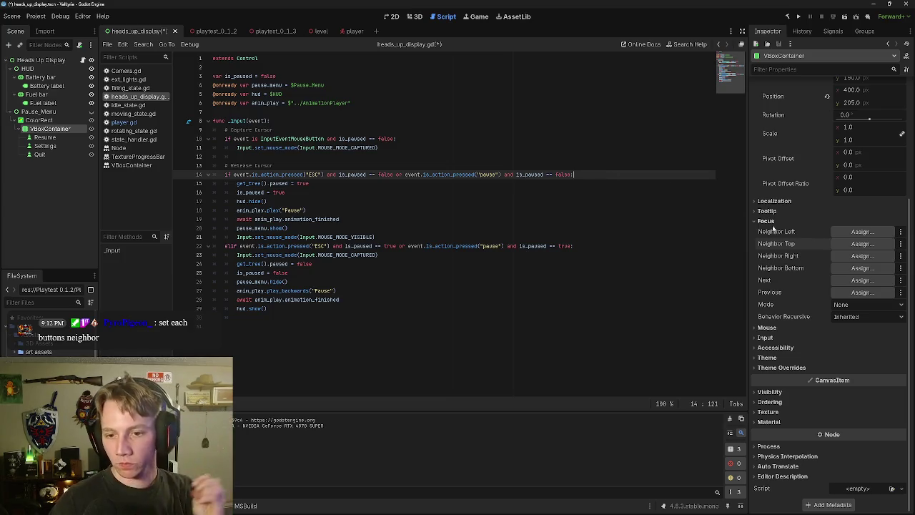
{"action": "left_click", "coordinate": [44, 138]}
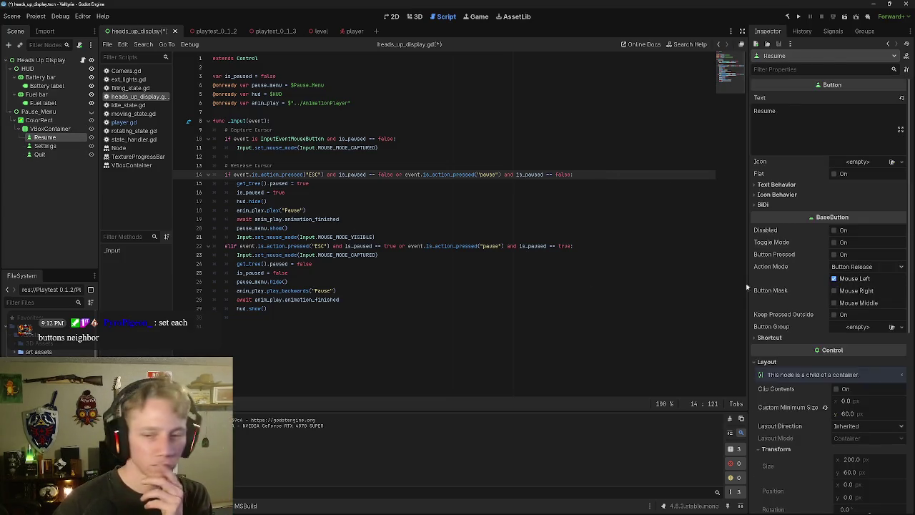
Step: Set Resume's Focus Neighbor Bottom to Settings
{"action": "scroll", "coordinate": [787, 277], "scroll_direction": "down", "scroll_amount": 5}
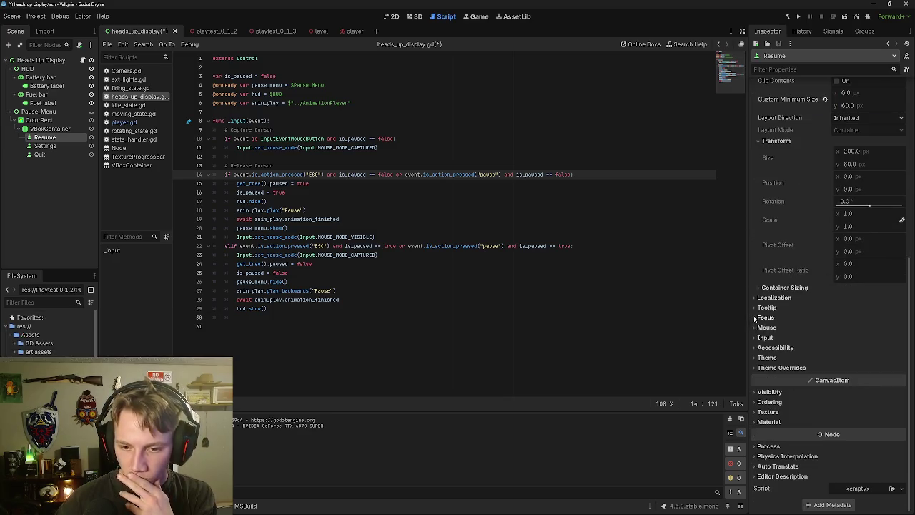
{"action": "left_click", "coordinate": [765, 318]}
{"action": "scroll", "coordinate": [857, 341], "scroll_direction": "down", "scroll_amount": 2}
{"action": "left_click", "coordinate": [845, 313]}
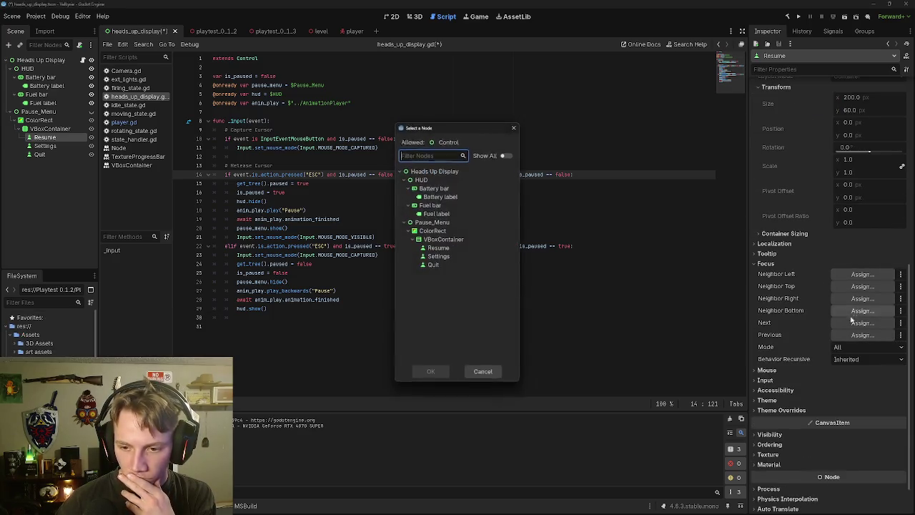
{"action": "left_click", "coordinate": [438, 256]}
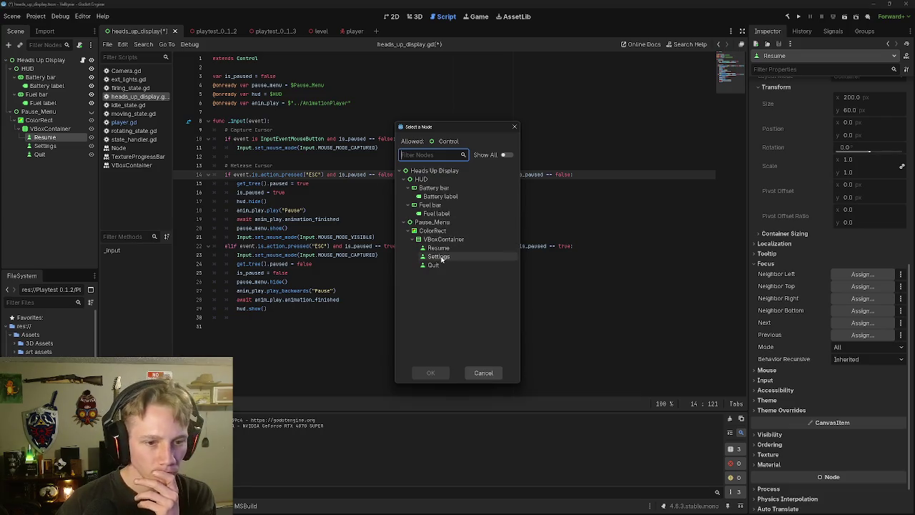
{"action": "left_click", "coordinate": [442, 376]}
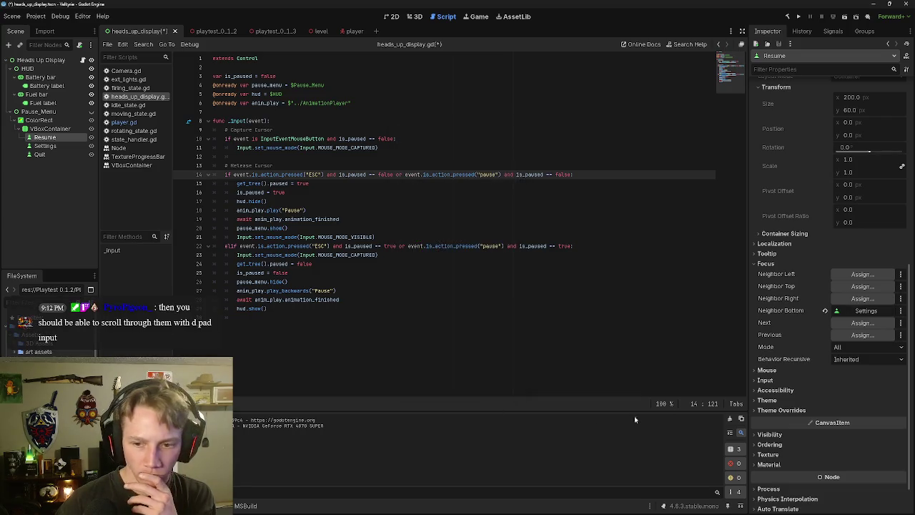
Step: Give Settings Focus Neighbor Top Resume and Focus Neighbor Bottom Quit
{"action": "left_click", "coordinate": [43, 147]}
{"action": "scroll", "coordinate": [895, 321], "scroll_direction": "down", "scroll_amount": 3}
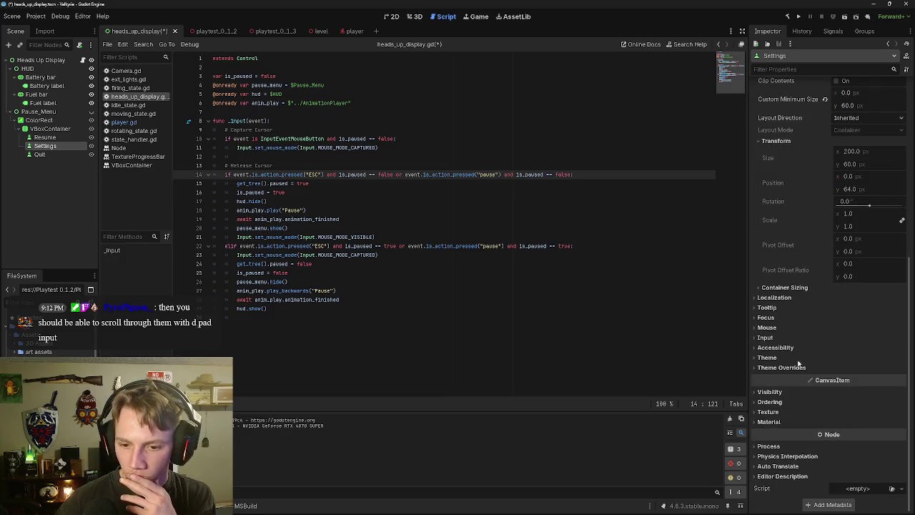
{"action": "left_click", "coordinate": [760, 317]}
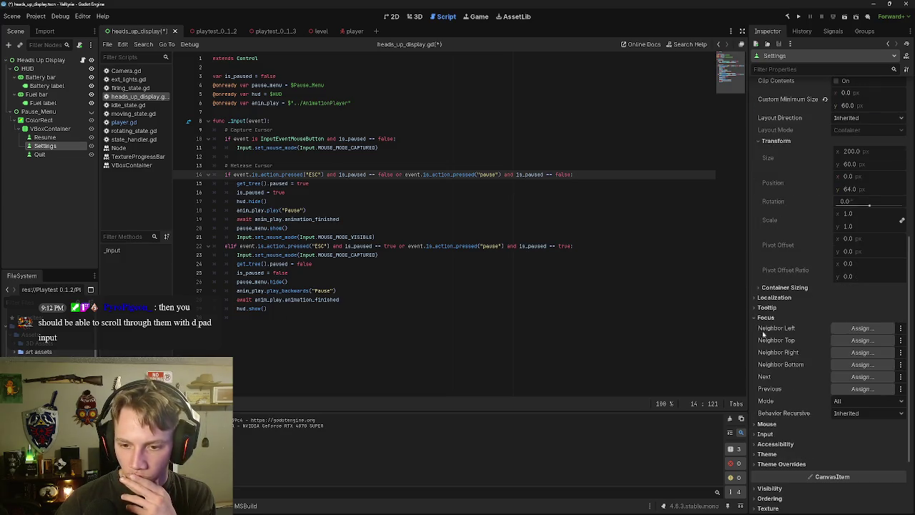
{"action": "left_click", "coordinate": [862, 341]}
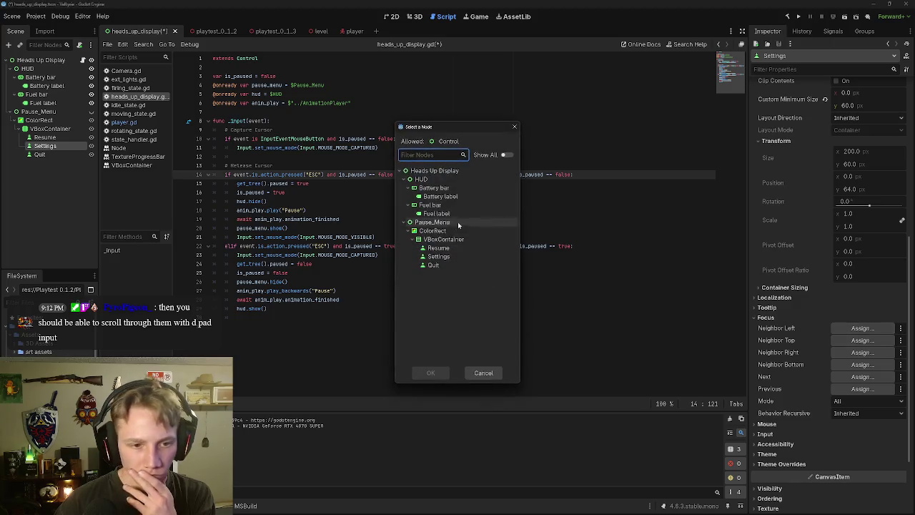
{"action": "left_click", "coordinate": [438, 247]}
{"action": "left_click", "coordinate": [430, 372]}
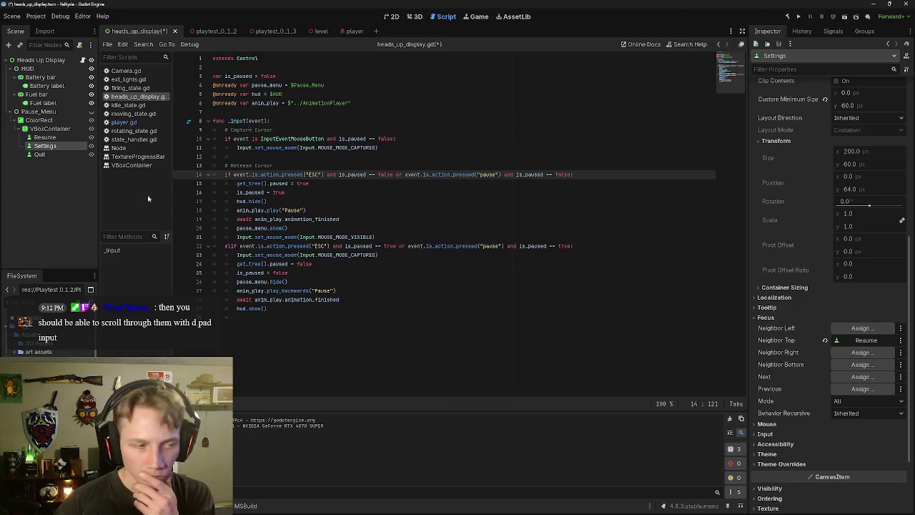
{"action": "left_click", "coordinate": [862, 364]}
{"action": "left_click", "coordinate": [457, 266]}
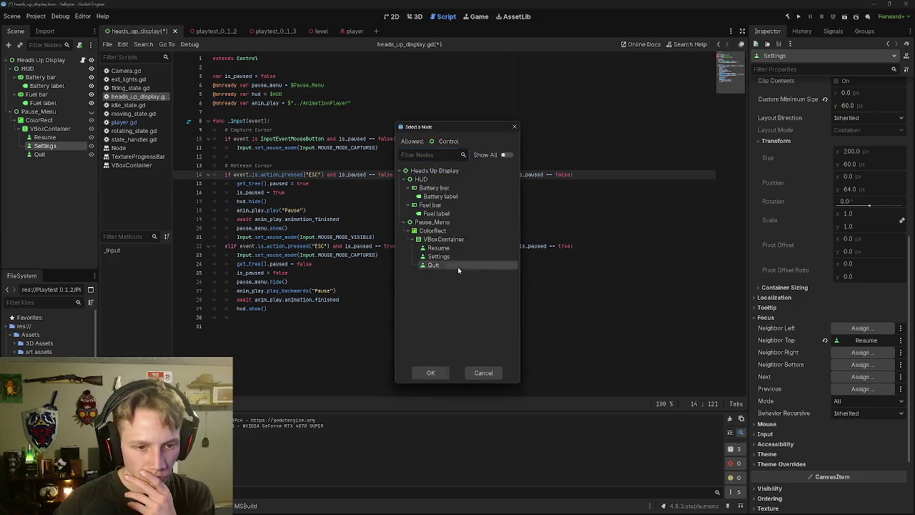
{"action": "left_click", "coordinate": [431, 373]}
Step: Set Quit's Focus Neighbor Top to Settings
{"action": "left_click", "coordinate": [40, 155]}
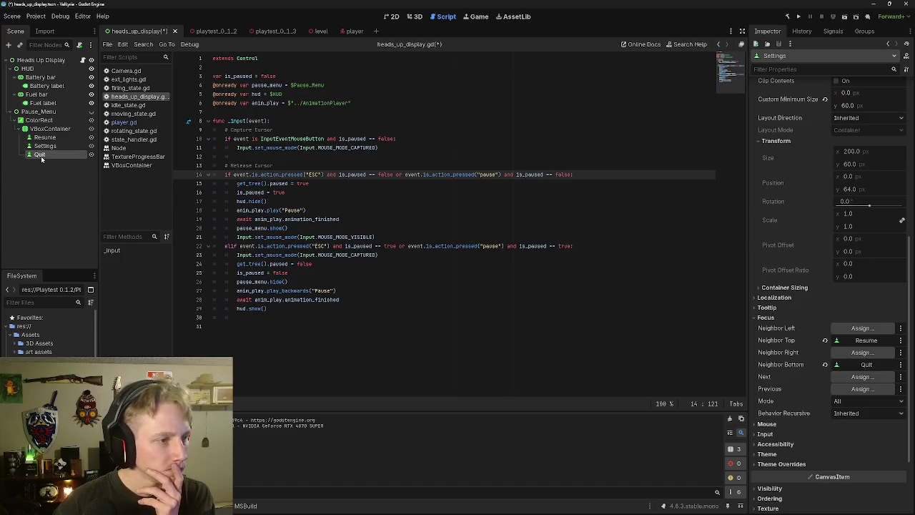
{"action": "left_click", "coordinate": [764, 392]}
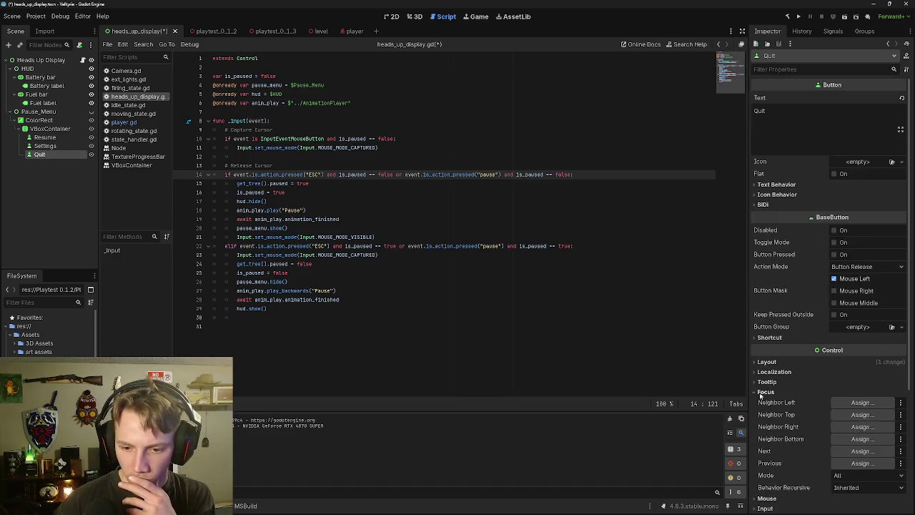
{"action": "scroll", "coordinate": [863, 412], "scroll_direction": "down", "scroll_amount": 5}
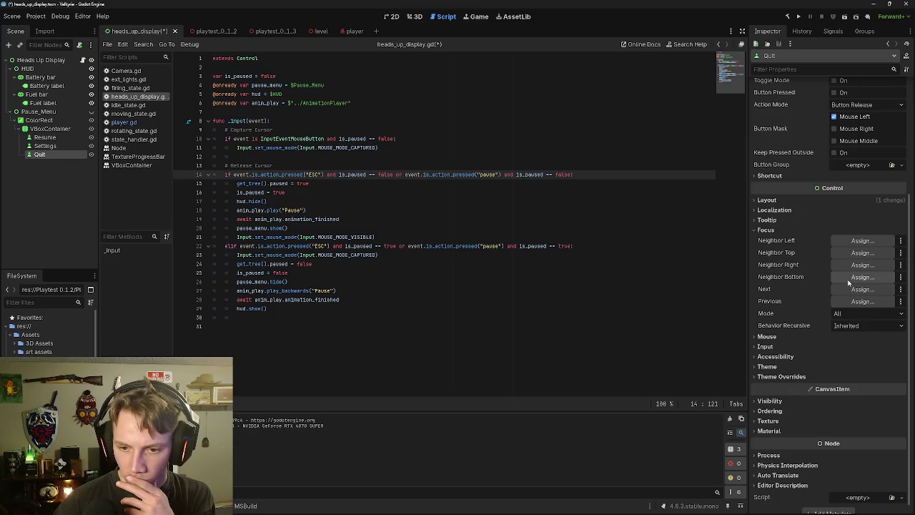
{"action": "left_click", "coordinate": [854, 251]}
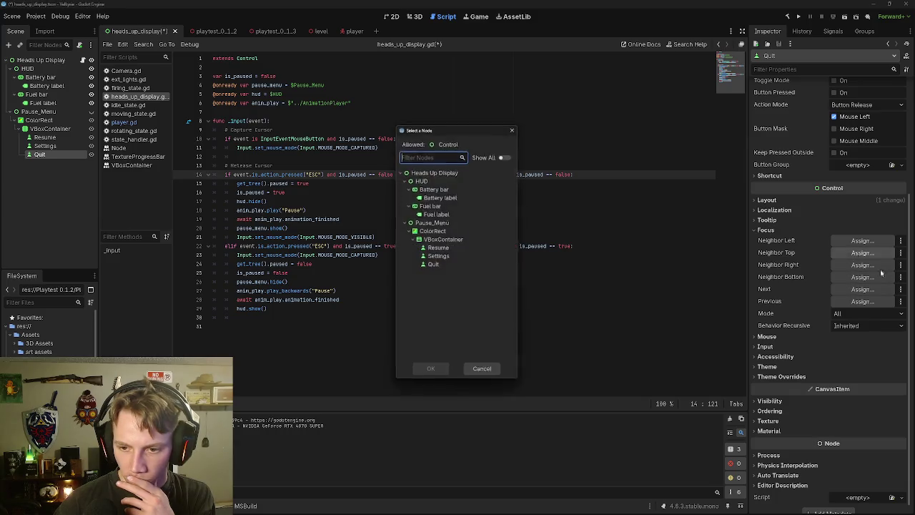
{"action": "left_click", "coordinate": [439, 256]}
{"action": "left_click", "coordinate": [430, 372]}
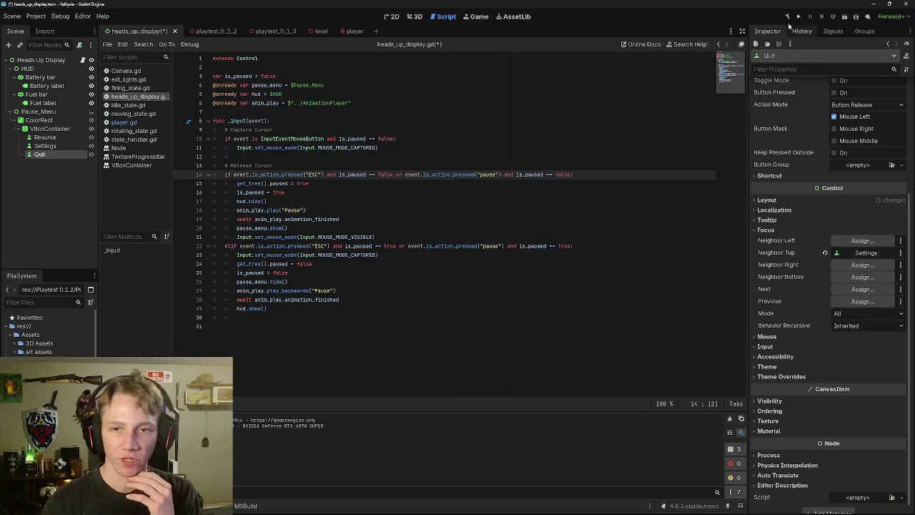
{"action": "left_click", "coordinate": [353, 34]}
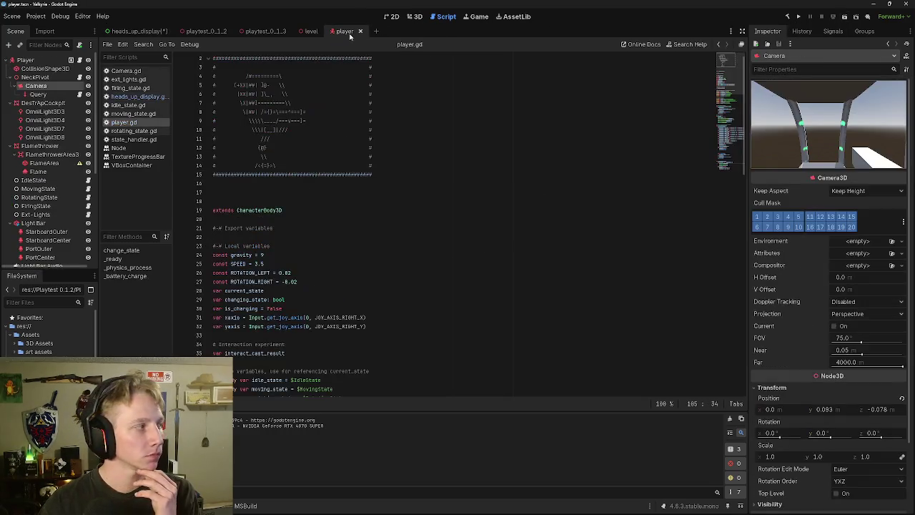
{"action": "left_click", "coordinate": [833, 17]}
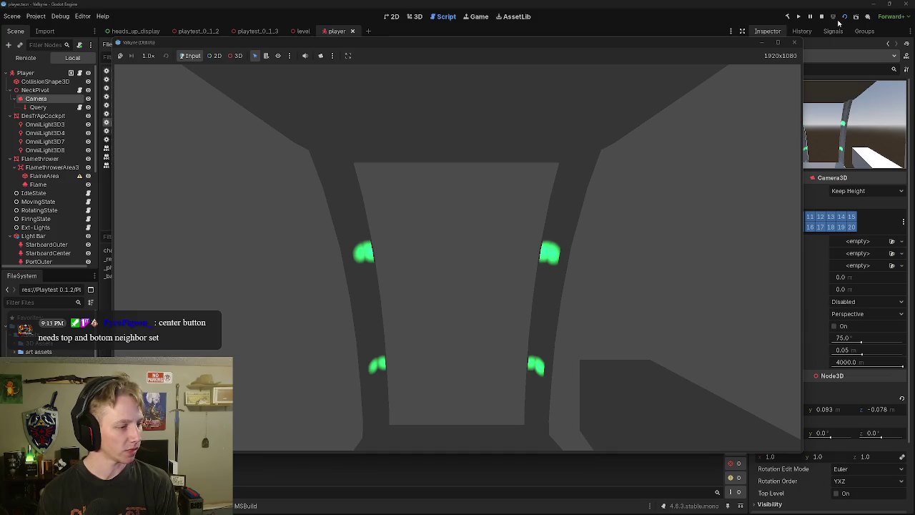
{"action": "key", "text": "Escape"}
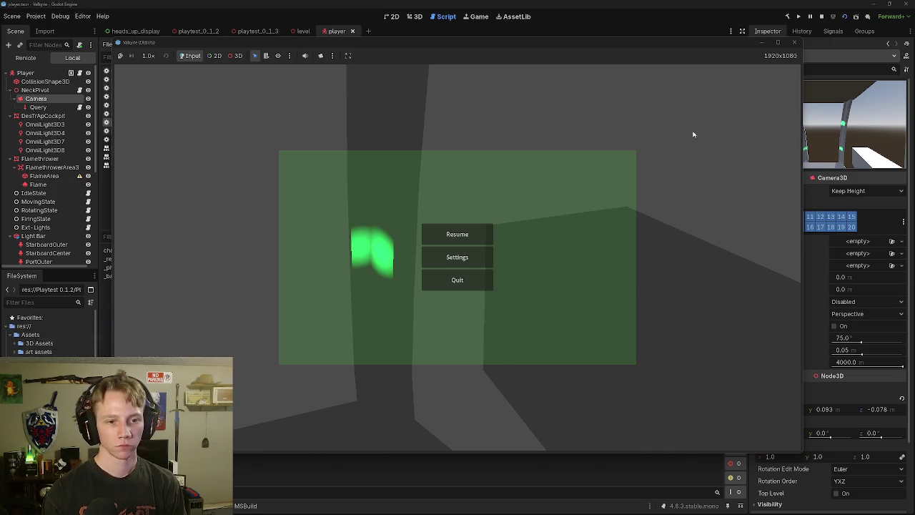
{"action": "key", "text": "Escape"}
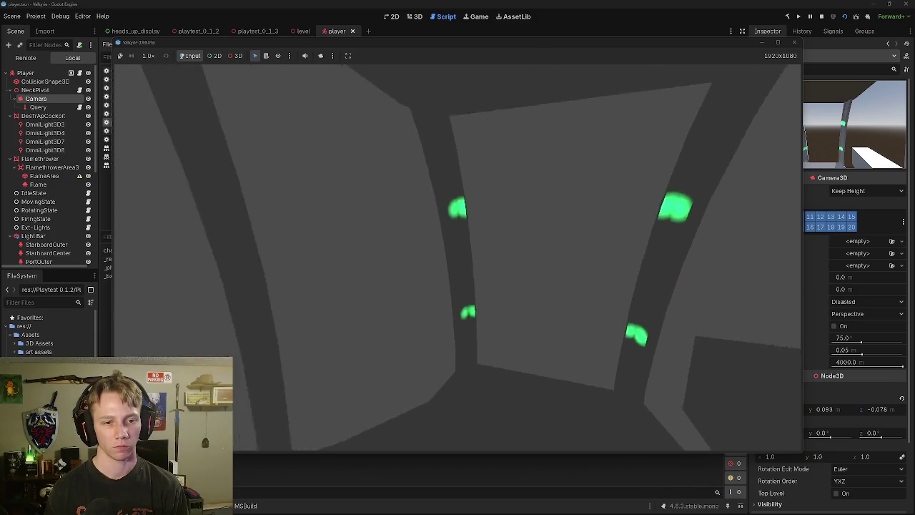
{"action": "key", "text": "Escape"}
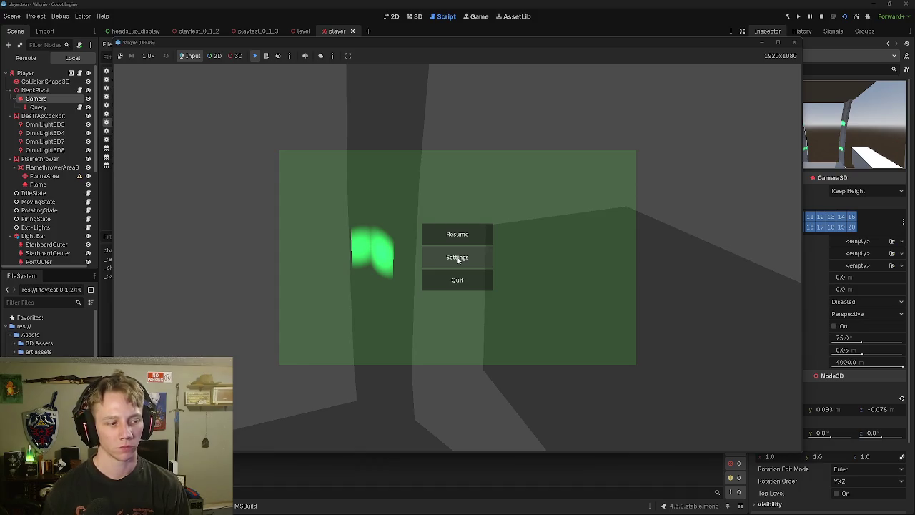
{"action": "key", "text": "Escape"}
{"action": "key", "text": "Escape"}
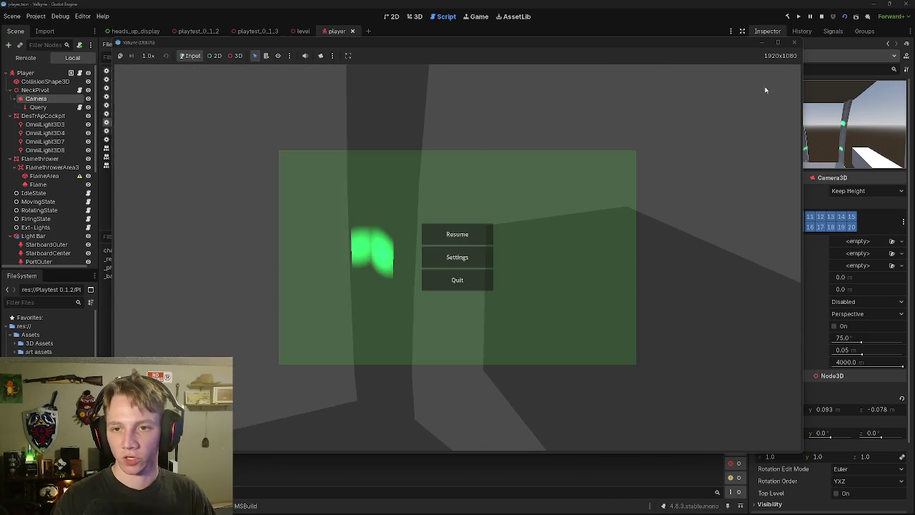
{"action": "left_click", "coordinate": [793, 42]}
{"action": "scroll", "coordinate": [314, 274], "scroll_direction": "down", "scroll_amount": 10}
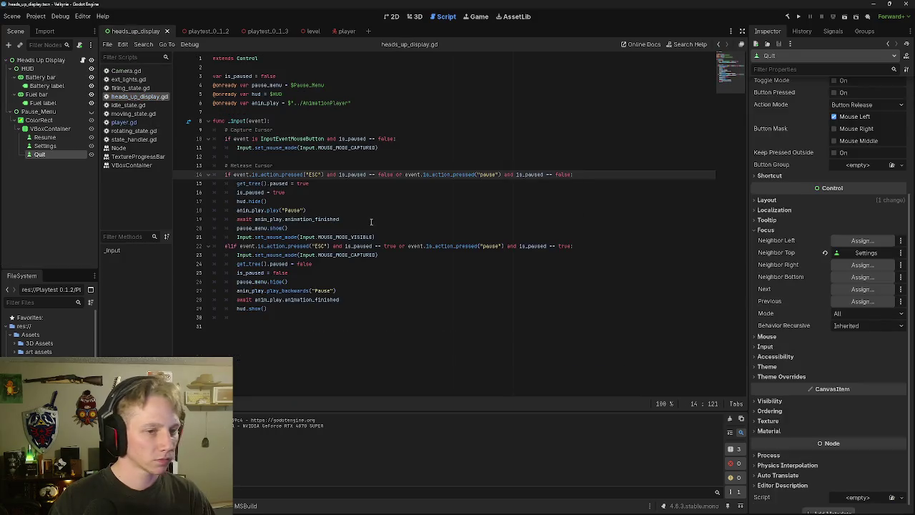
Step: Insert a blank line right after pause_menu.show() on line 20
{"action": "key", "text": "Return"}
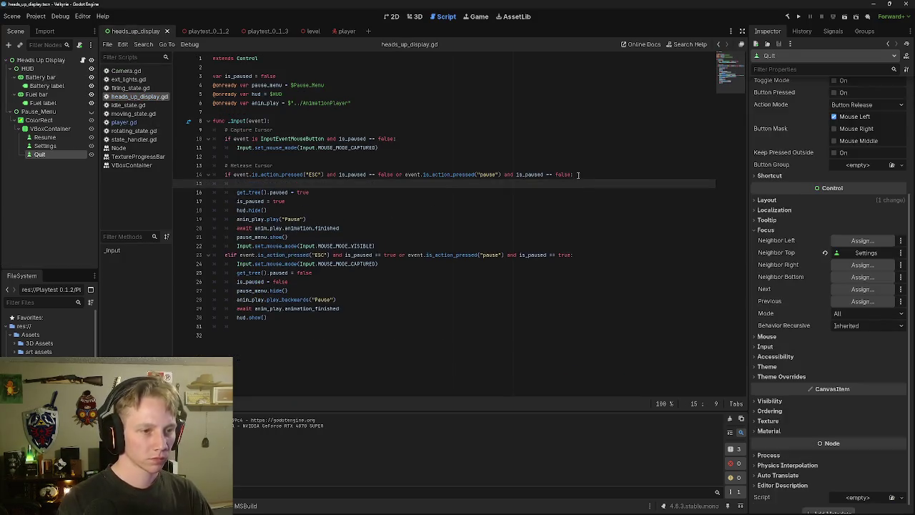
{"action": "type", "text": "se"}
{"action": "key", "text": "BackSpace"}
{"action": "key", "text": "BackSpace"}
{"action": "key", "text": "BackSpace"}
{"action": "key", "text": "BackSpace"}
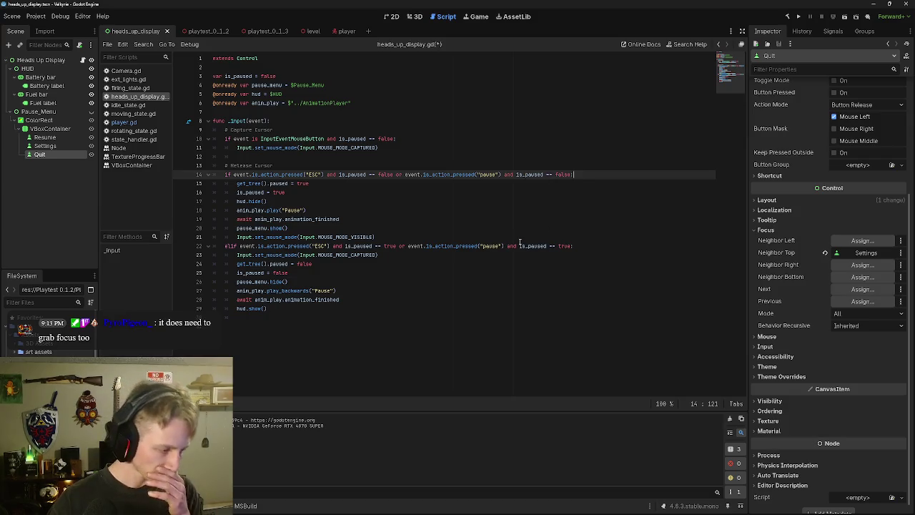
{"action": "left_click", "coordinate": [366, 200]}
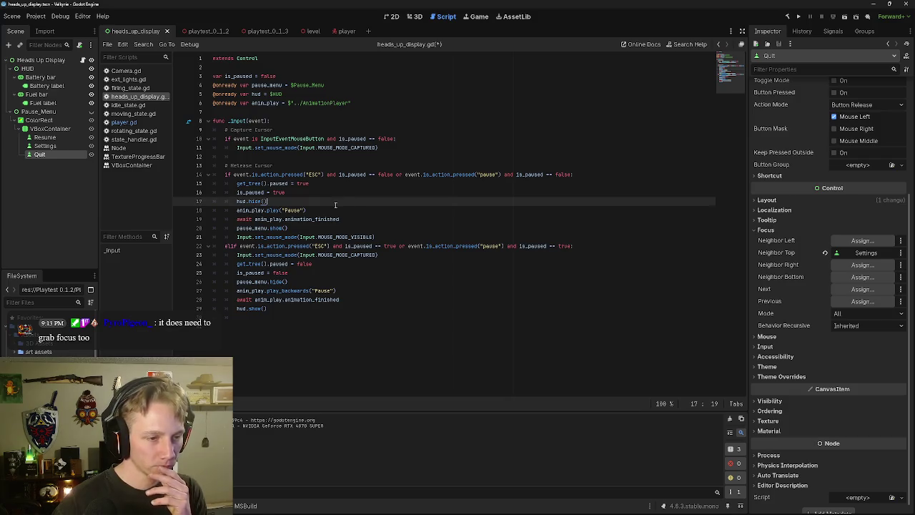
{"action": "left_click", "coordinate": [355, 219]}
{"action": "left_click", "coordinate": [340, 227]}
{"action": "key", "text": "Return"}
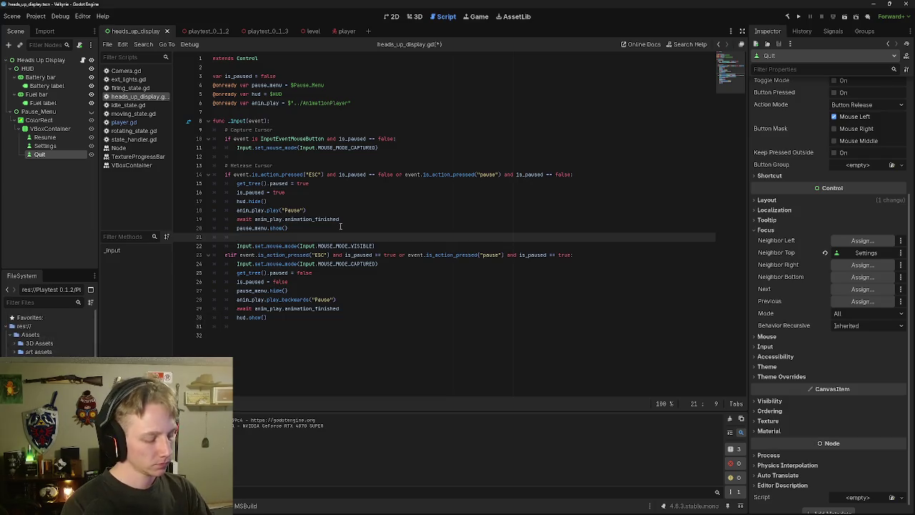
Step: Begin typing set_foc on the new line, then look up the Neighbor Left property
{"action": "type", "text": "set_"}
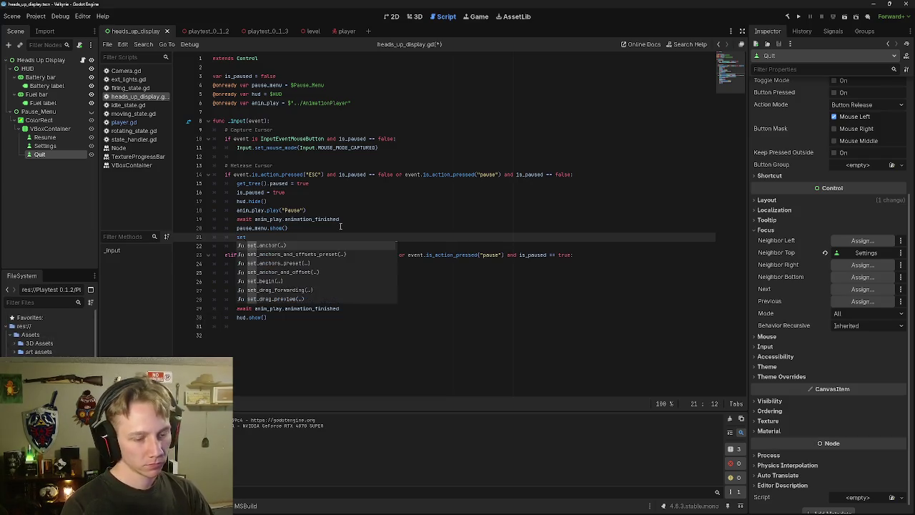
{"action": "type", "text": "foc"}
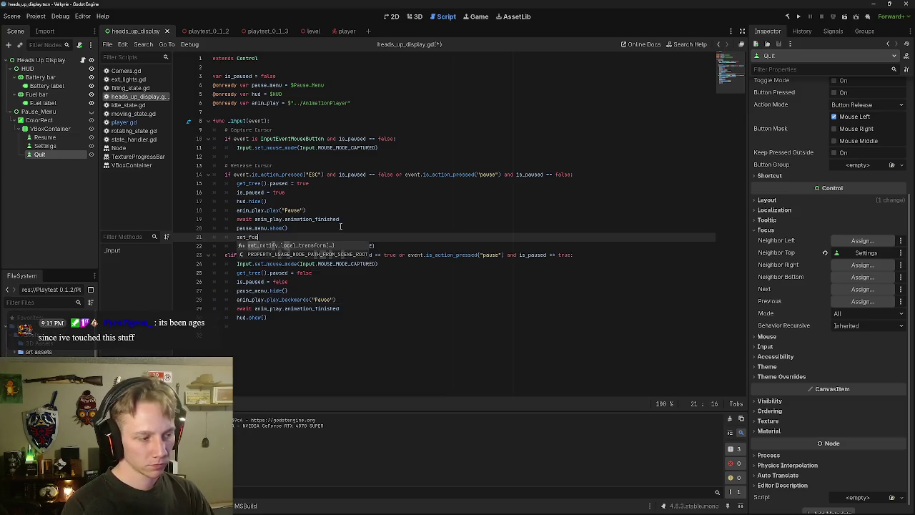
{"action": "key", "text": "BackSpace"}
{"action": "key", "text": "BackSpace"}
{"action": "key", "text": "BackSpace"}
{"action": "key", "text": "BackSpace"}
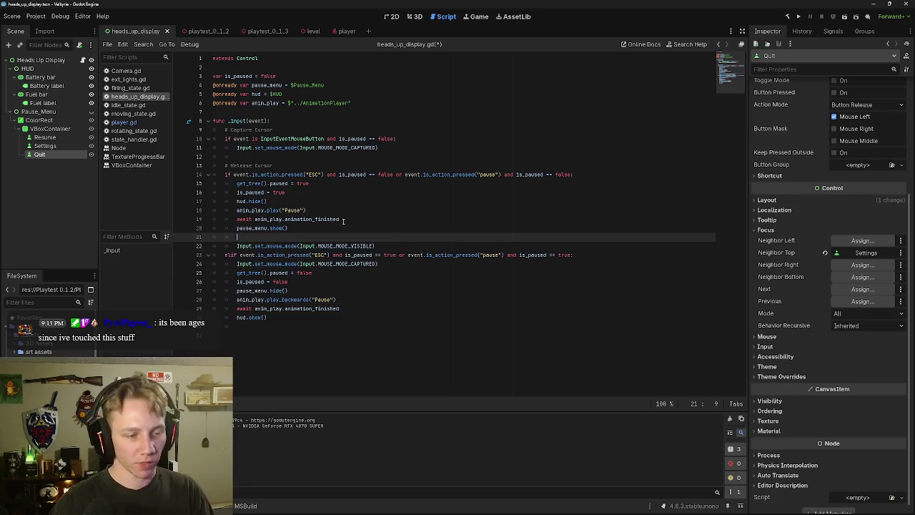
{"action": "right_click", "coordinate": [792, 241]}
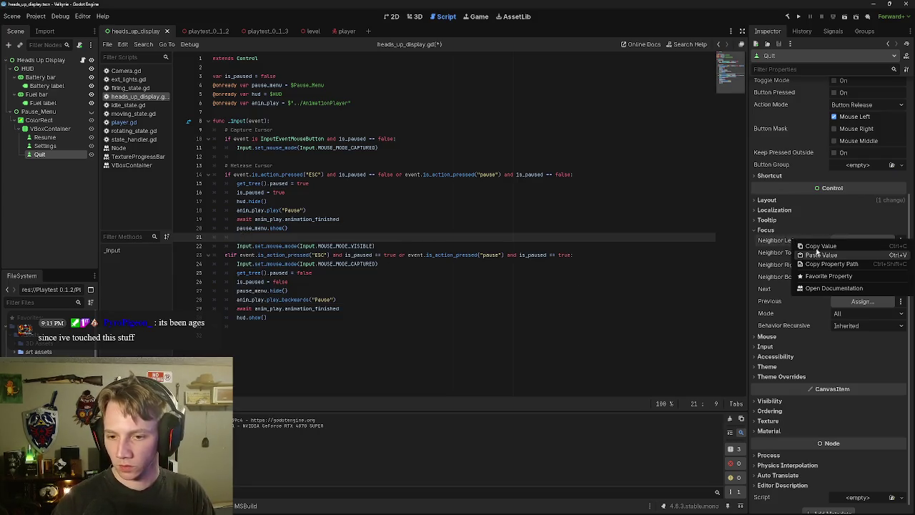
Step: Open the Control documentation for focus neighbours and jump to the FocusMode enumeration values
{"action": "left_click", "coordinate": [818, 295]}
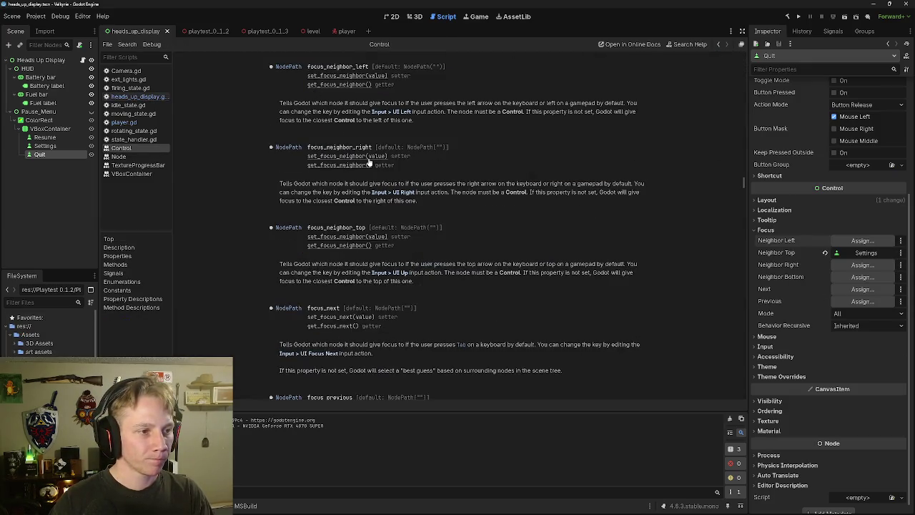
{"action": "scroll", "coordinate": [369, 163], "scroll_direction": "up", "scroll_amount": 3}
{"action": "scroll", "coordinate": [392, 179], "scroll_direction": "up", "scroll_amount": 1}
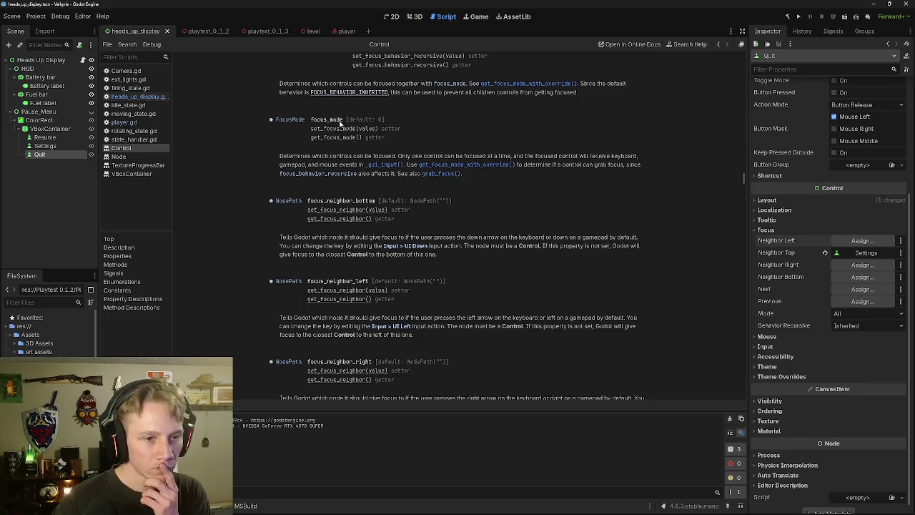
{"action": "scroll", "coordinate": [377, 134], "scroll_direction": "up", "scroll_amount": 3}
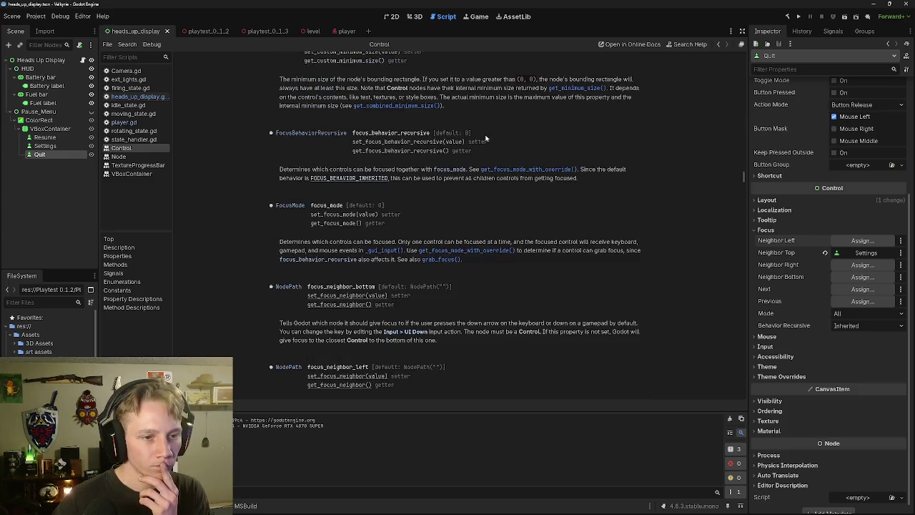
{"action": "left_click", "coordinate": [297, 206]}
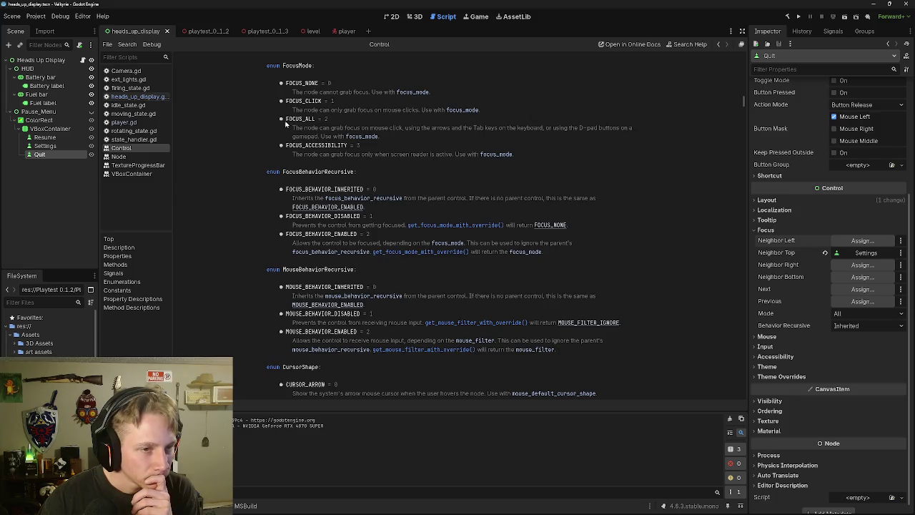
{"action": "scroll", "coordinate": [313, 113], "scroll_direction": "up", "scroll_amount": 1}
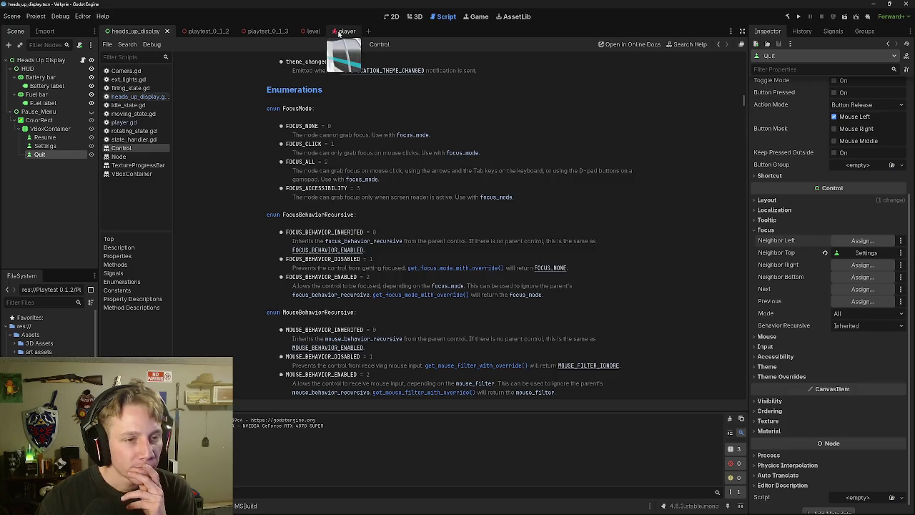
{"action": "left_click", "coordinate": [126, 99]}
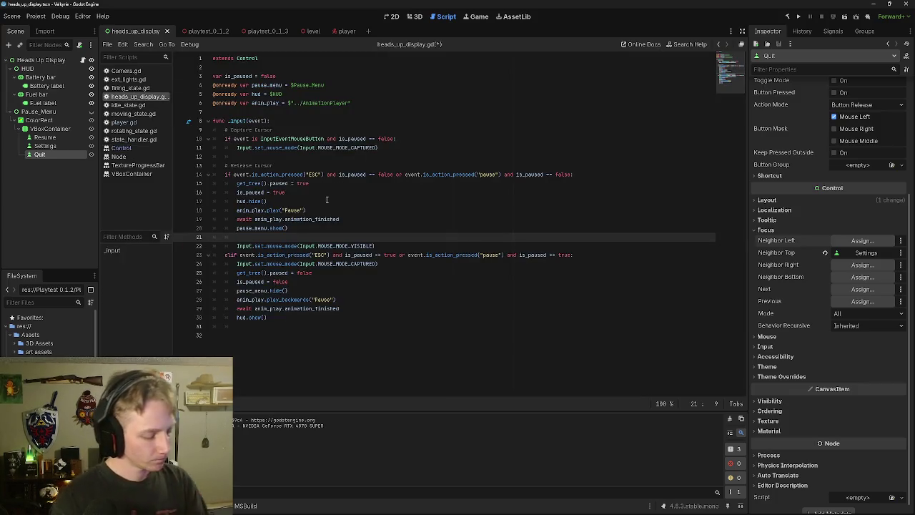
Step: Write pause_menu.set_focus_mode(Control.FOCUS_ALL) on line 21 using autocomplete
{"action": "type", "text": "set_"}
{"action": "key", "text": "BackSpace"}
{"action": "key", "text": "BackSpace"}
{"action": "key", "text": "BackSpace"}
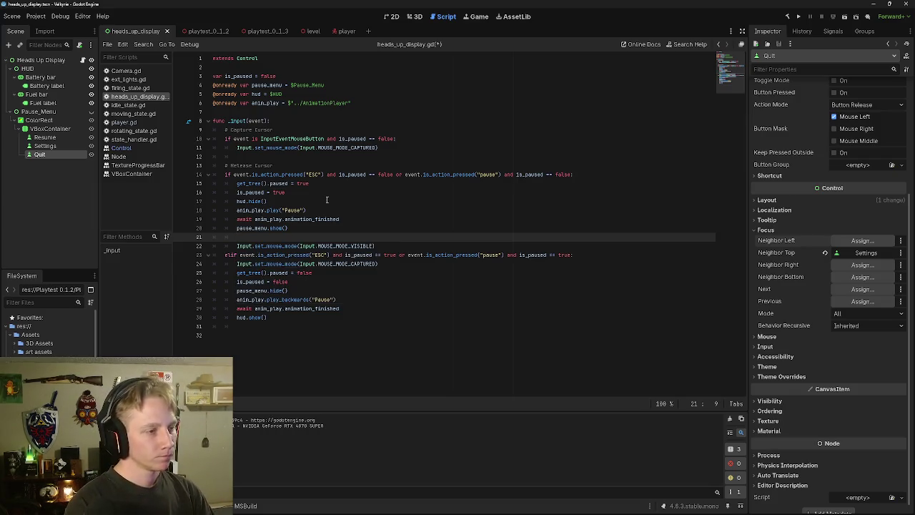
{"action": "type", "text": "pause"}
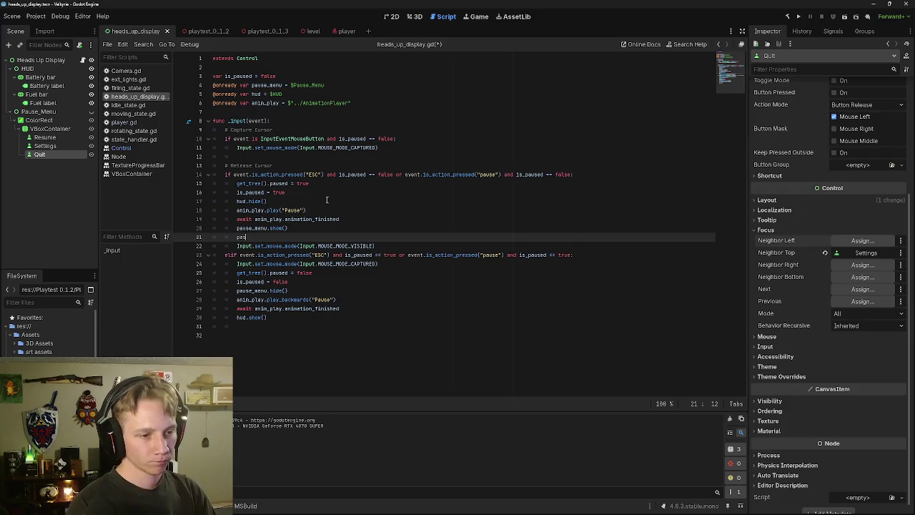
{"action": "key", "text": "Return"}
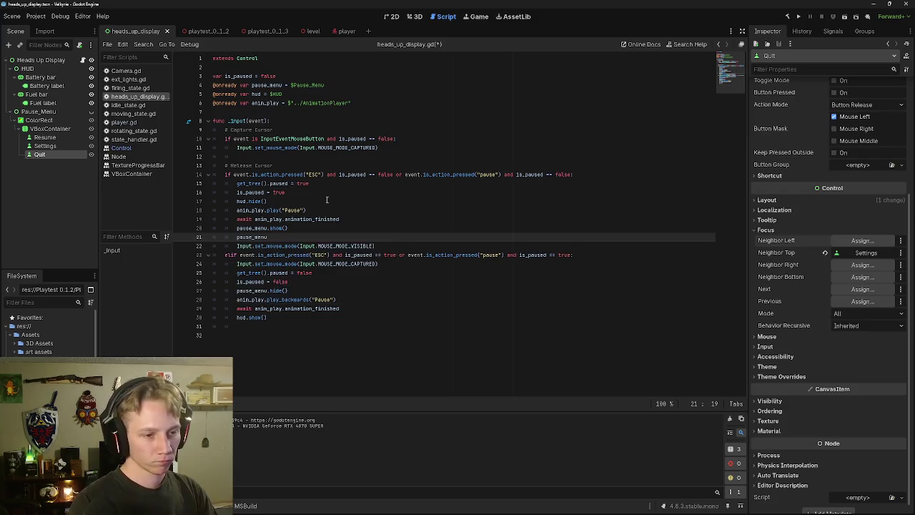
{"action": "type", "text": ".set"}
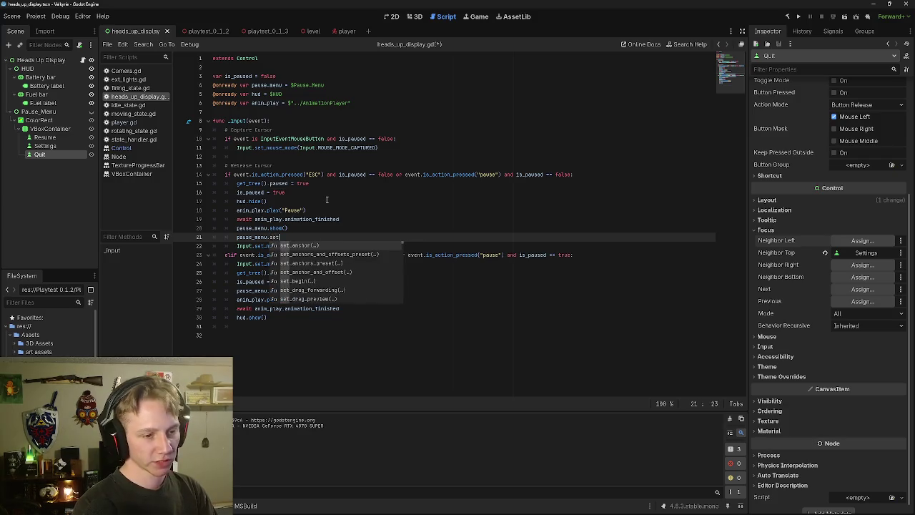
{"action": "type", "text": "_"}
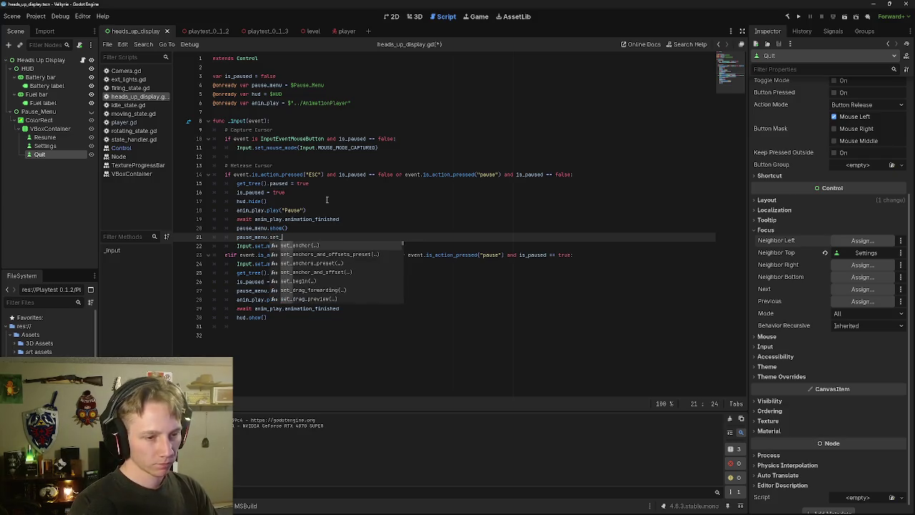
{"action": "type", "text": "foc"}
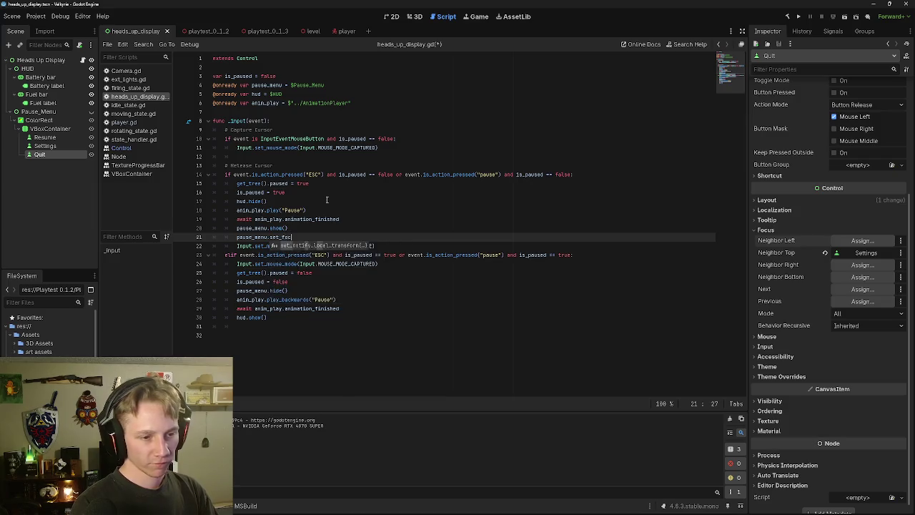
{"action": "type", "text": "us"}
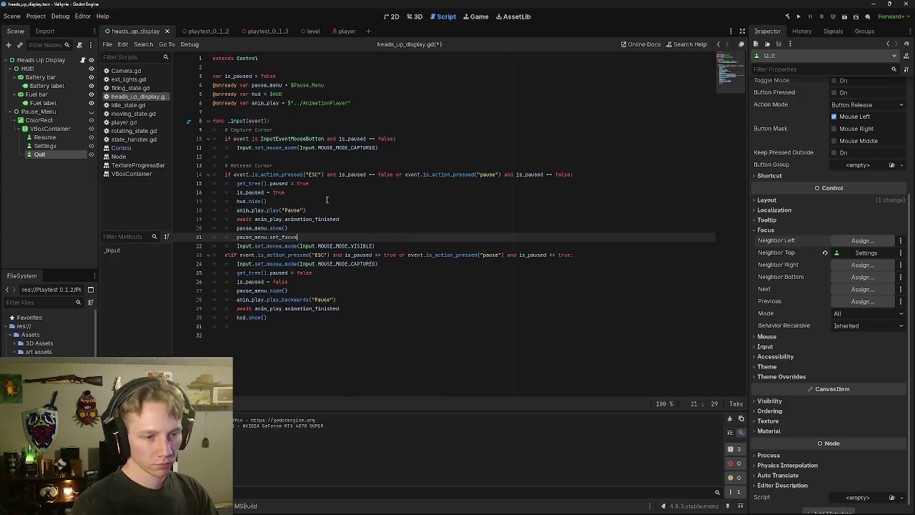
{"action": "type", "text": "_"}
{"action": "type", "text": "m"}
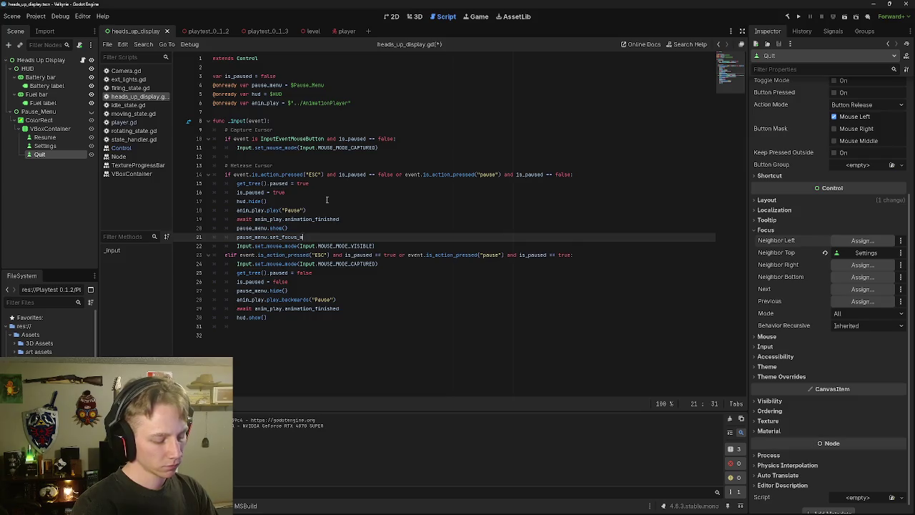
{"action": "type", "text": "ode("}
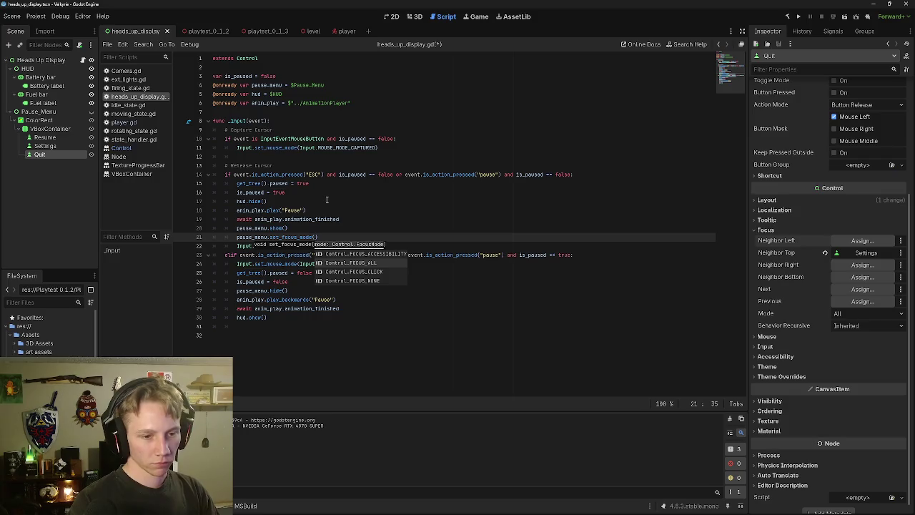
{"action": "key", "text": "Return"}
{"action": "left_click", "coordinate": [393, 239]}
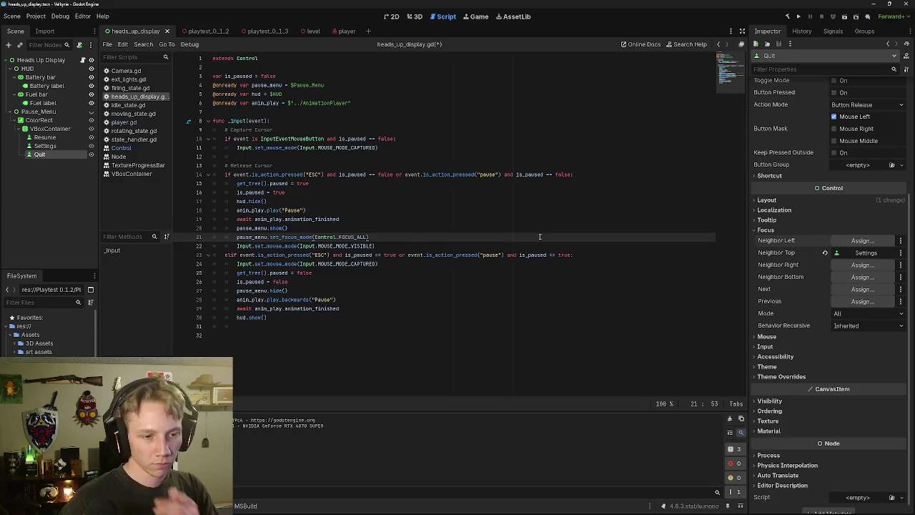
{"action": "left_click", "coordinate": [340, 31]}
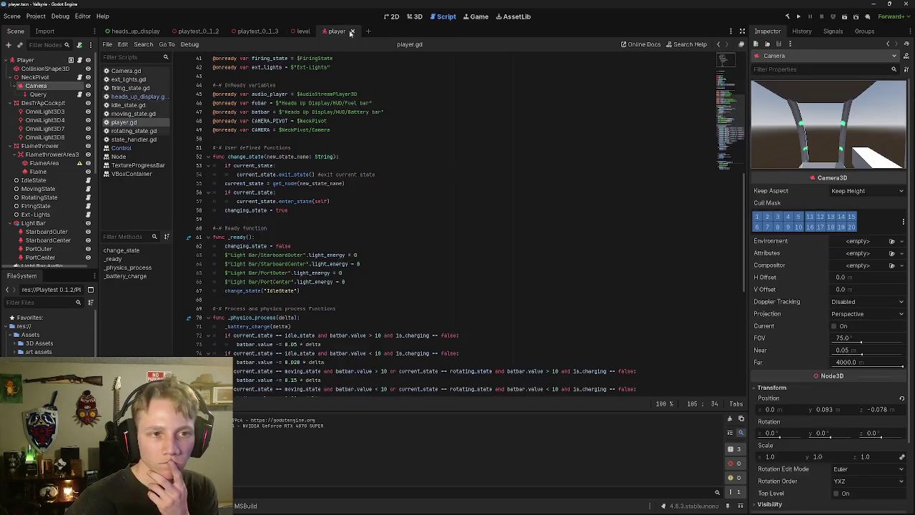
{"action": "left_click", "coordinate": [845, 16]}
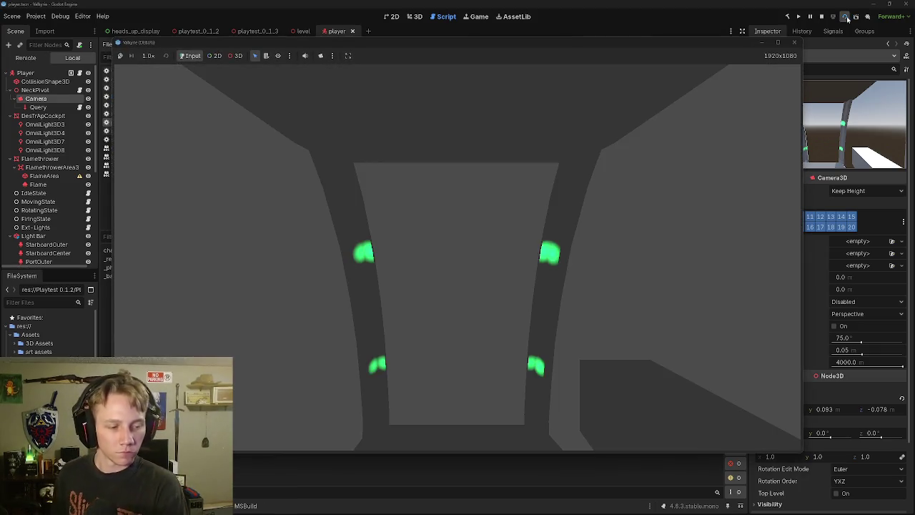
{"action": "key", "text": "Escape"}
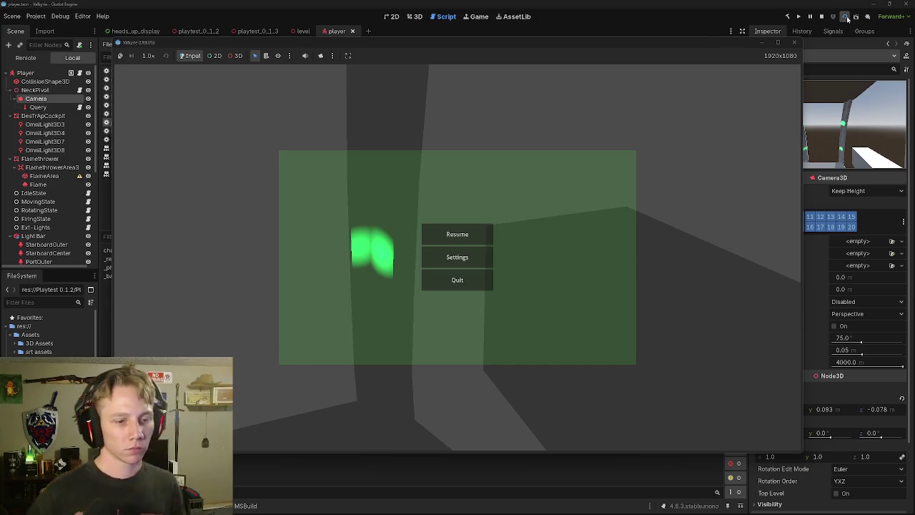
{"action": "key", "text": "Escape"}
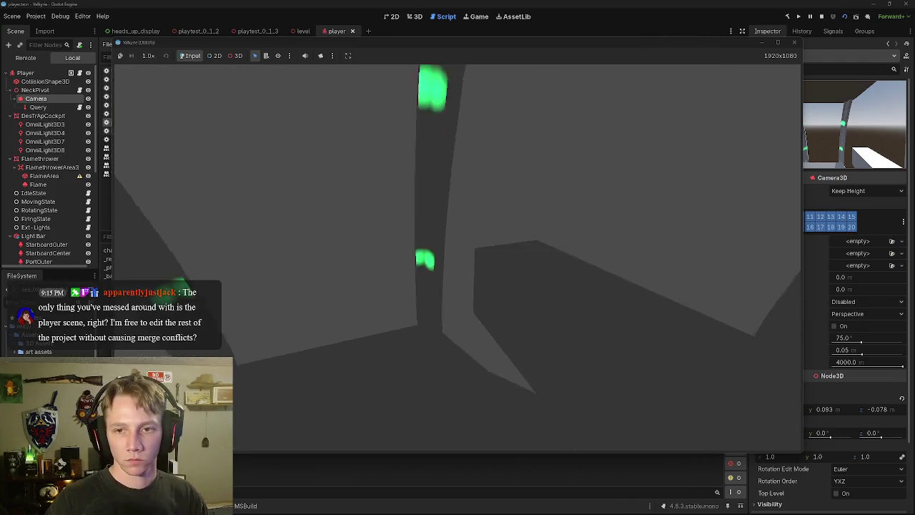
{"action": "key", "text": "Escape"}
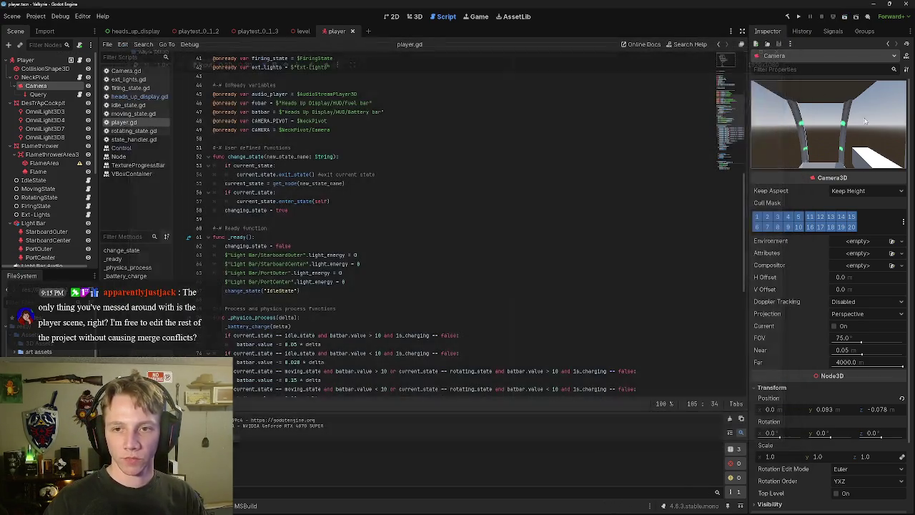
{"action": "left_click", "coordinate": [793, 42]}
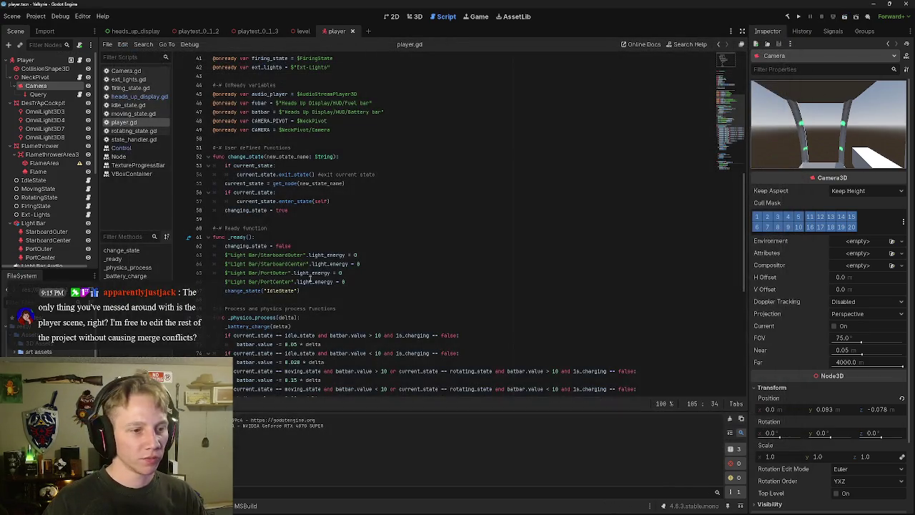
{"action": "scroll", "coordinate": [337, 233], "scroll_direction": "down", "scroll_amount": 5}
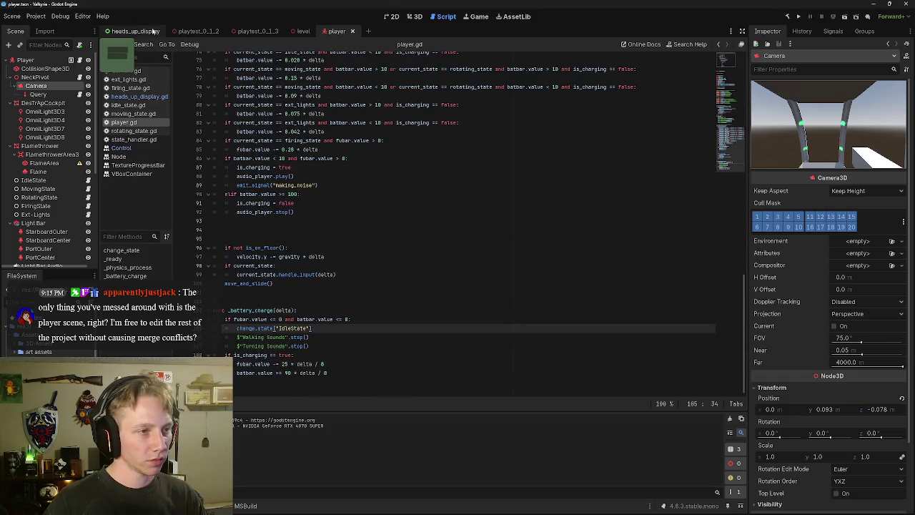
Step: Delete the set_focus_mode line from heads_up_display.gd
{"action": "left_click", "coordinate": [150, 31]}
{"action": "left_click_drag", "start_coordinate": [375, 236], "coordinate": [212, 239]}
{"action": "key", "text": "BackSpace"}
{"action": "key", "text": "BackSpace"}
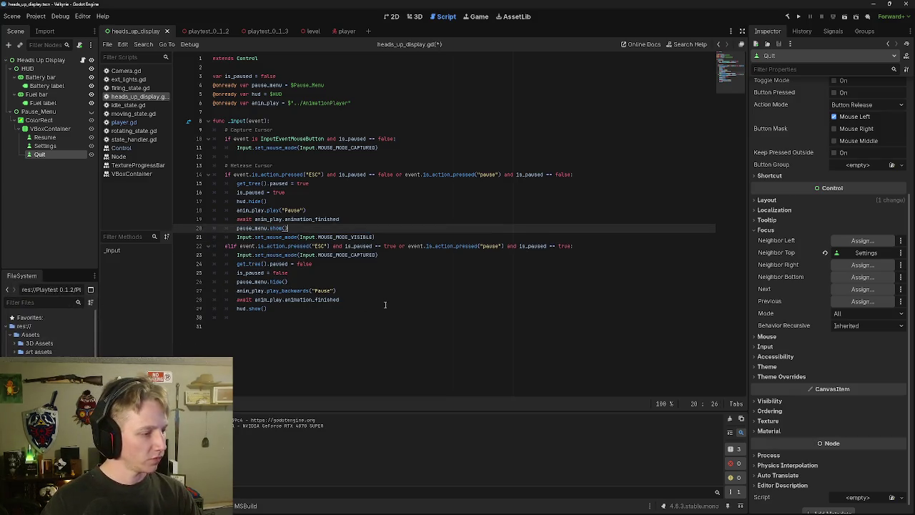
Step: Check the buttons' focus modes and set the VBoxContainer's Focus Mode to All
{"action": "left_click", "coordinate": [851, 313]}
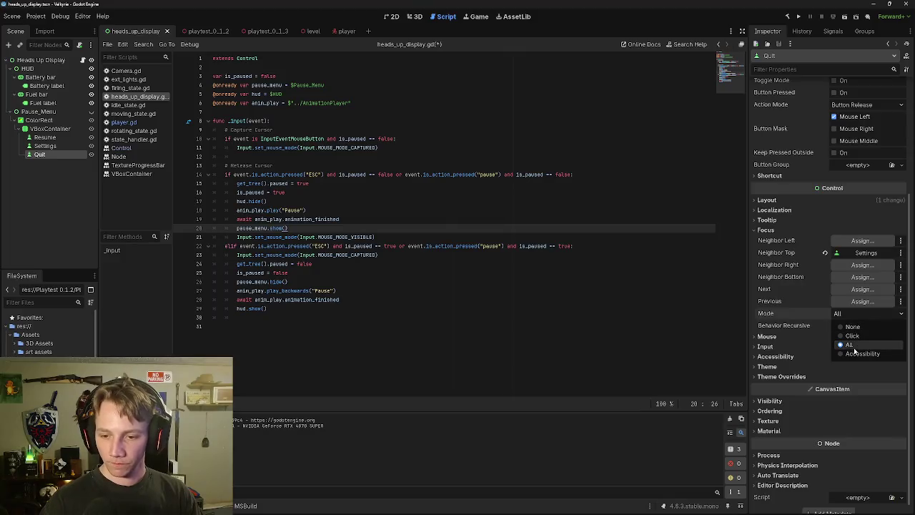
{"action": "left_click", "coordinate": [847, 349]}
{"action": "left_click", "coordinate": [852, 314]}
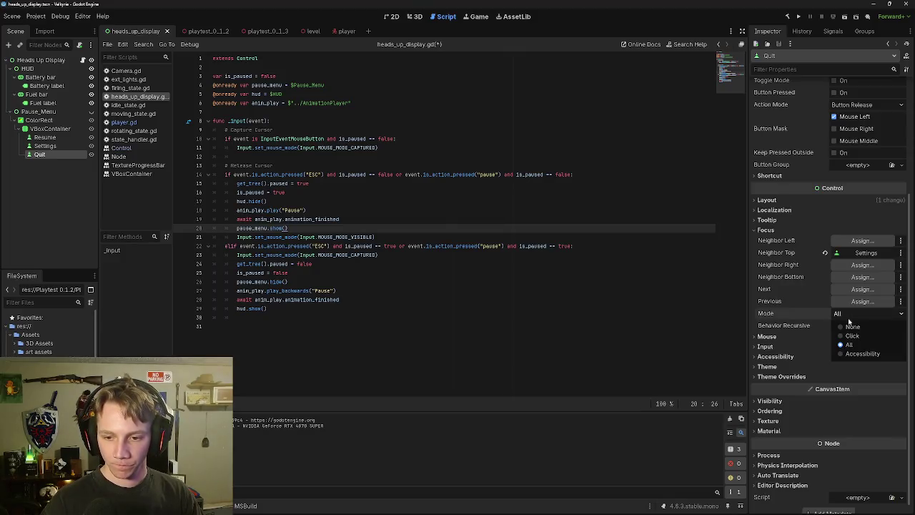
{"action": "left_click", "coordinate": [853, 316]}
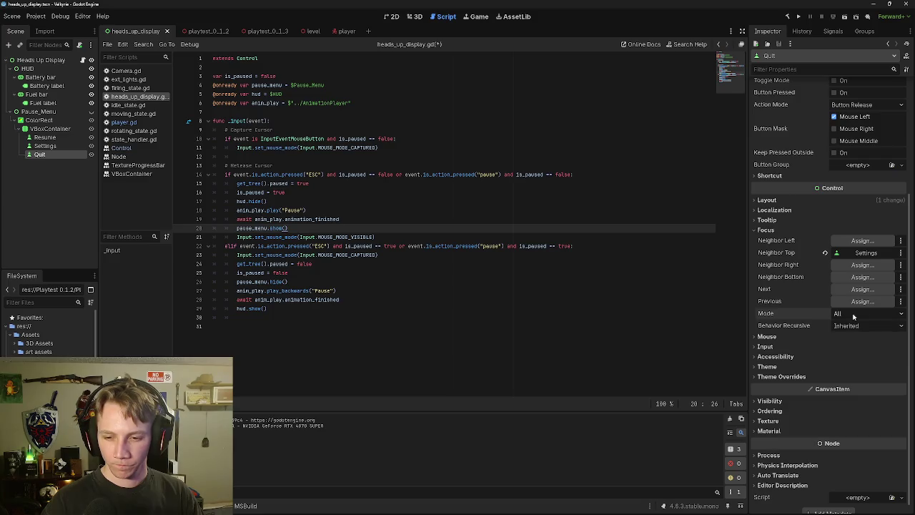
{"action": "left_click", "coordinate": [78, 149]}
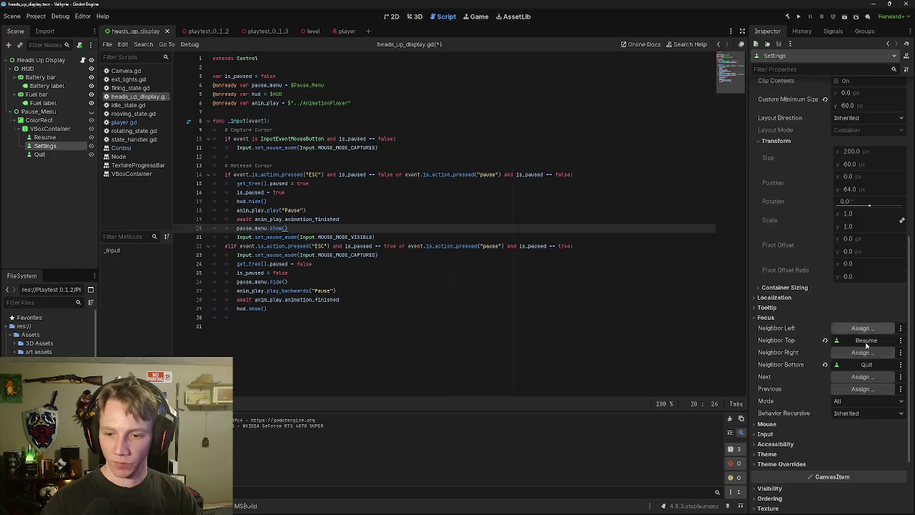
{"action": "left_click", "coordinate": [45, 138]}
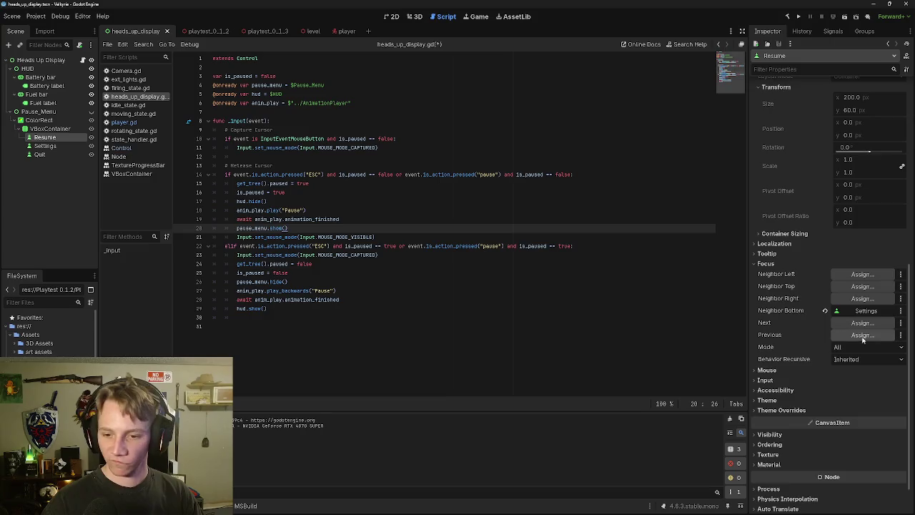
{"action": "left_click", "coordinate": [50, 128]}
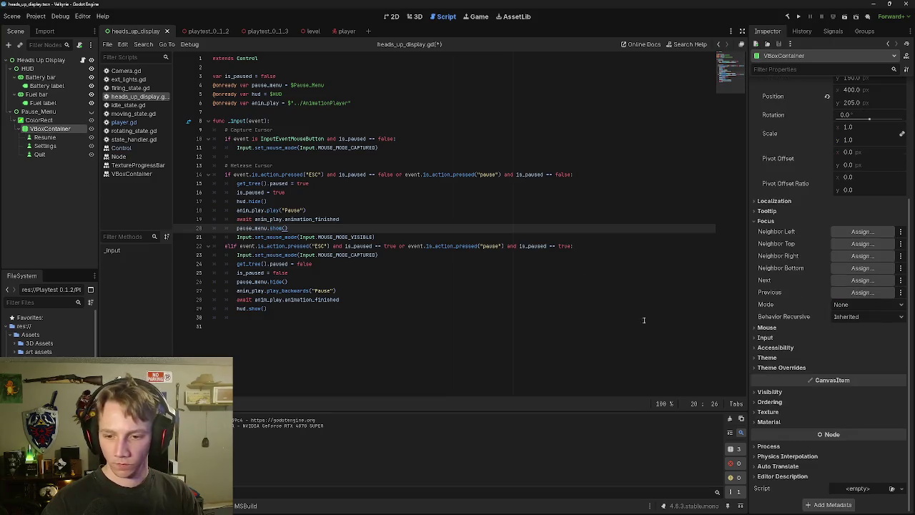
{"action": "left_click", "coordinate": [862, 306]}
{"action": "left_click", "coordinate": [850, 337]}
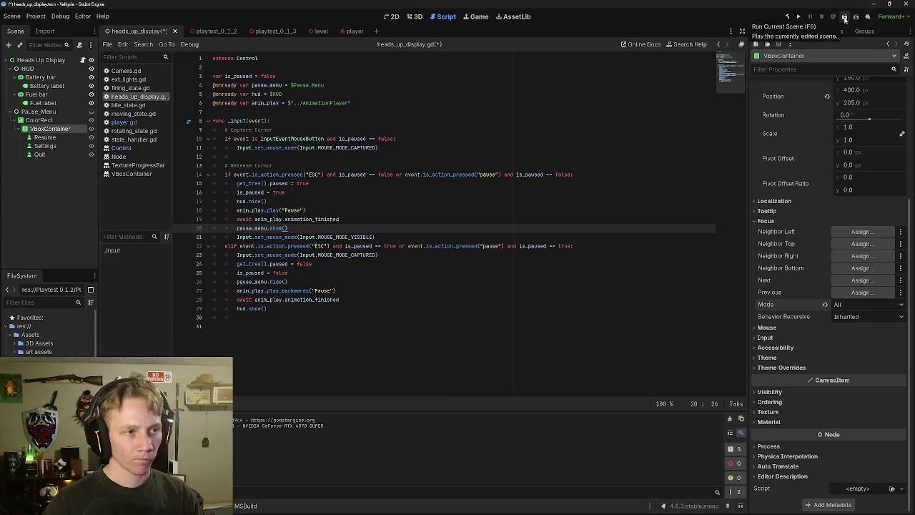
Step: Stop the HUD-only run after its line 18 null-instance error and run the player scene instead
{"action": "left_click", "coordinate": [845, 18]}
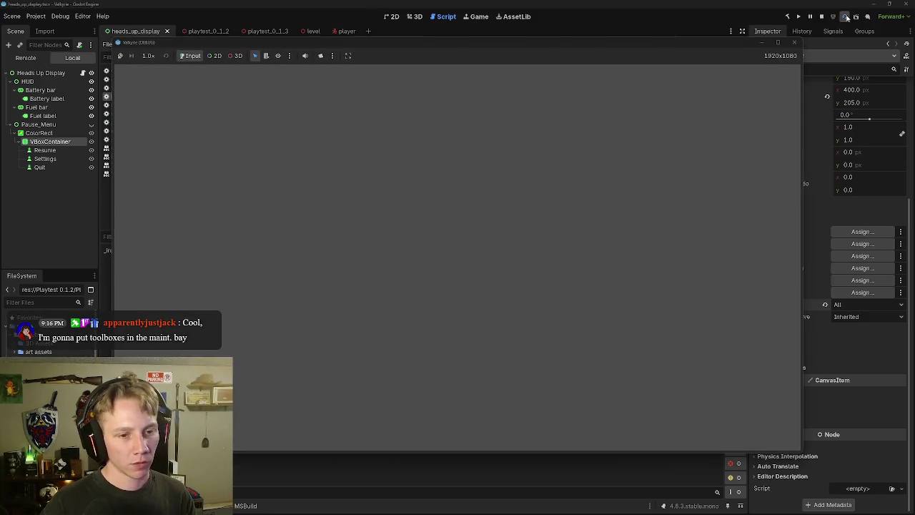
{"action": "key", "text": "Escape"}
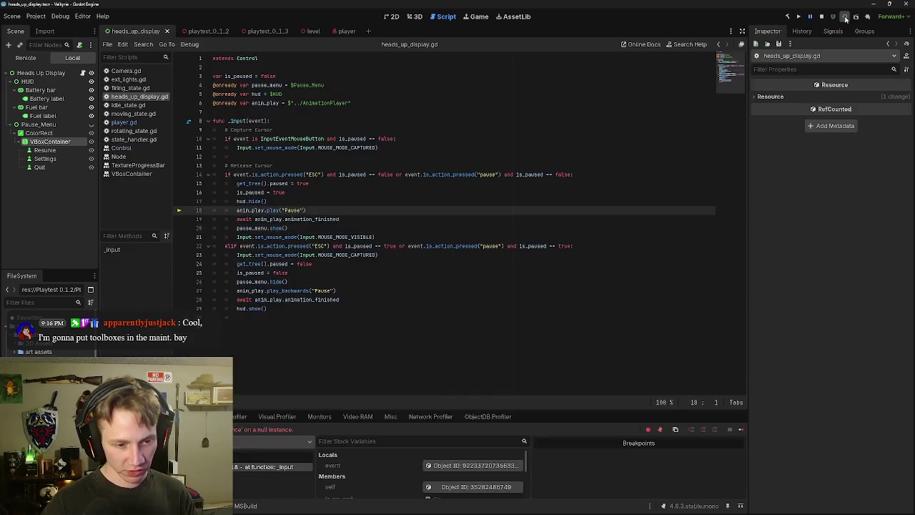
{"action": "left_click", "coordinate": [822, 16]}
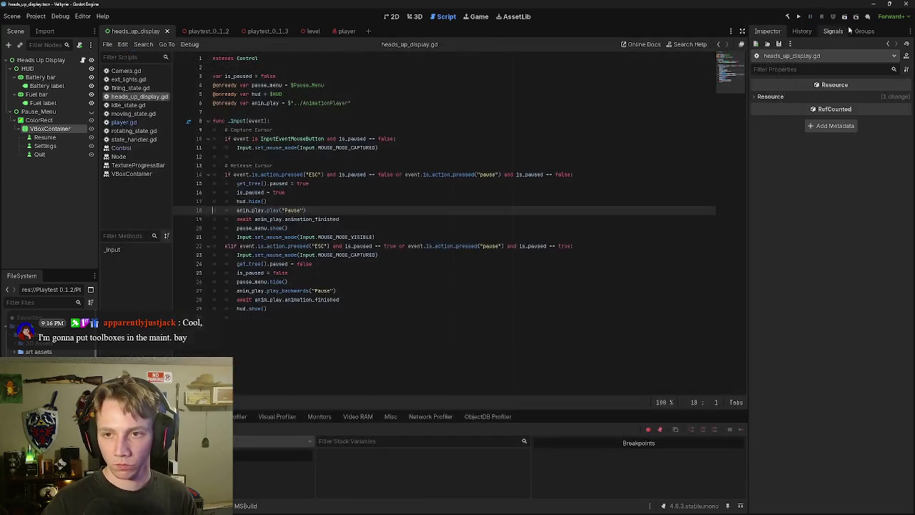
{"action": "left_click", "coordinate": [344, 31]}
{"action": "left_click", "coordinate": [842, 15]}
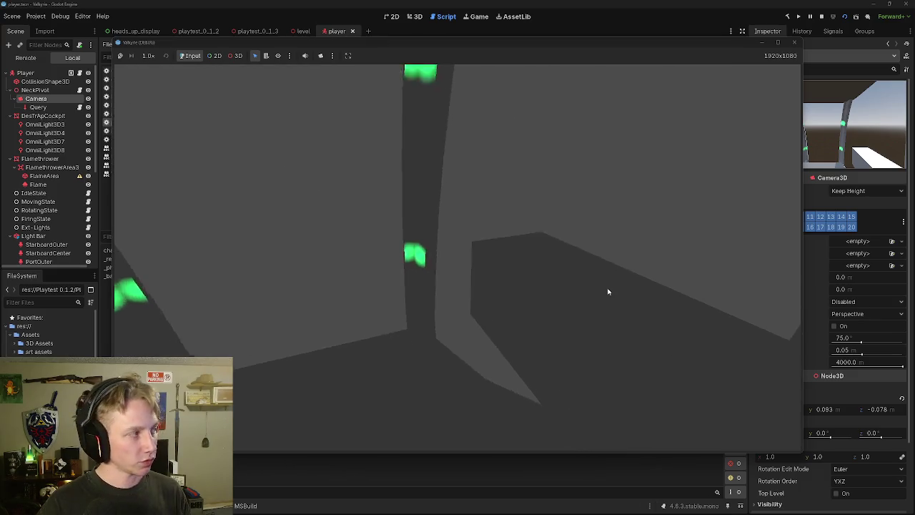
Step: Open the pause menu with Esc, test focus on Quit and Up to Resume, then close the game
{"action": "key", "text": "Escape"}
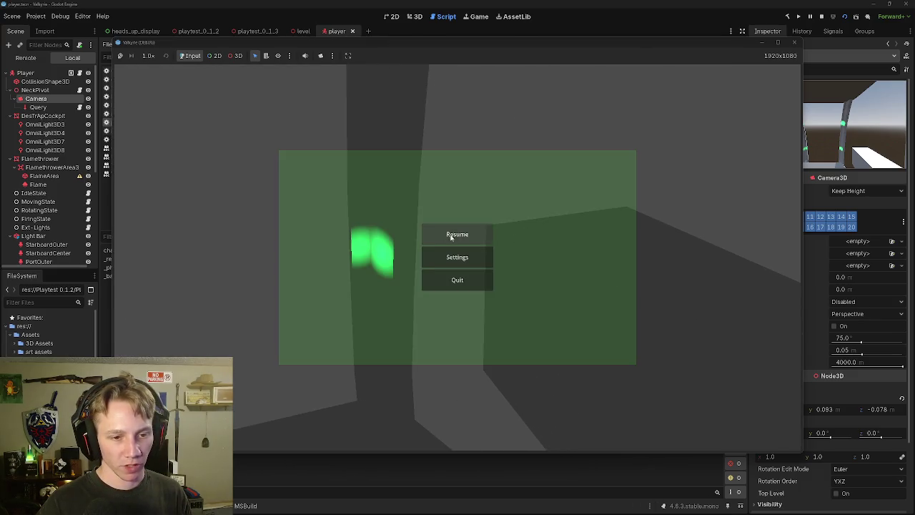
{"action": "left_click", "coordinate": [468, 285]}
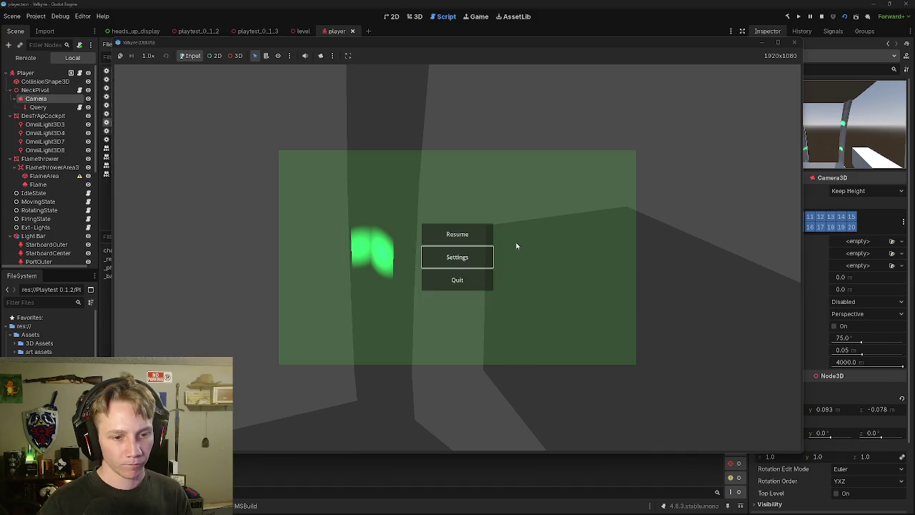
{"action": "key", "text": "Up"}
{"action": "key", "text": "Up"}
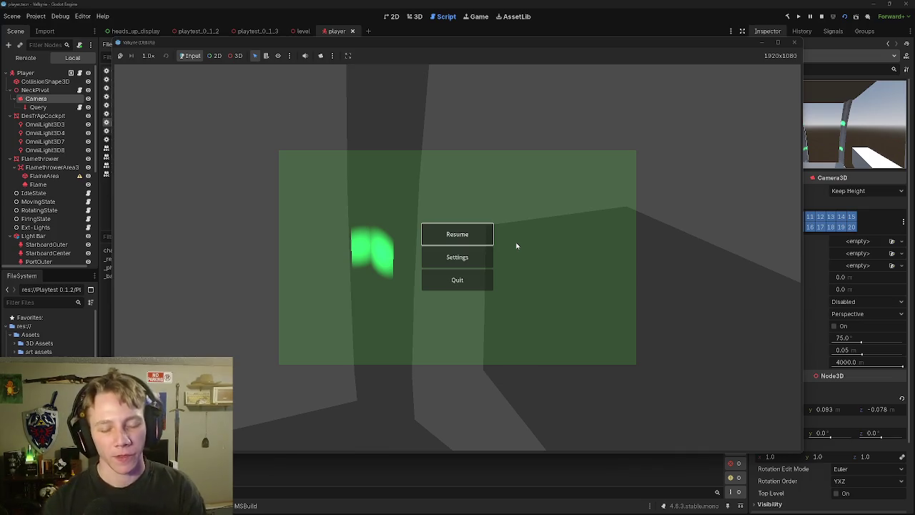
{"action": "left_click", "coordinate": [794, 43]}
Step: Relaunch, open the pause menu, move focus from Resume down to Quit, and close the game
{"action": "left_click", "coordinate": [832, 15]}
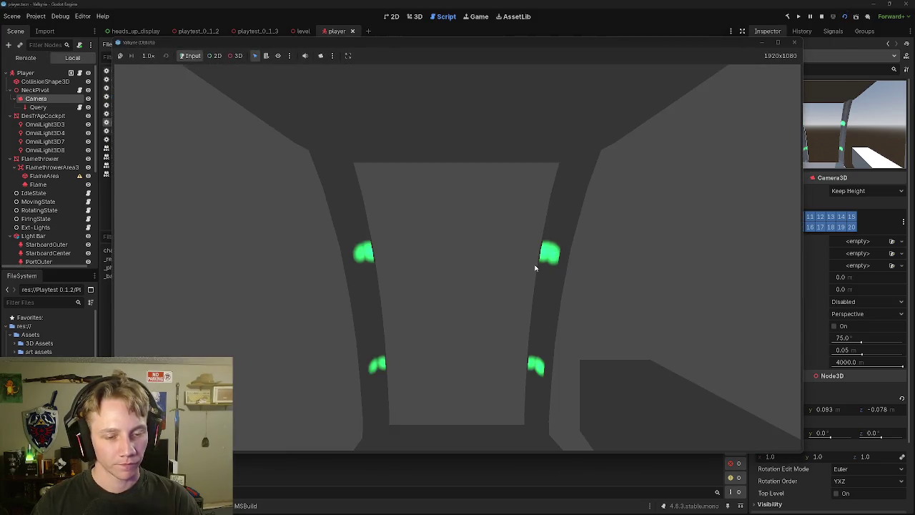
{"action": "key", "text": "Escape"}
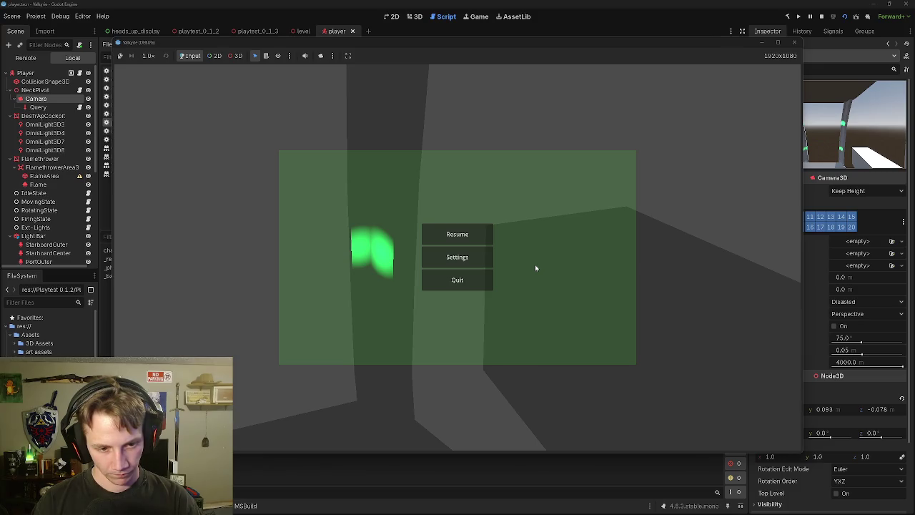
{"action": "key", "text": "Down"}
{"action": "key", "text": "Down"}
{"action": "key", "text": "Down"}
{"action": "left_click", "coordinate": [793, 42]}
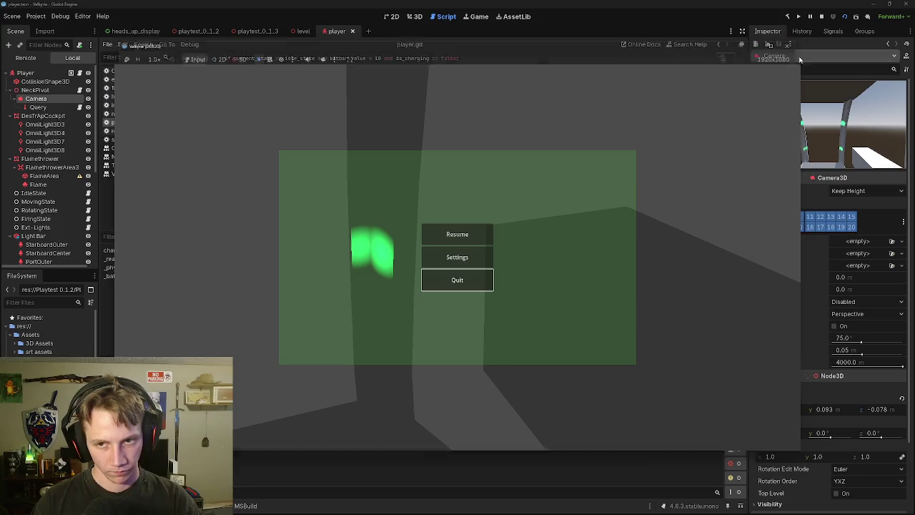
Step: In heads_up_display, set the Resume button's Focus > Behavior Recursive to Enabled
{"action": "left_click", "coordinate": [131, 31]}
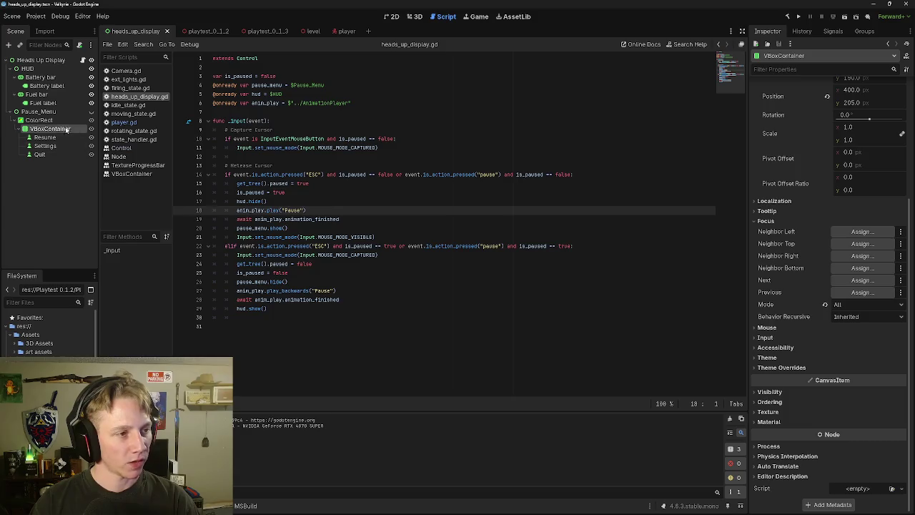
{"action": "left_click", "coordinate": [129, 148]}
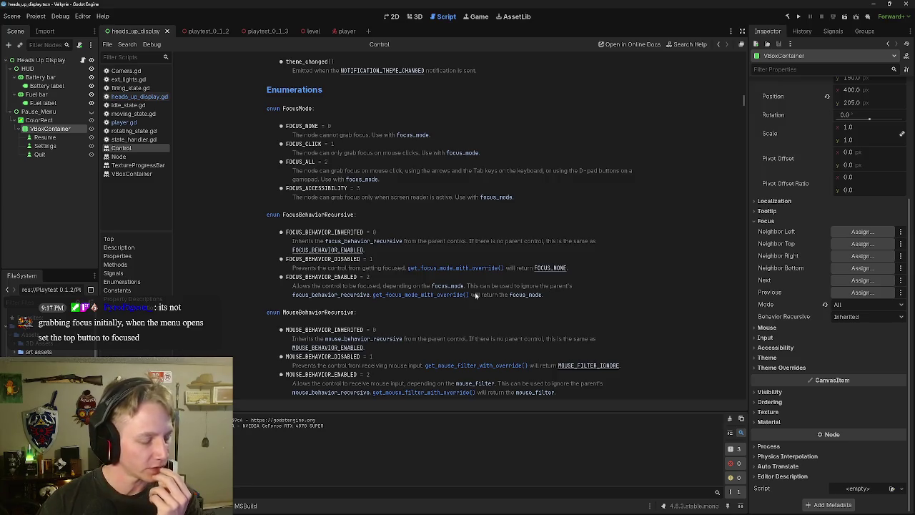
{"action": "left_click", "coordinate": [45, 137]}
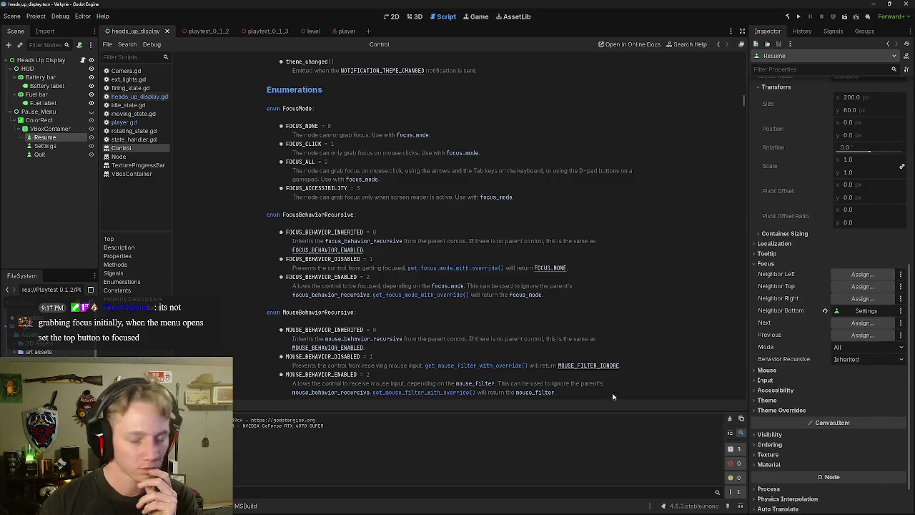
{"action": "left_click", "coordinate": [869, 359]}
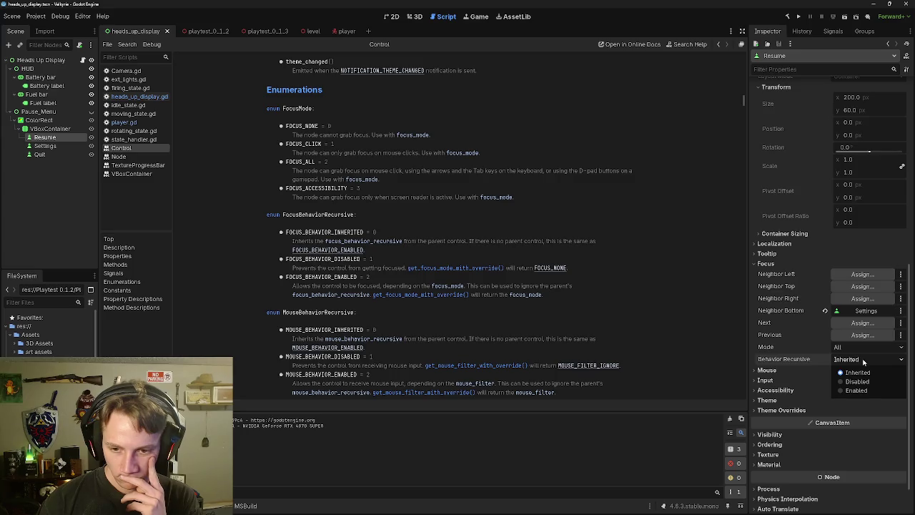
{"action": "left_click", "coordinate": [863, 359]}
{"action": "left_click", "coordinate": [863, 360]}
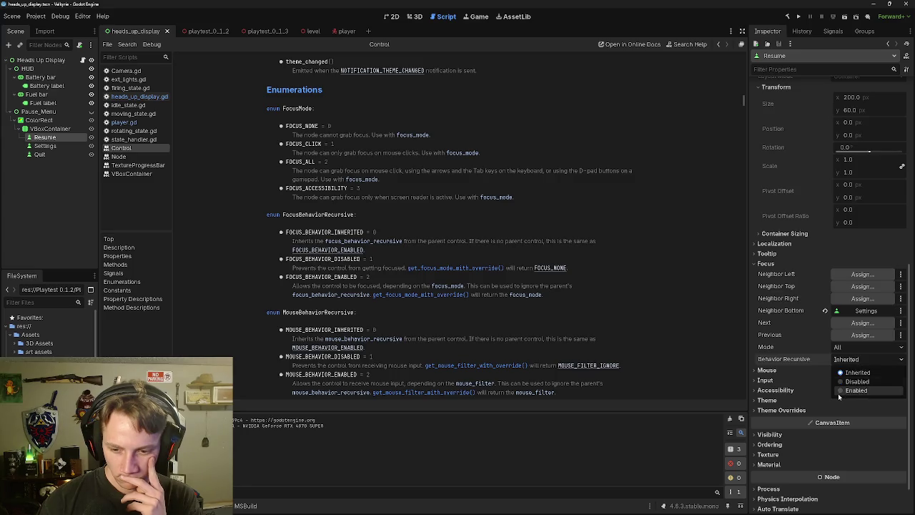
{"action": "left_click", "coordinate": [856, 390]}
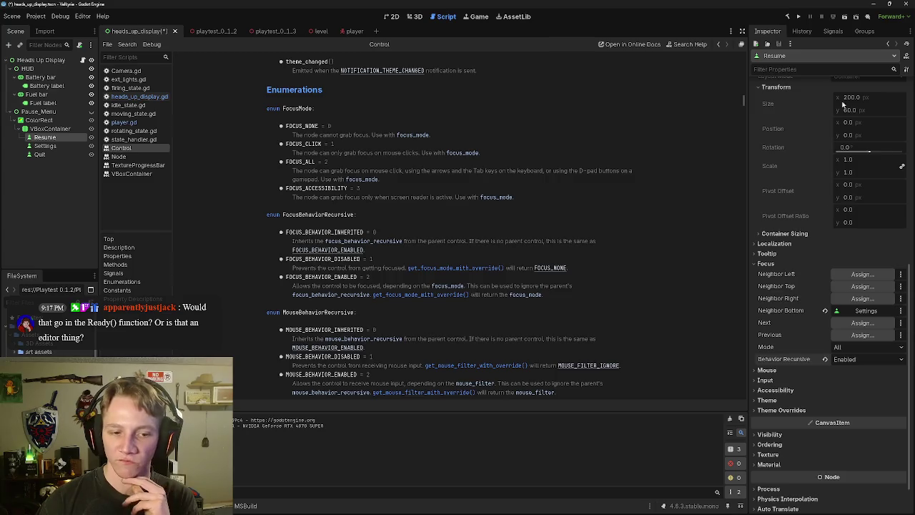
{"action": "left_click", "coordinate": [845, 19]}
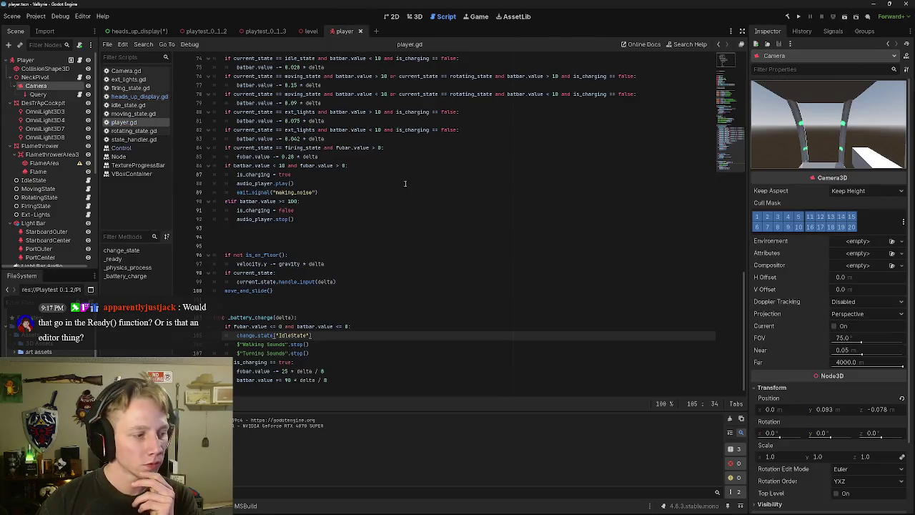
{"action": "left_click", "coordinate": [845, 19]}
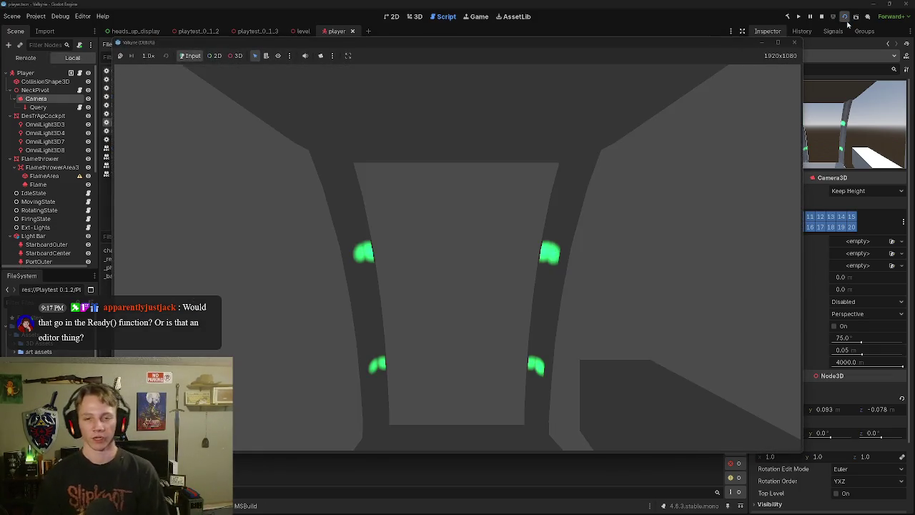
{"action": "key", "text": "Escape"}
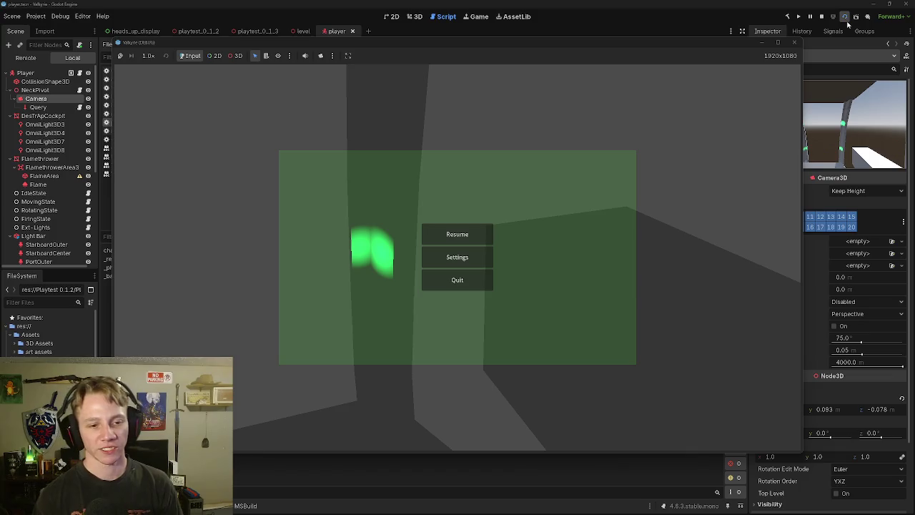
{"action": "left_click", "coordinate": [453, 233]}
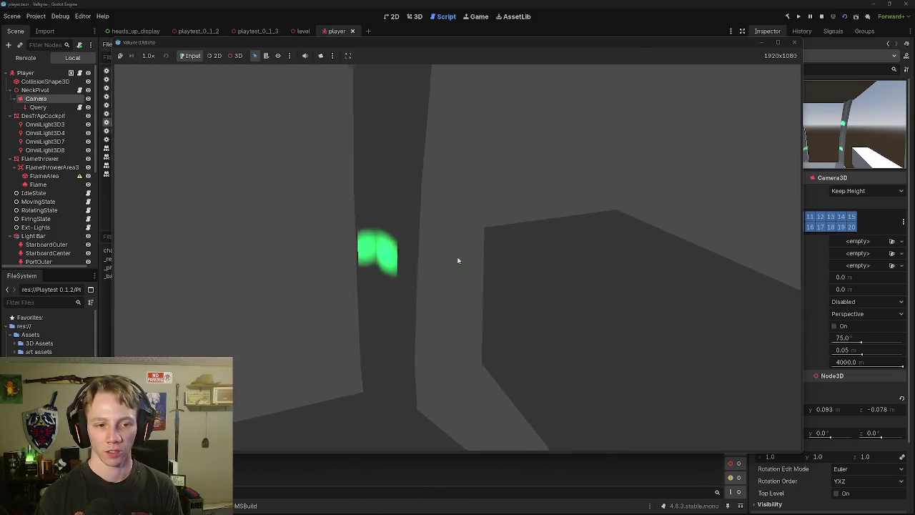
{"action": "key", "text": "Escape"}
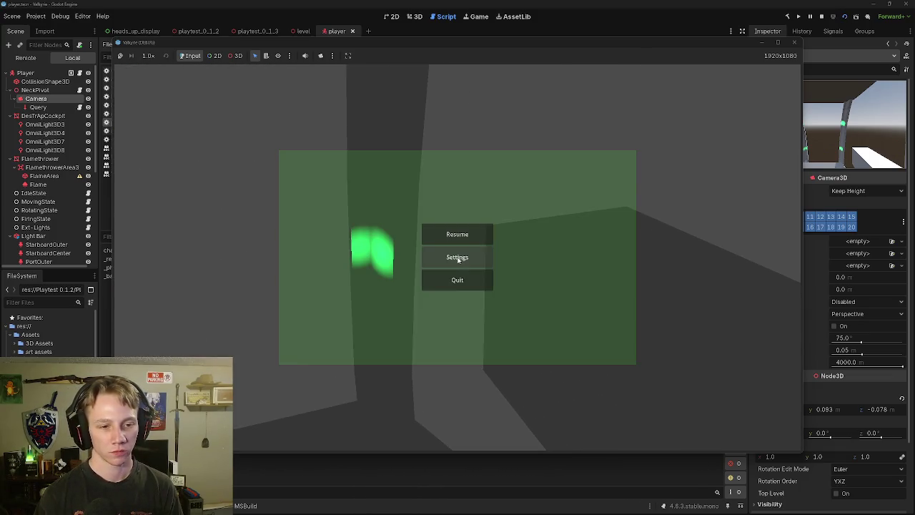
{"action": "key", "text": "Escape"}
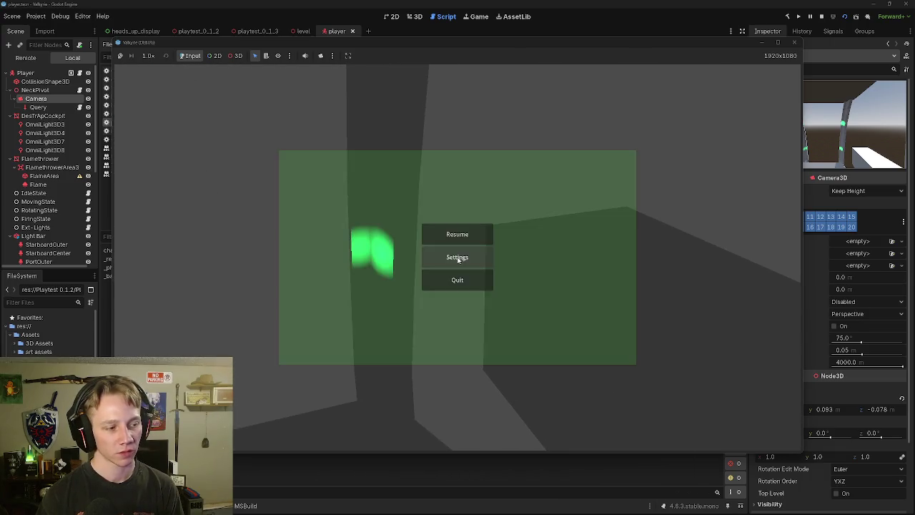
{"action": "key", "text": "Escape"}
{"action": "key", "text": "Escape"}
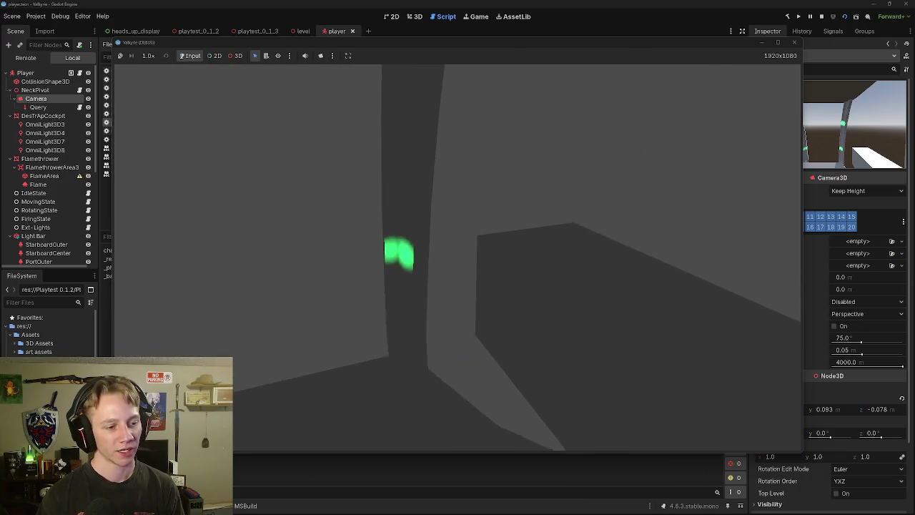
{"action": "key", "text": "Escape"}
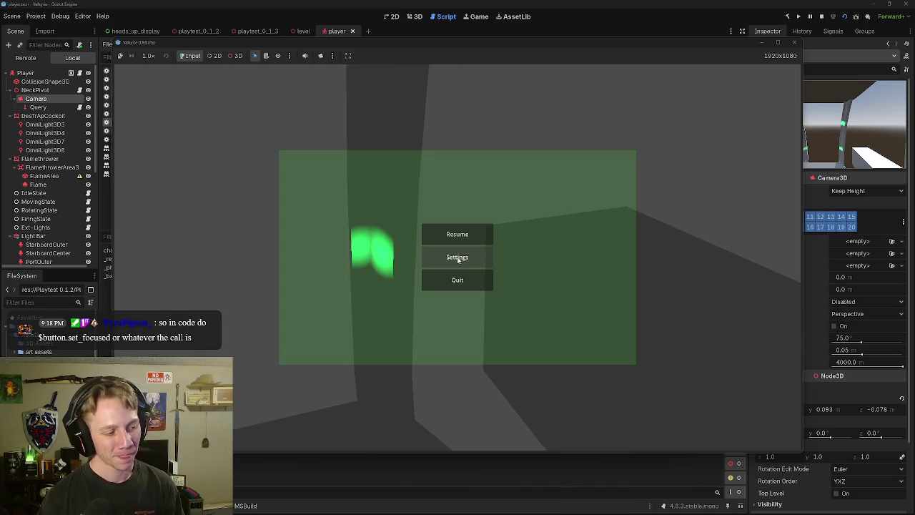
{"action": "key", "text": "Escape"}
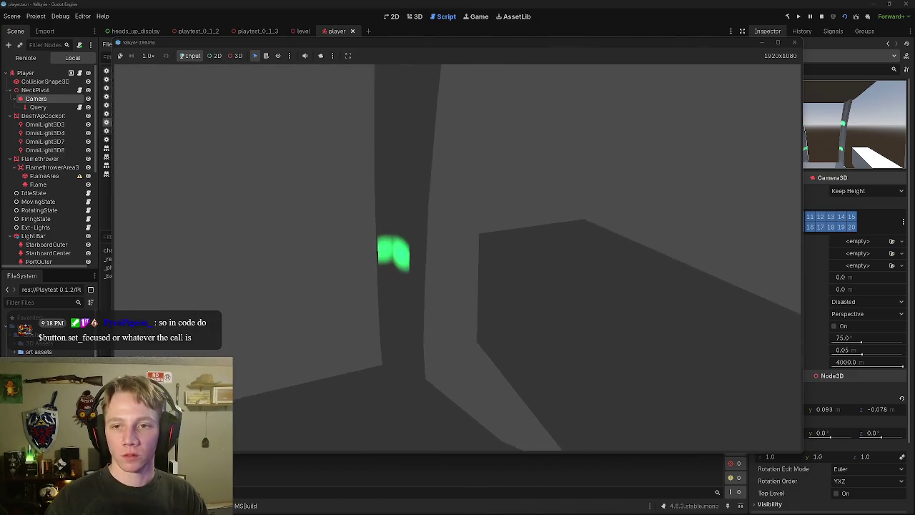
{"action": "key", "text": "Escape"}
{"action": "left_click", "coordinate": [793, 42]}
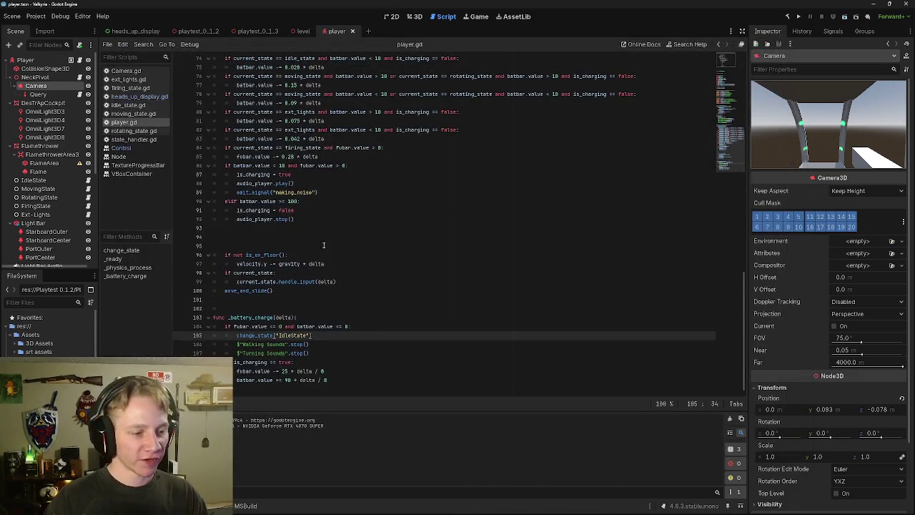
Step: Open heads_up_display.gd and place the caret at the end of line 22 in _input
{"action": "left_click", "coordinate": [132, 31]}
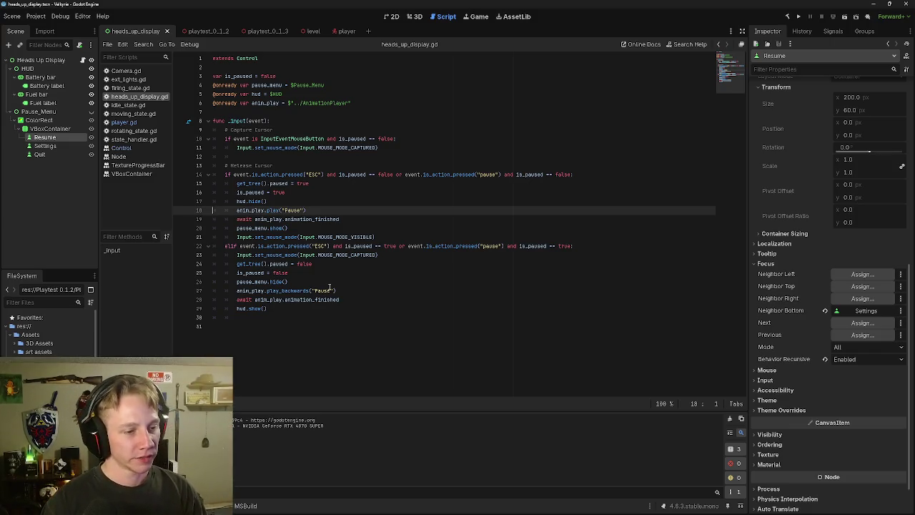
{"action": "mouse_move", "coordinate": [373, 236]}
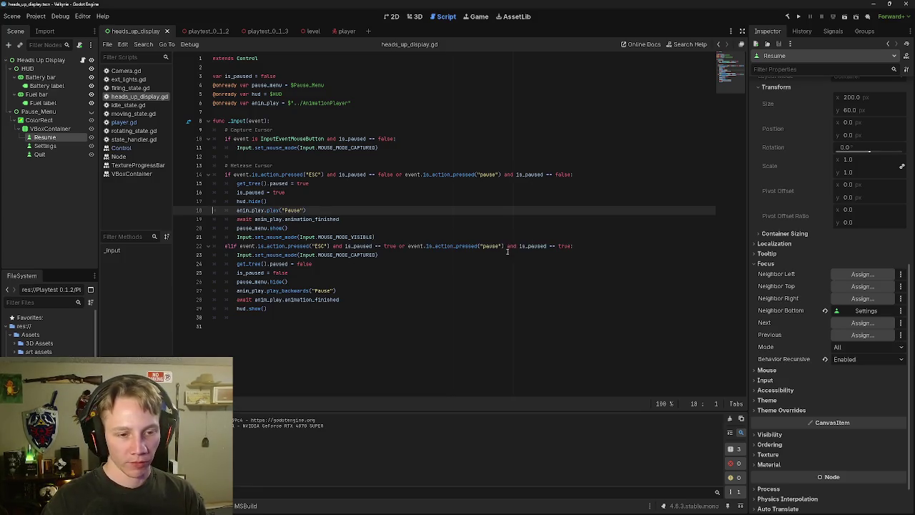
{"action": "left_click", "coordinate": [587, 246]}
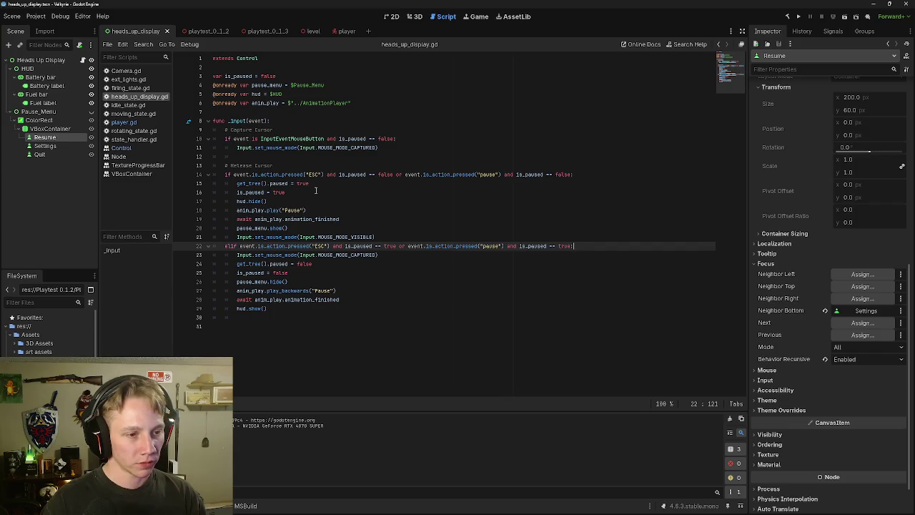
Step: Add a line after pause_menu.show() with the $Pause_Menu/ColorRect/VBoxContainer/Resume node path
{"action": "left_click", "coordinate": [319, 227]}
{"action": "key", "text": "Return"}
{"action": "left_click_drag", "start_coordinate": [44, 137], "coordinate": [301, 236]}
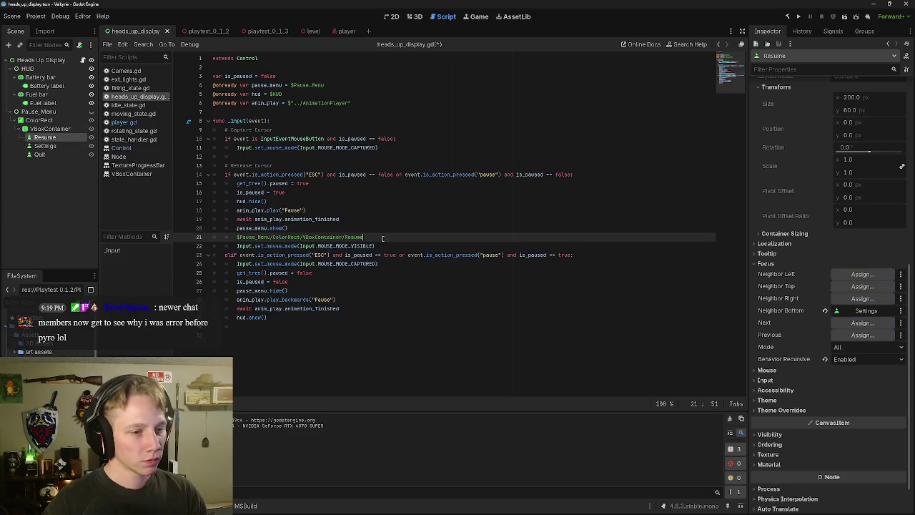
{"action": "type", "text": "."}
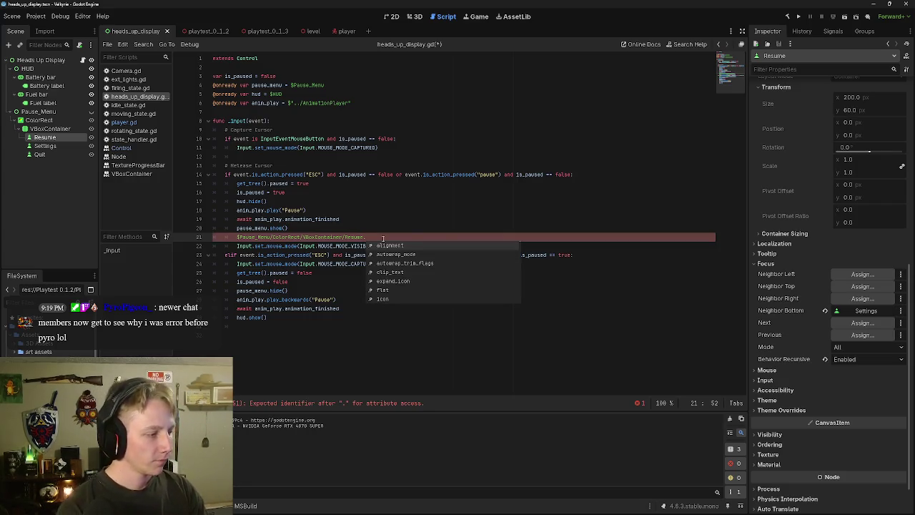
{"action": "type", "text": "set"}
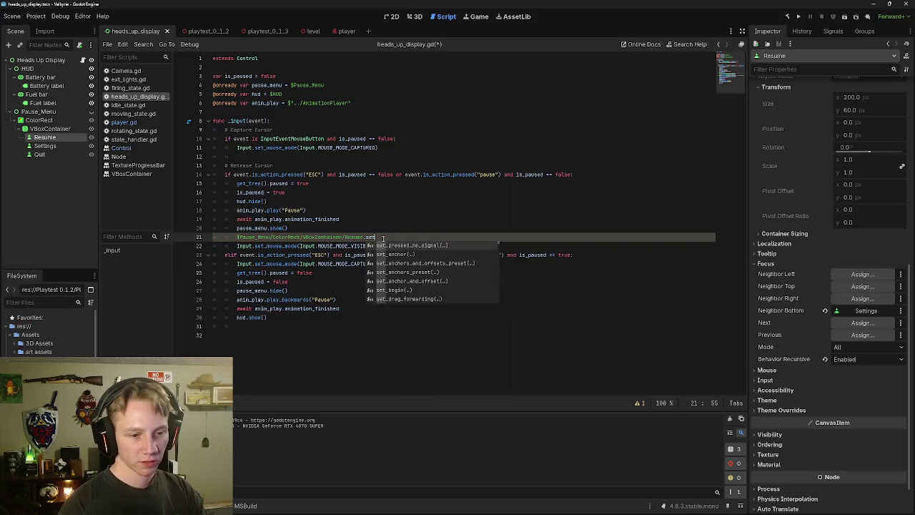
{"action": "type", "text": "_"}
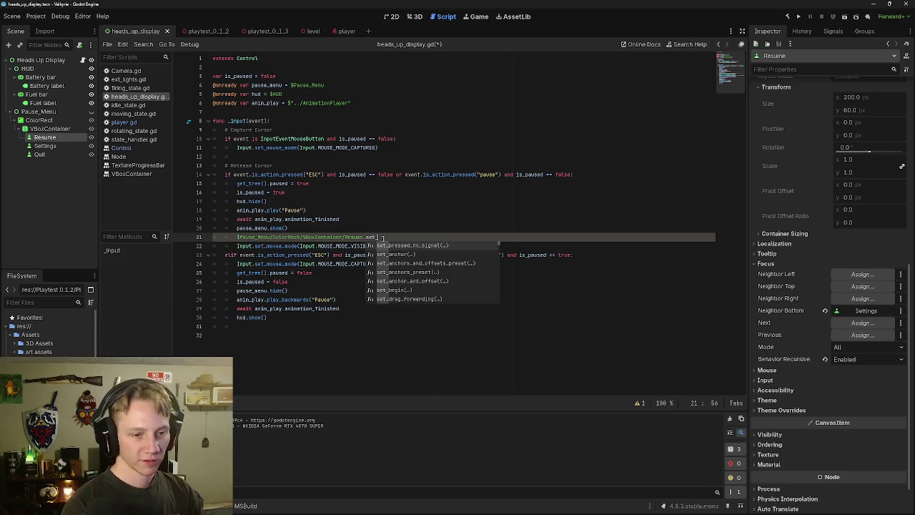
{"action": "type", "text": "foc"}
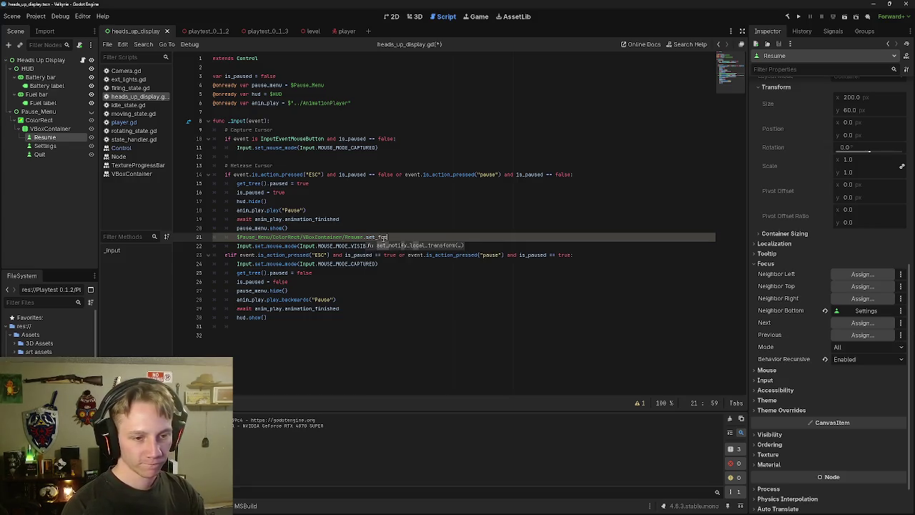
{"action": "type", "text": "used"}
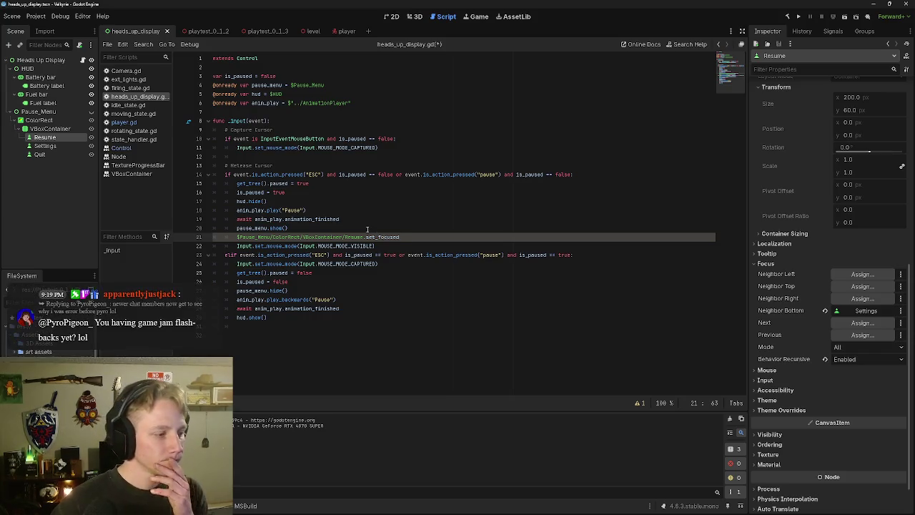
{"action": "key", "text": "BackSpace"}
{"action": "key", "text": "BackSpace"}
{"action": "key", "text": "BackSpace"}
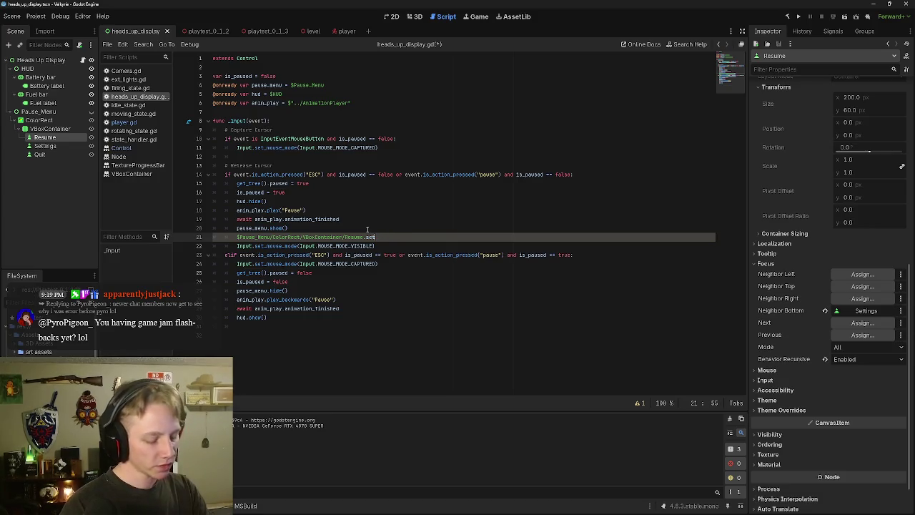
{"action": "type", "text": "_"}
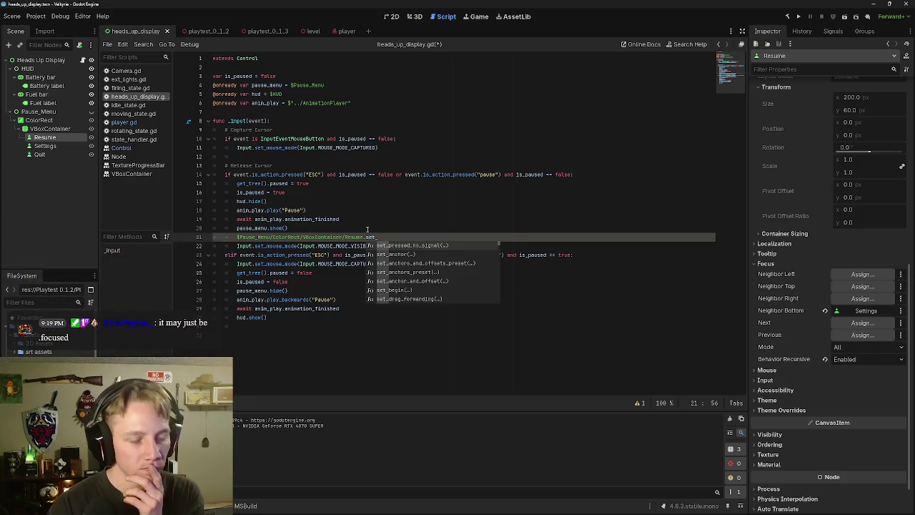
{"action": "key", "text": "Down"}
{"action": "key", "text": "Down"}
{"action": "key", "text": "Down"}
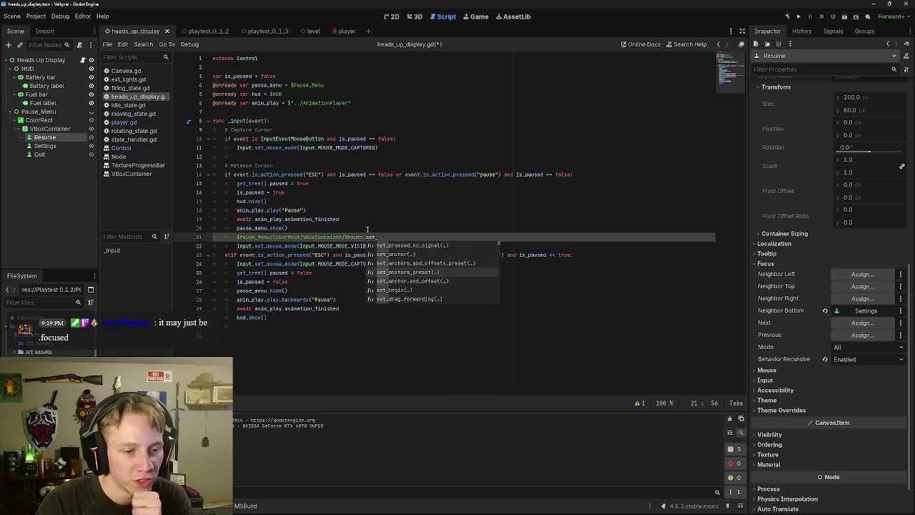
{"action": "key", "text": "BackSpace"}
{"action": "key", "text": "BackSpace"}
{"action": "key", "text": "BackSpace"}
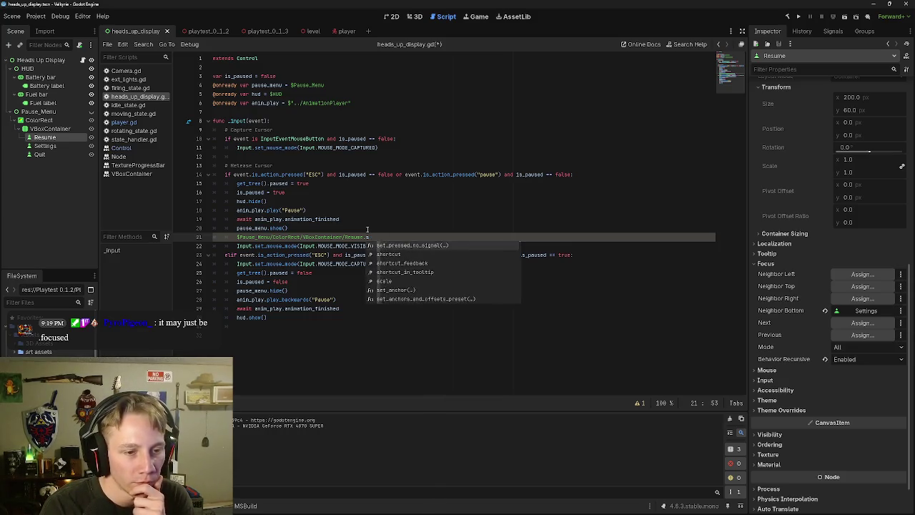
{"action": "key", "text": "Down"}
{"action": "key", "text": "Down"}
{"action": "key", "text": "Down"}
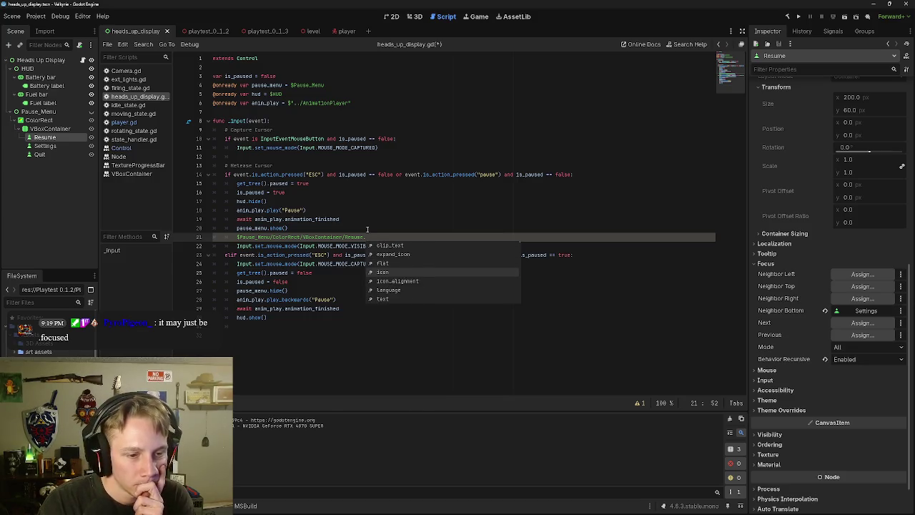
{"action": "key", "text": "Down"}
{"action": "key", "text": "Down"}
{"action": "key", "text": "Down"}
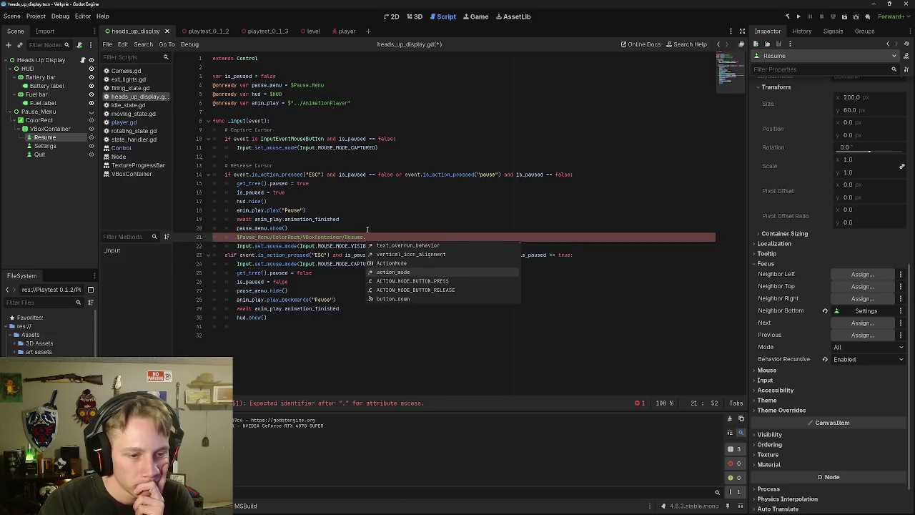
{"action": "key", "text": "Down"}
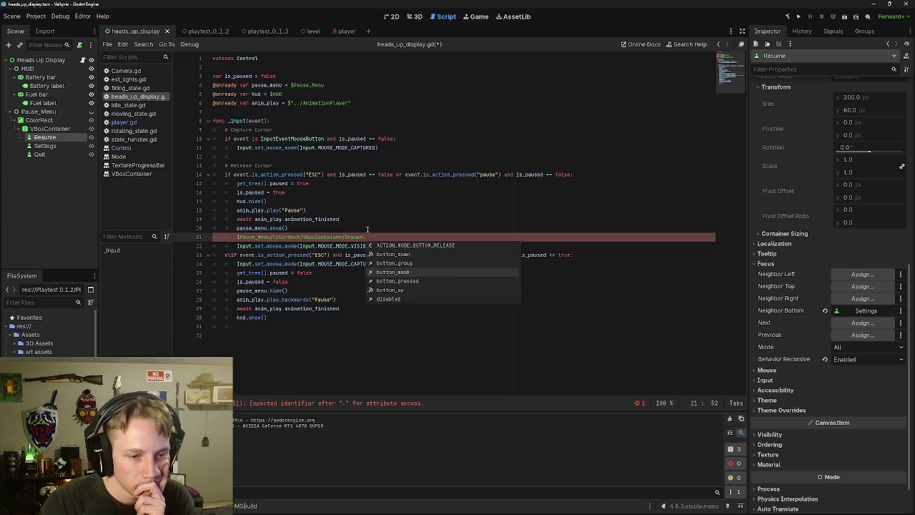
{"action": "key", "text": "Down"}
{"action": "key", "text": "Down"}
{"action": "key", "text": "Down"}
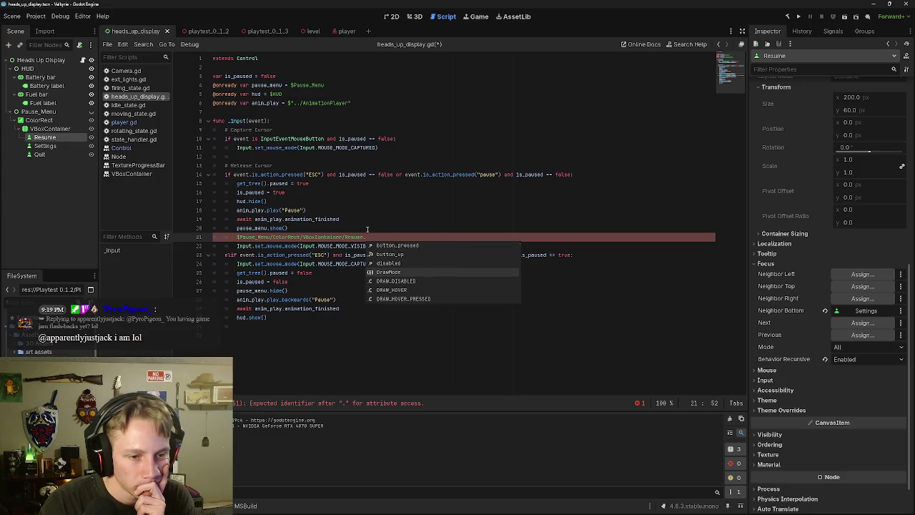
{"action": "key", "text": "Down"}
{"action": "key", "text": "Down"}
{"action": "key", "text": "Down"}
{"action": "key", "text": "Down"}
{"action": "key", "text": "Down"}
{"action": "key", "text": "Down"}
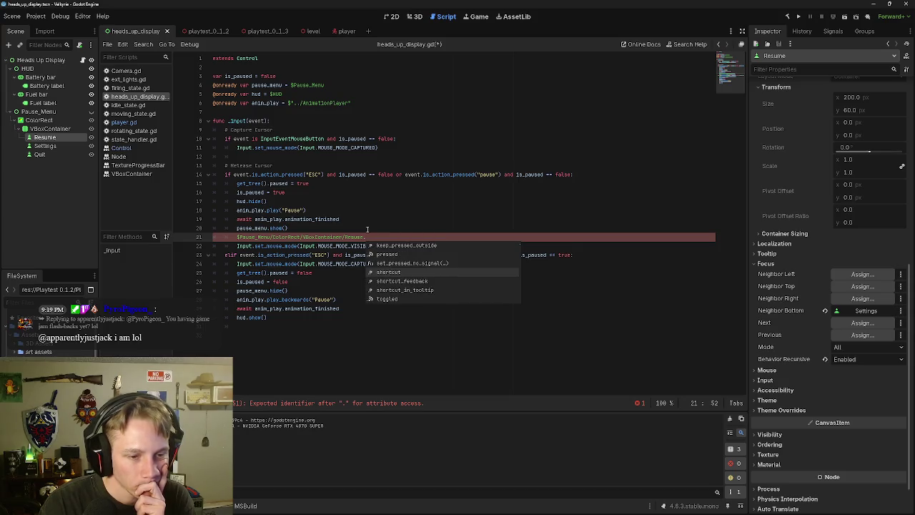
Step: Complete the line as Resume.grab_focus() from the focus autocomplete suggestions
{"action": "type", "text": "f"}
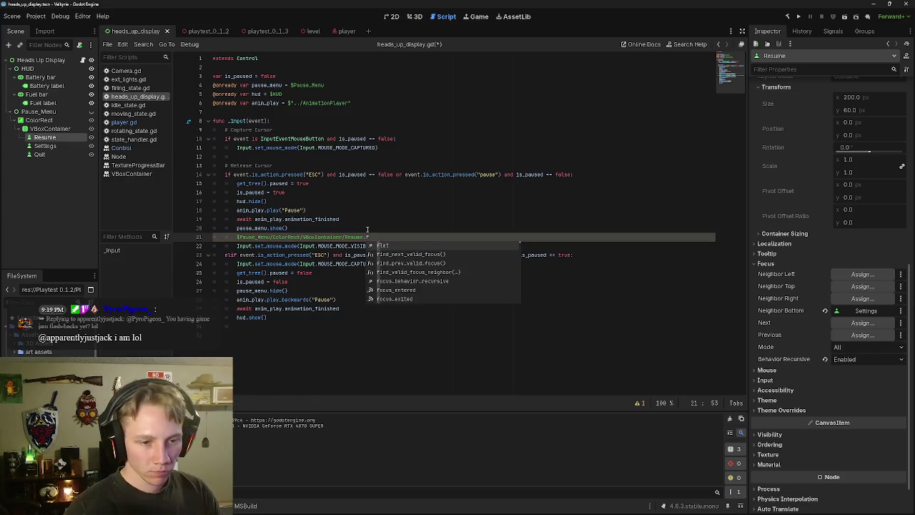
{"action": "key", "text": "Down"}
{"action": "key", "text": "Down"}
{"action": "key", "text": "Down"}
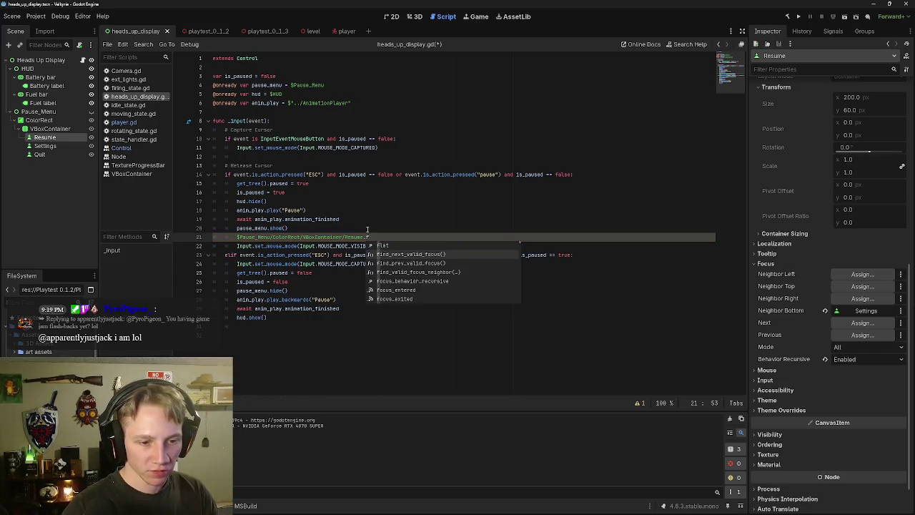
{"action": "key", "text": "Down"}
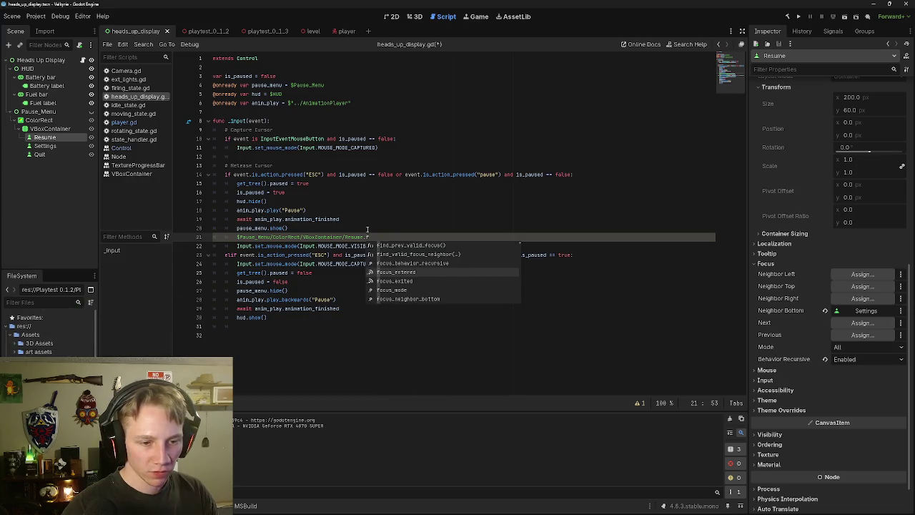
{"action": "key", "text": "Up"}
{"action": "key", "text": "Up"}
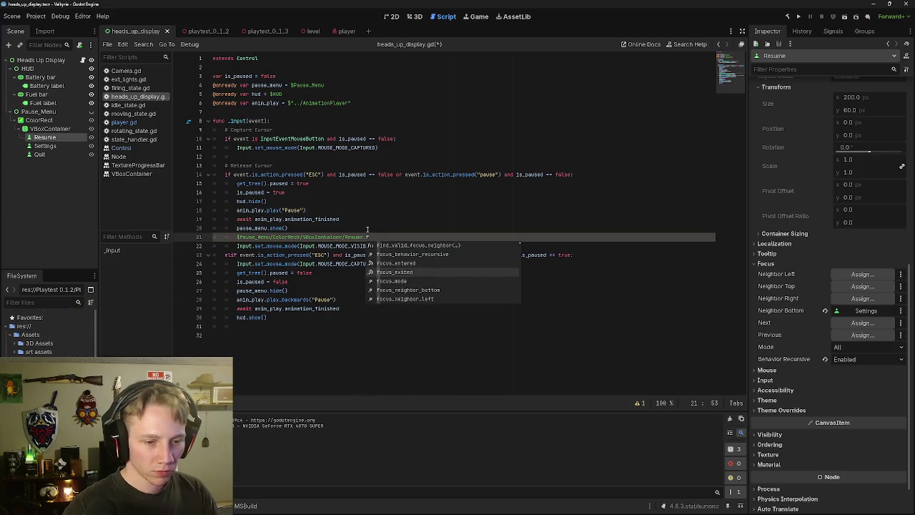
{"action": "key", "text": "Down"}
{"action": "key", "text": "Down"}
{"action": "key", "text": "Down"}
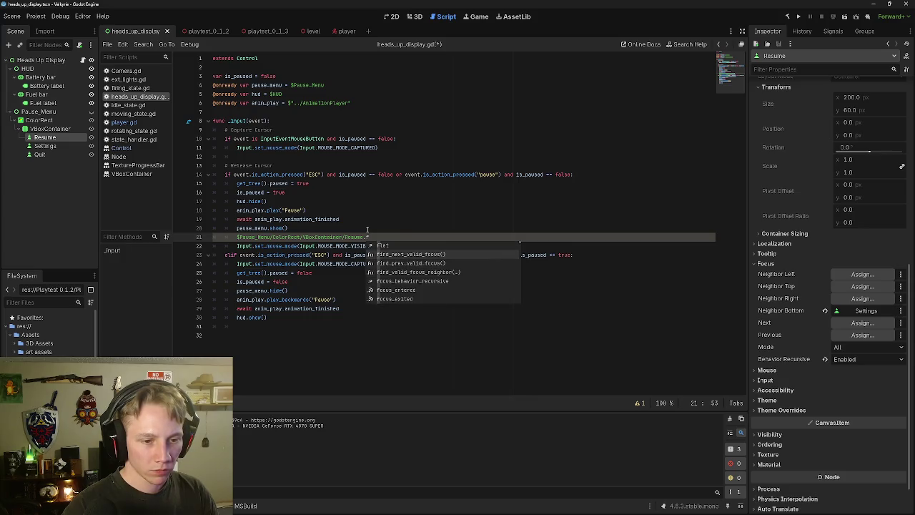
{"action": "key", "text": "Down"}
{"action": "key", "text": "Down"}
{"action": "key", "text": "Down"}
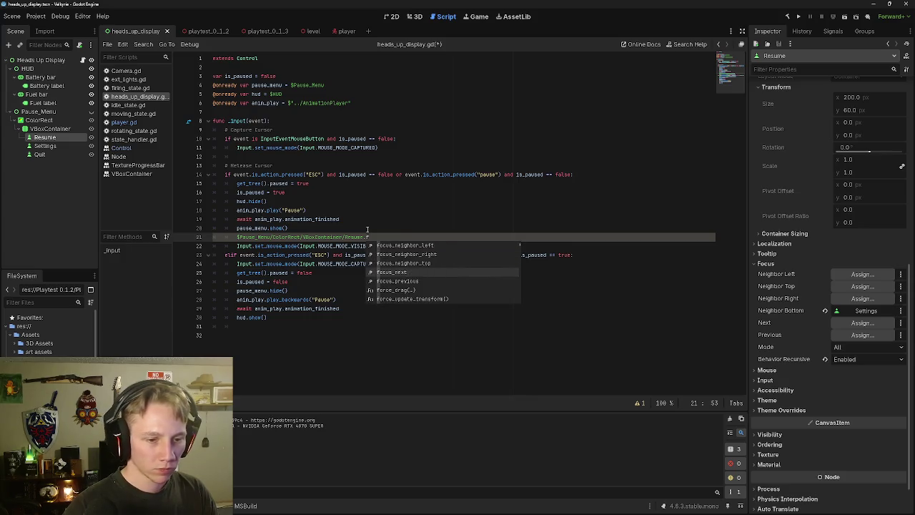
{"action": "type", "text": "ocus"}
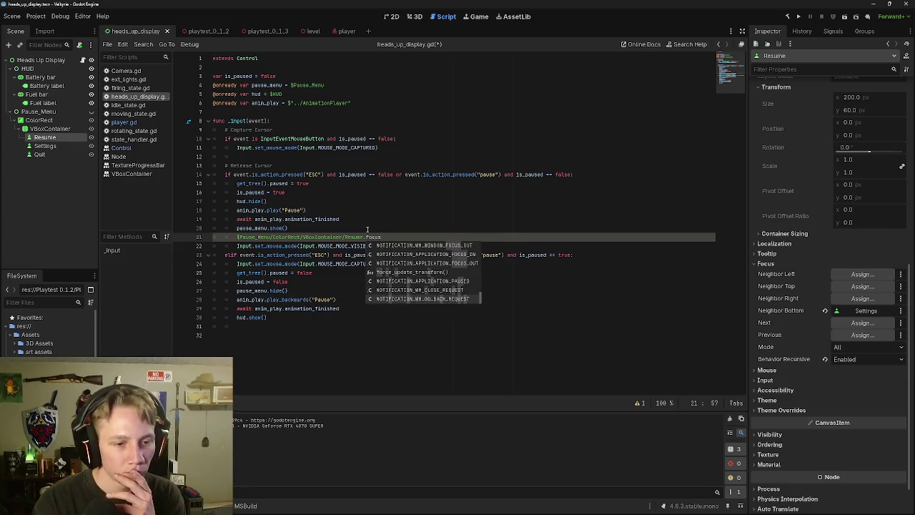
{"action": "key", "text": "Down"}
{"action": "key", "text": "Down"}
{"action": "key", "text": "Down"}
{"action": "key", "text": "Down"}
{"action": "key", "text": "Down"}
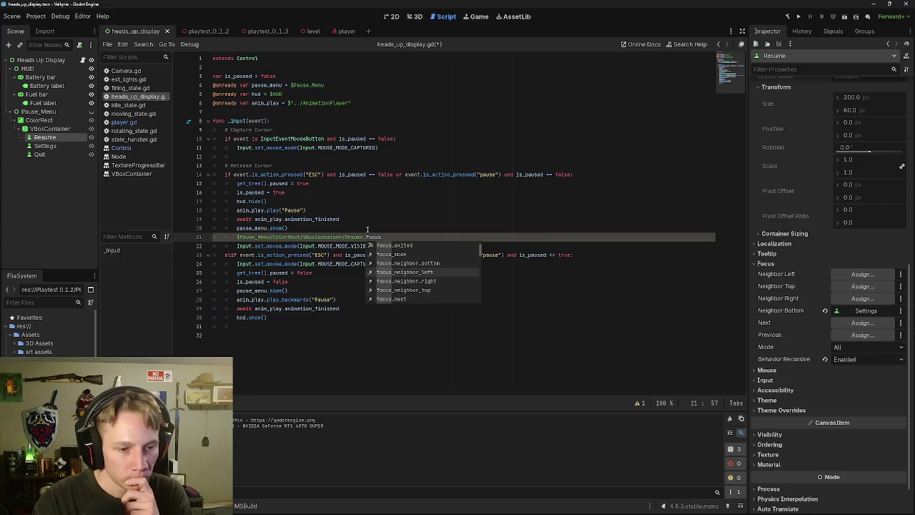
{"action": "key", "text": "Down"}
{"action": "key", "text": "Down"}
{"action": "key", "text": "Down"}
{"action": "key", "text": "Down"}
{"action": "key", "text": "Down"}
{"action": "key", "text": "Down"}
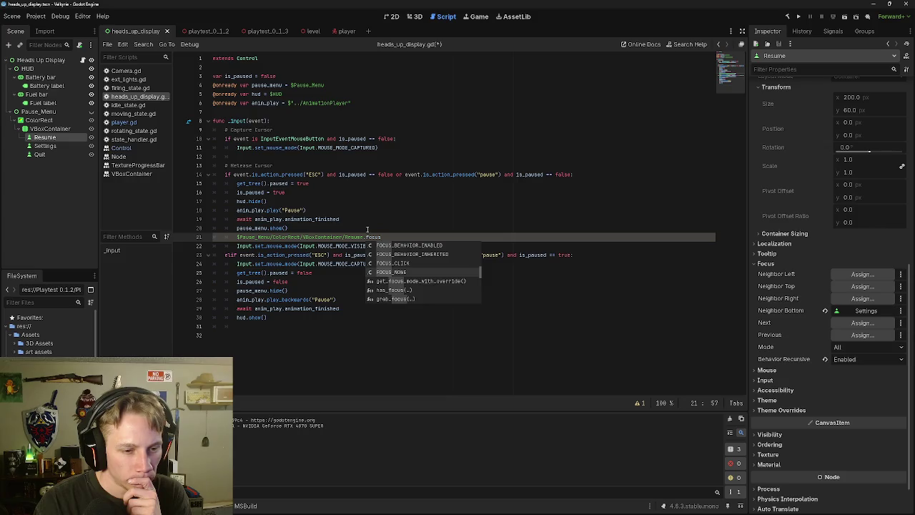
{"action": "key", "text": "Down"}
{"action": "key", "text": "Down"}
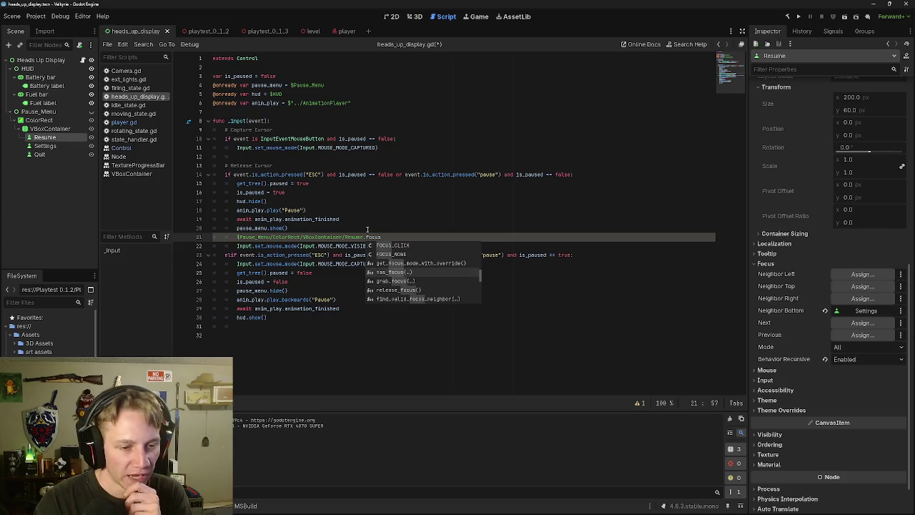
{"action": "key", "text": "Down"}
{"action": "key", "text": "Return"}
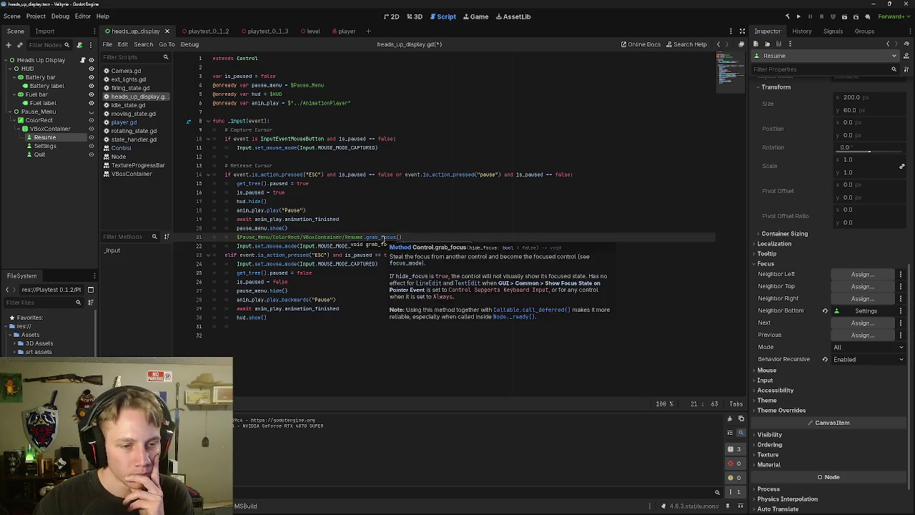
Step: Save the script and start a test run of the game
{"action": "mouse_move", "coordinate": [382, 237]}
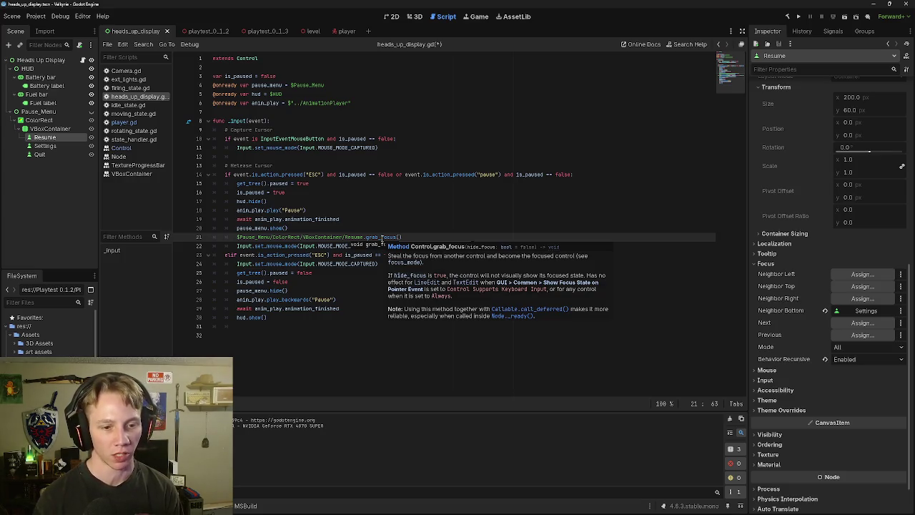
{"action": "key", "text": "F6"}
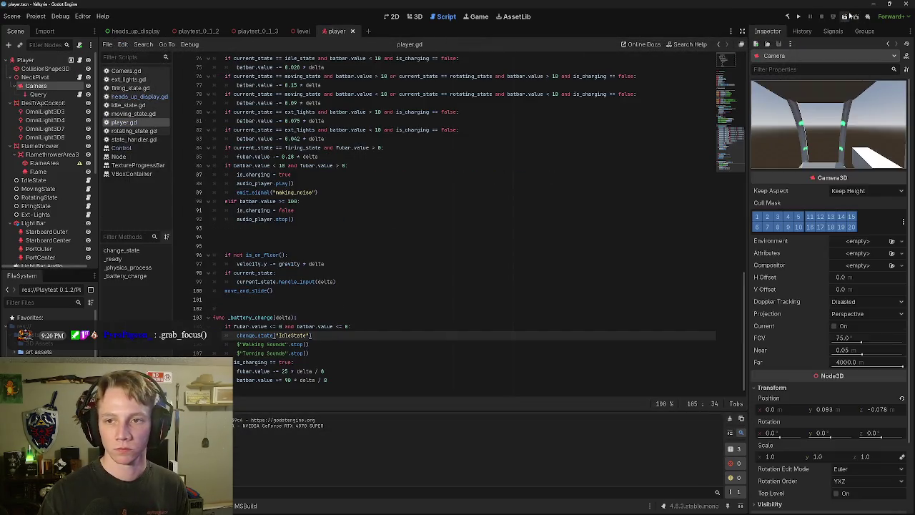
{"action": "left_click", "coordinate": [844, 16]}
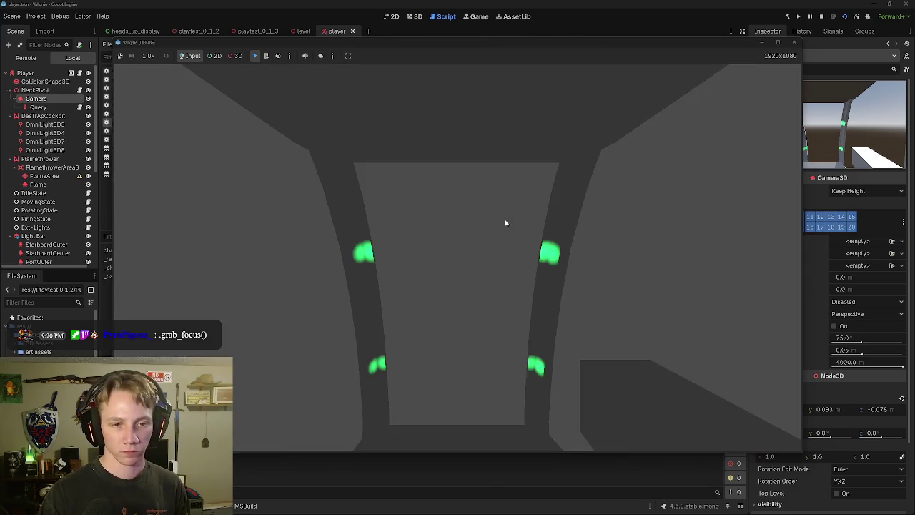
Step: Pause the running game and cycle focus among Resume, Settings and Quit, ending on Settings
{"action": "left_click", "coordinate": [506, 220]}
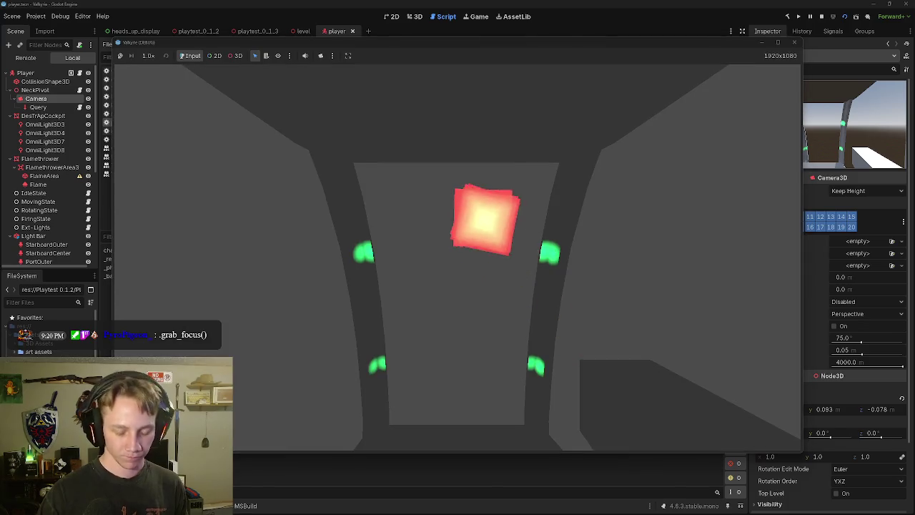
{"action": "key", "text": "Escape"}
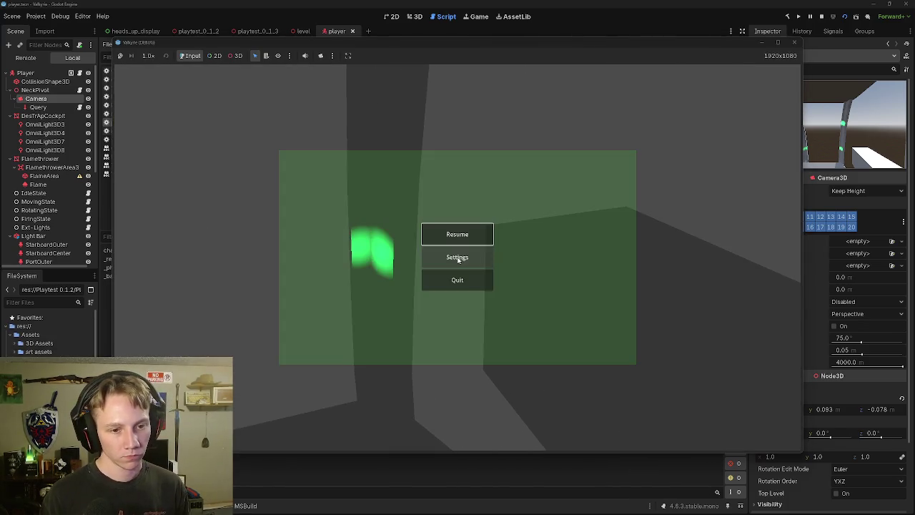
{"action": "key", "text": "Tab"}
{"action": "key", "text": "Down"}
{"action": "key", "text": "Up"}
{"action": "key", "text": "Down"}
{"action": "key", "text": "Down"}
{"action": "key", "text": "Up"}
{"action": "key", "text": "Up"}
{"action": "key", "text": "Down"}
{"action": "key", "text": "Down"}
{"action": "key", "text": "Down"}
{"action": "key", "text": "Down"}
{"action": "key", "text": "Up"}
{"action": "key", "text": "Down"}
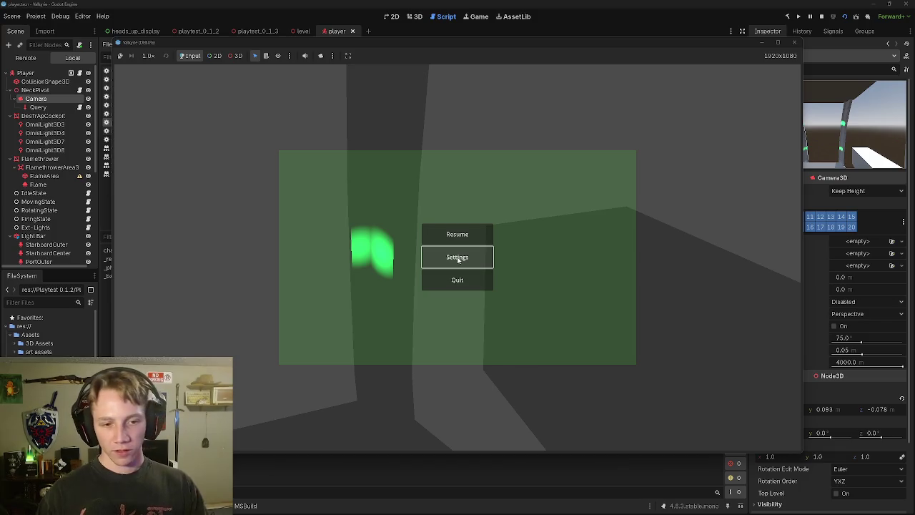
{"action": "left_click", "coordinate": [458, 258]}
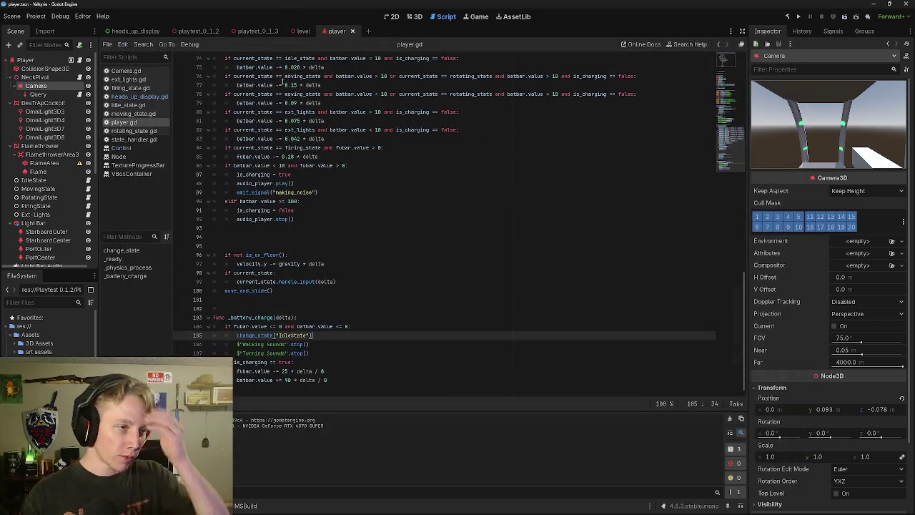
Step: Review lines 21–23 of heads_up_display.gd, then run the game again from the player scene
{"action": "left_click", "coordinate": [147, 31]}
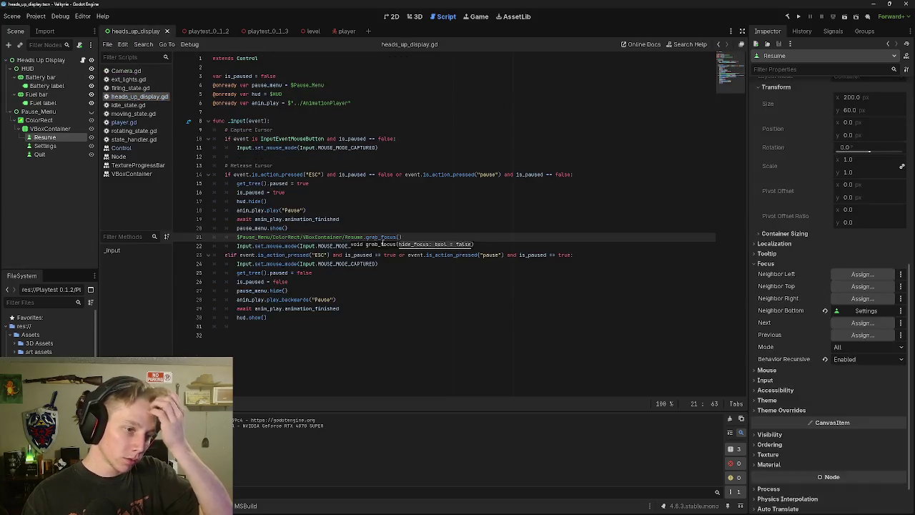
{"action": "left_click", "coordinate": [569, 262]}
{"action": "left_click", "coordinate": [574, 255]}
{"action": "left_click", "coordinate": [570, 255]}
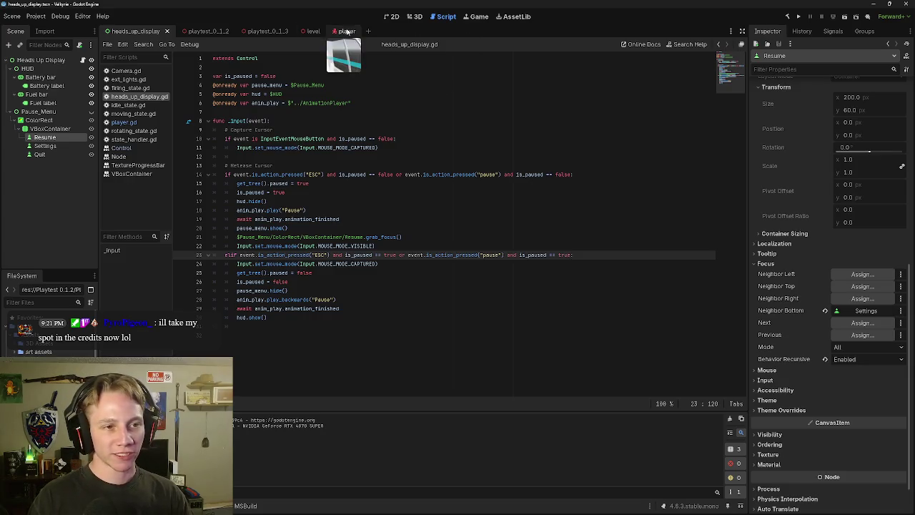
{"action": "left_click", "coordinate": [343, 31]}
{"action": "left_click", "coordinate": [843, 15]}
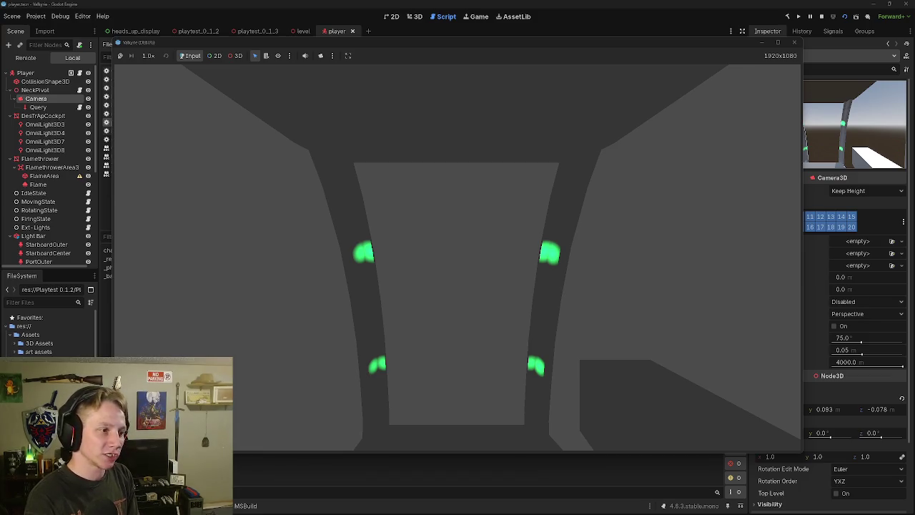
Step: Toggle the pause menu open and closed repeatedly with Esc, then stop the game
{"action": "key", "text": "Escape"}
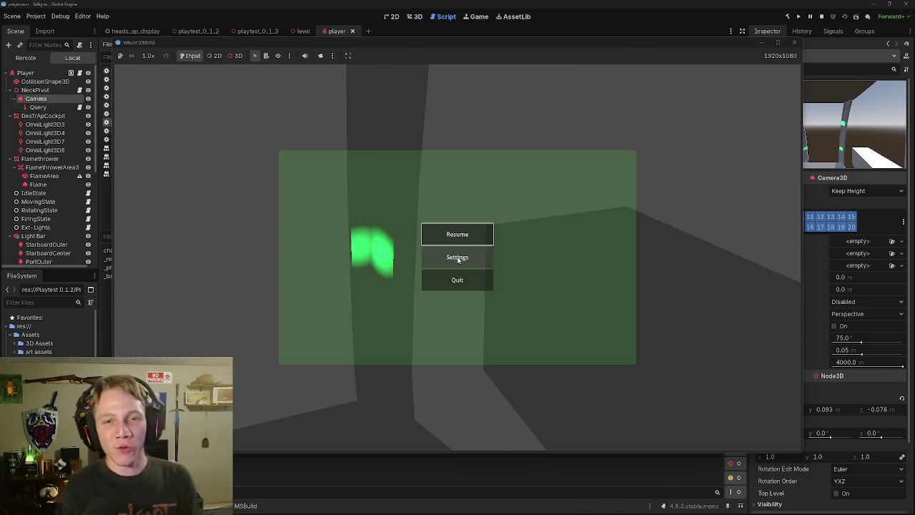
{"action": "key", "text": "Escape"}
{"action": "key", "text": "Escape"}
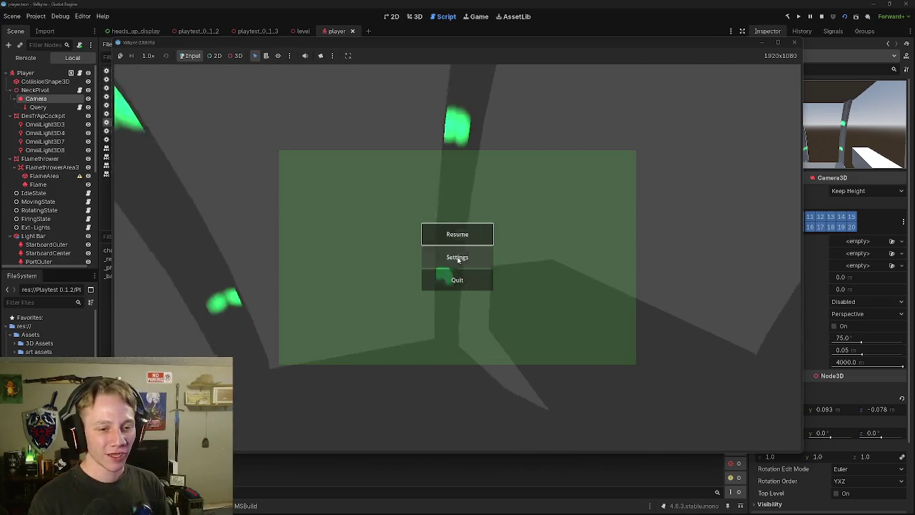
{"action": "key", "text": "Escape"}
{"action": "key", "text": "Escape"}
{"action": "key", "text": "Escape"}
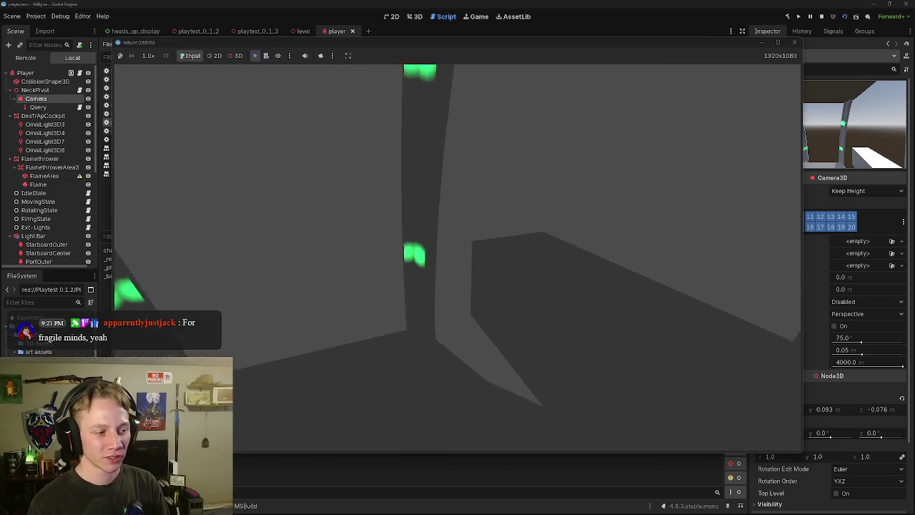
{"action": "key", "text": "Escape"}
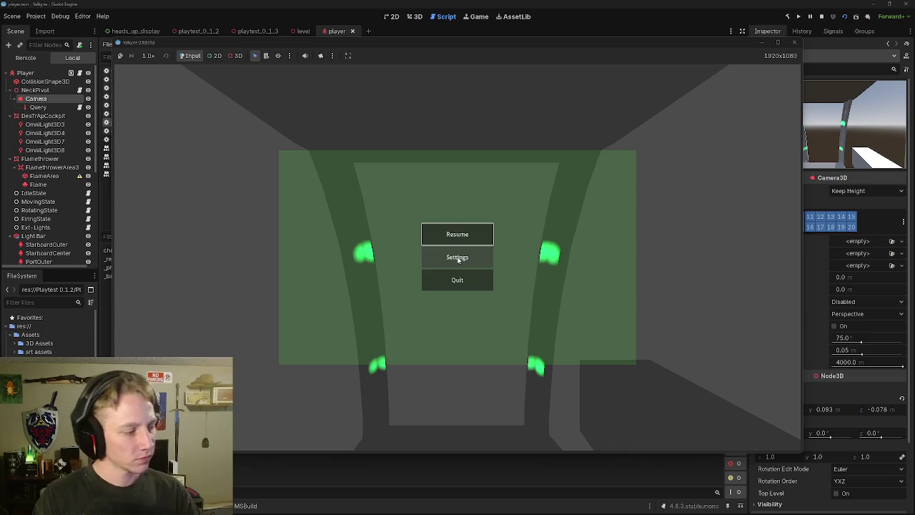
{"action": "key", "text": "Escape"}
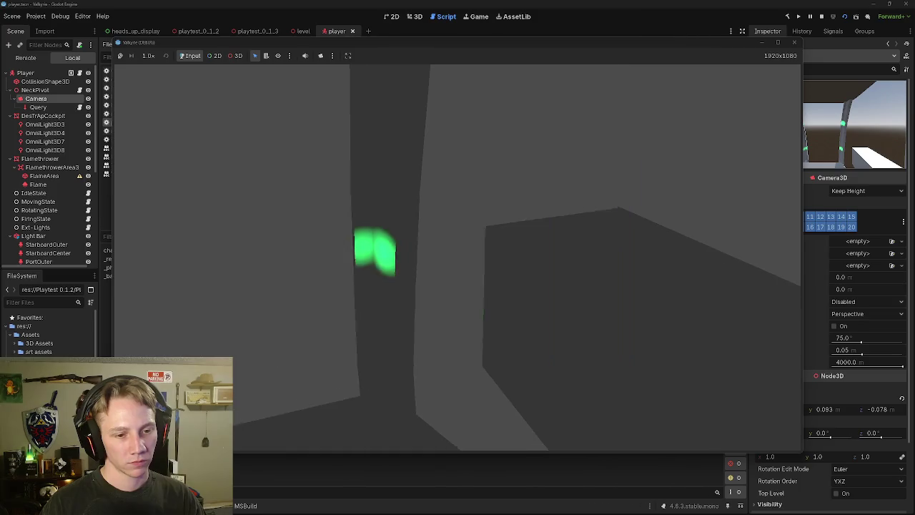
{"action": "key", "text": "Escape"}
{"action": "key", "text": "Escape"}
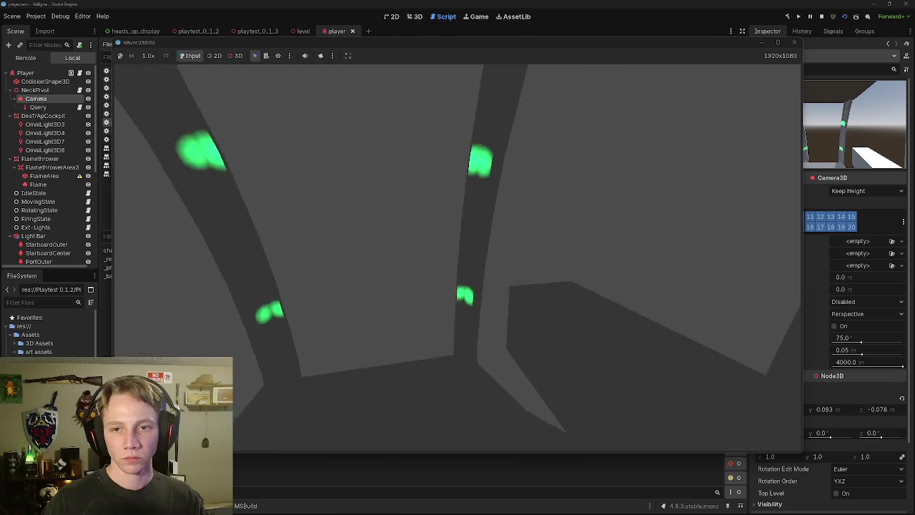
{"action": "key", "text": "Escape"}
{"action": "left_click", "coordinate": [793, 42]}
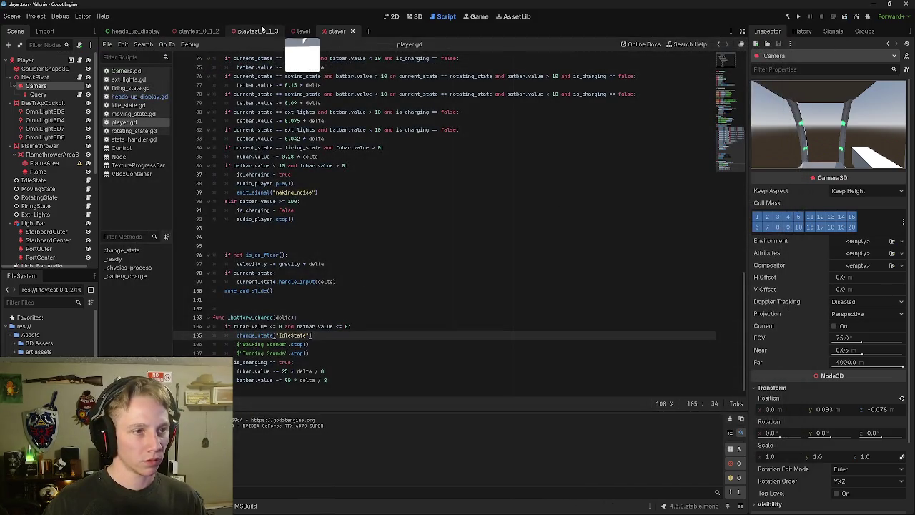
Step: In heads_up_display.gd, try an 'await return' line after line 14 and add a blank line after line 23
{"action": "left_click", "coordinate": [200, 30]}
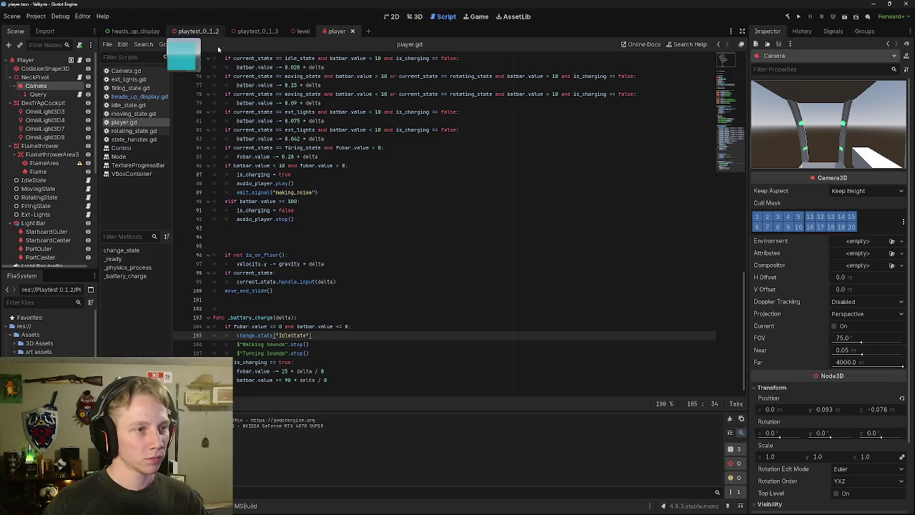
{"action": "left_click", "coordinate": [155, 32]}
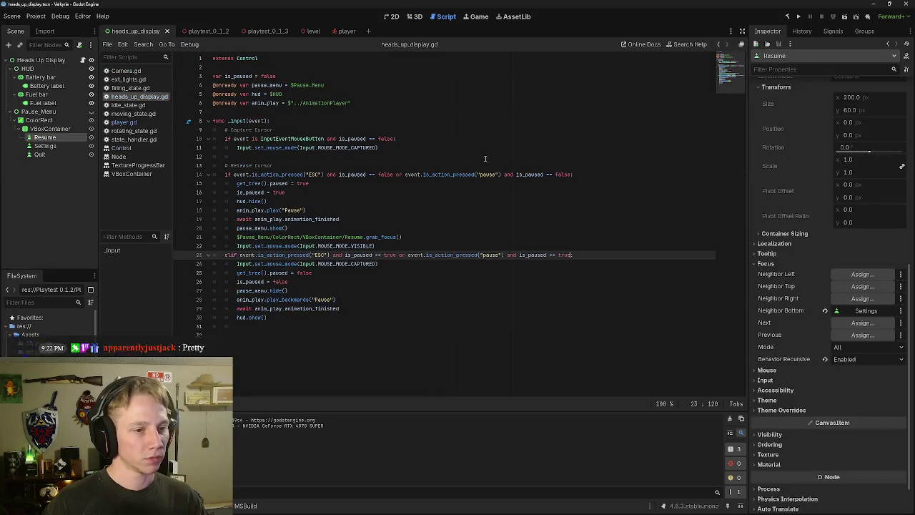
{"action": "left_click", "coordinate": [599, 175]}
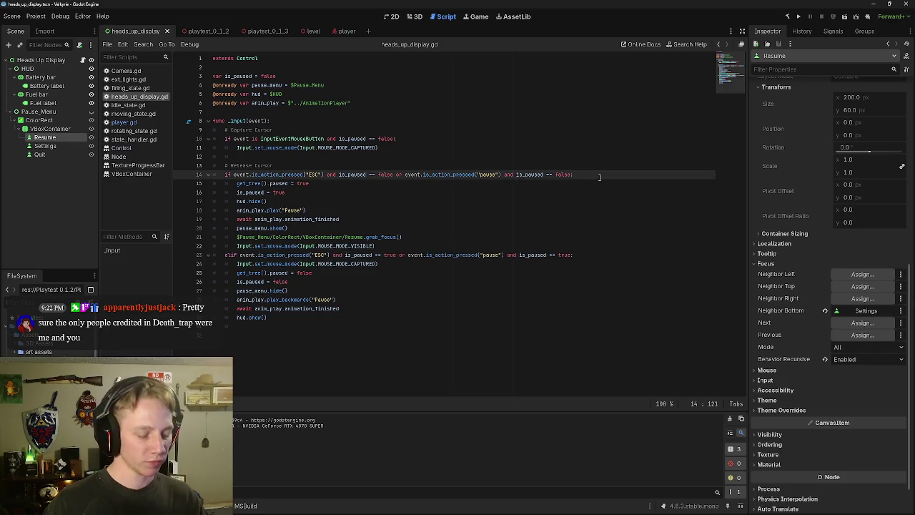
{"action": "key", "text": "Return"}
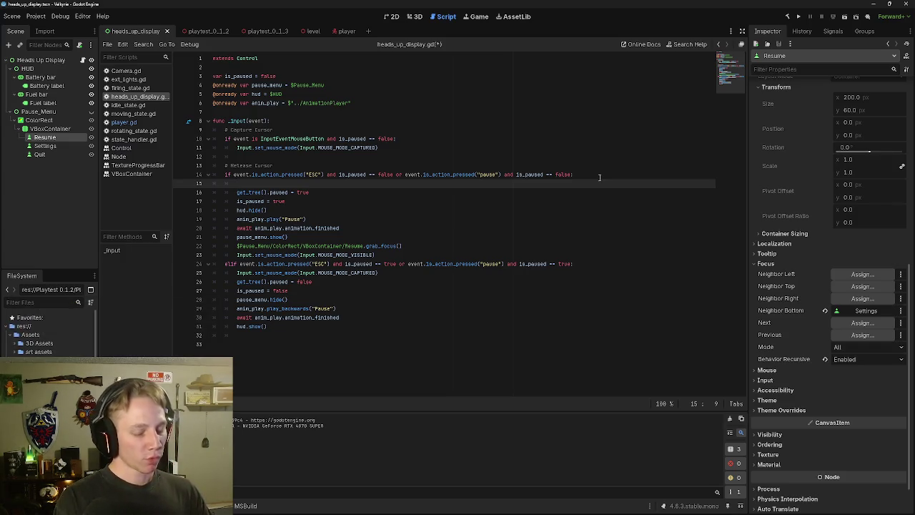
{"action": "type", "text": "await"}
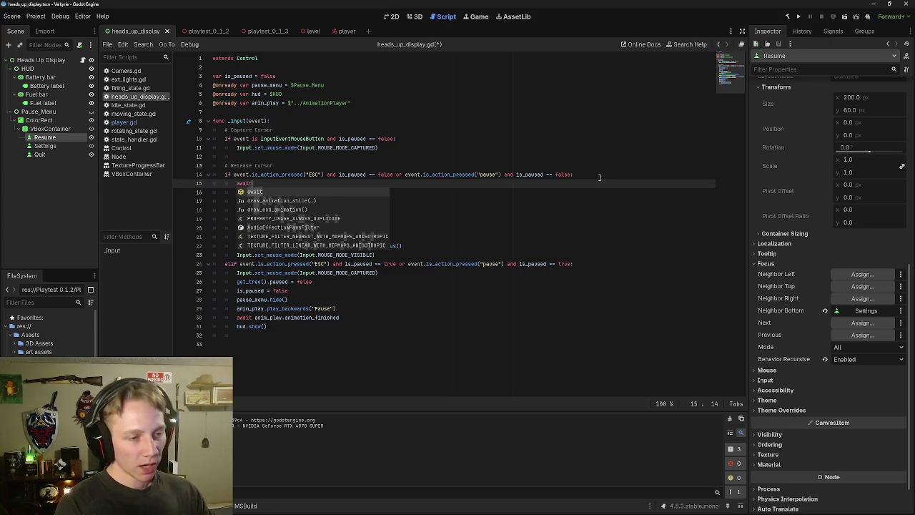
{"action": "type", "text": "."}
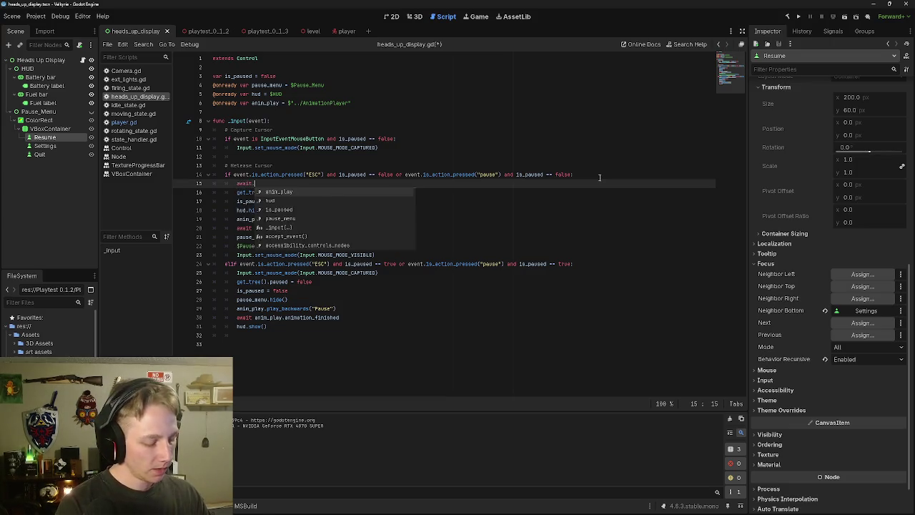
{"action": "key", "text": "BackSpace"}
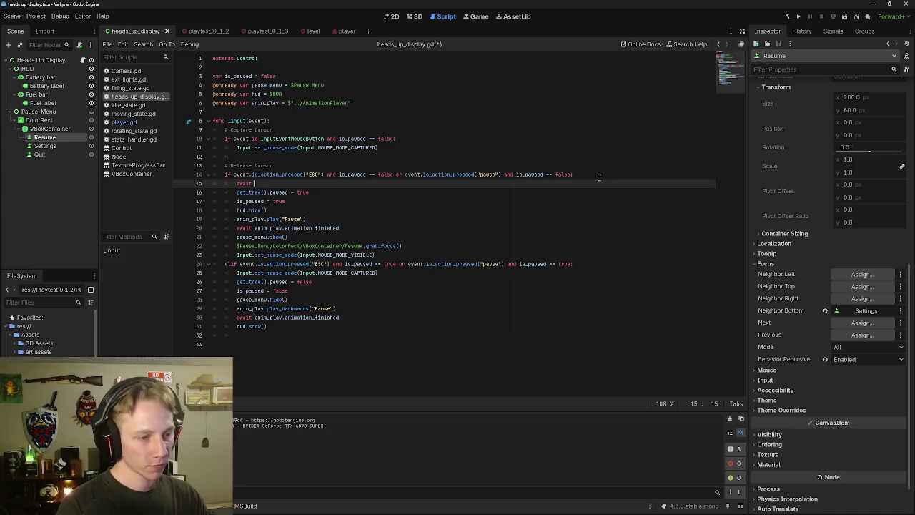
{"action": "type", "text": "return"}
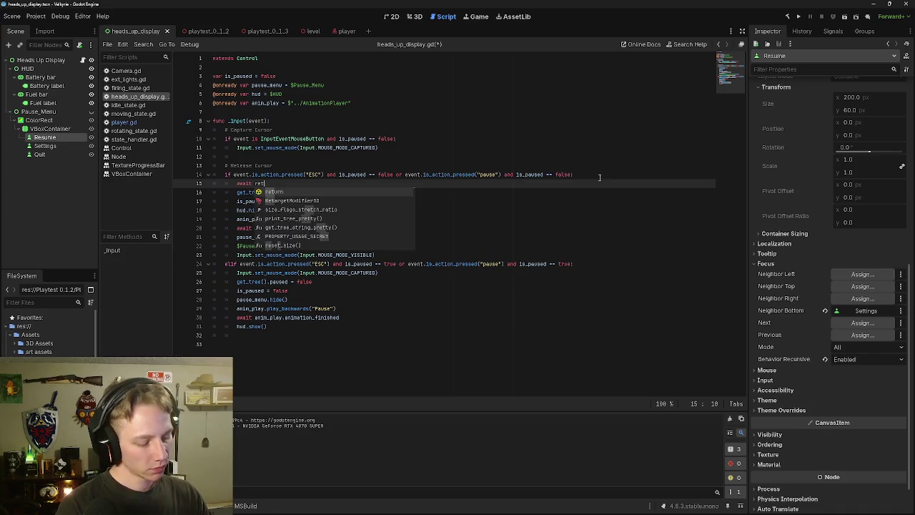
{"action": "key", "text": "BackSpace"}
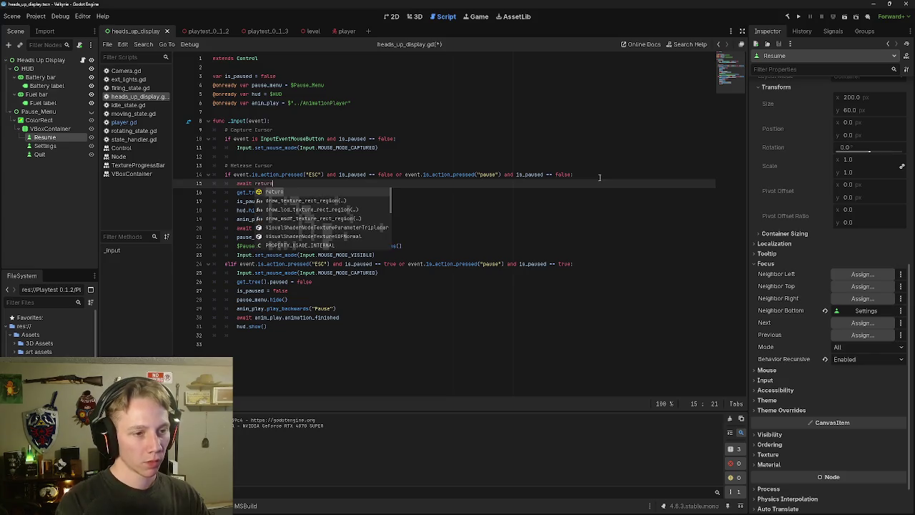
{"action": "key", "text": "Escape"}
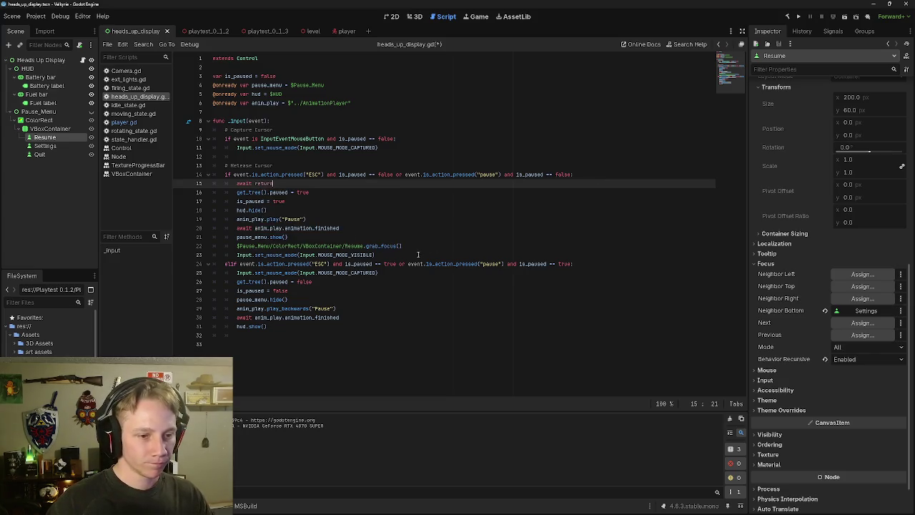
{"action": "left_click", "coordinate": [418, 254]}
{"action": "key", "text": "Return"}
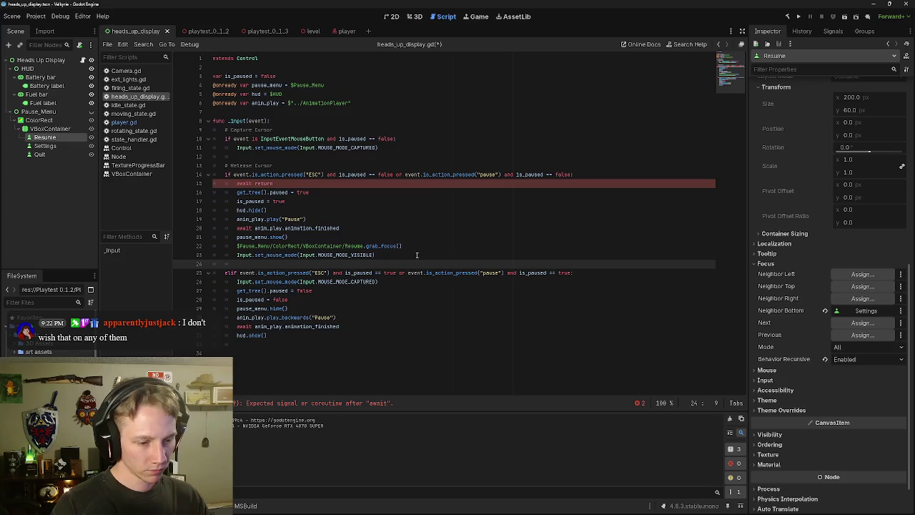
Step: Delete the abandoned 'await return' line 15 from the pause handler
{"action": "key", "text": "Up"}
{"action": "key", "text": "Up"}
{"action": "key", "text": "Up"}
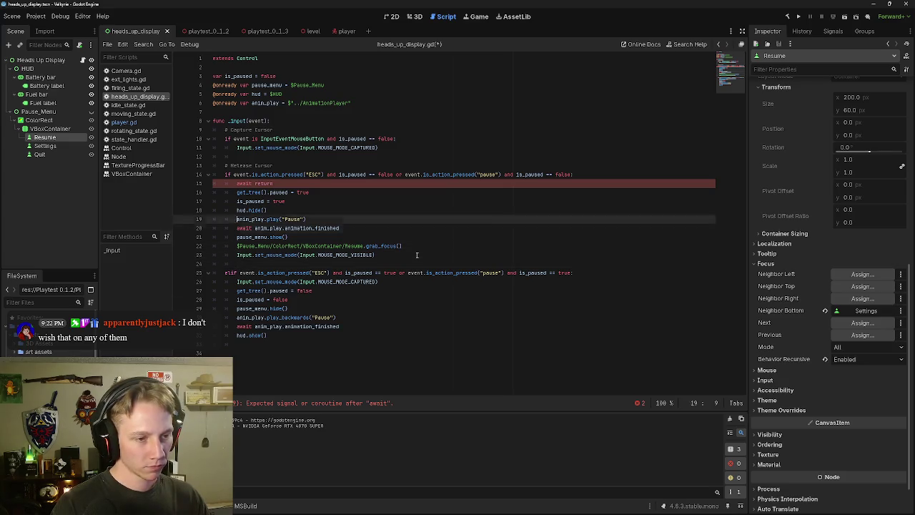
{"action": "key", "text": "Down"}
{"action": "key", "text": "Right"}
{"action": "key", "text": "Right"}
{"action": "key", "text": "Right"}
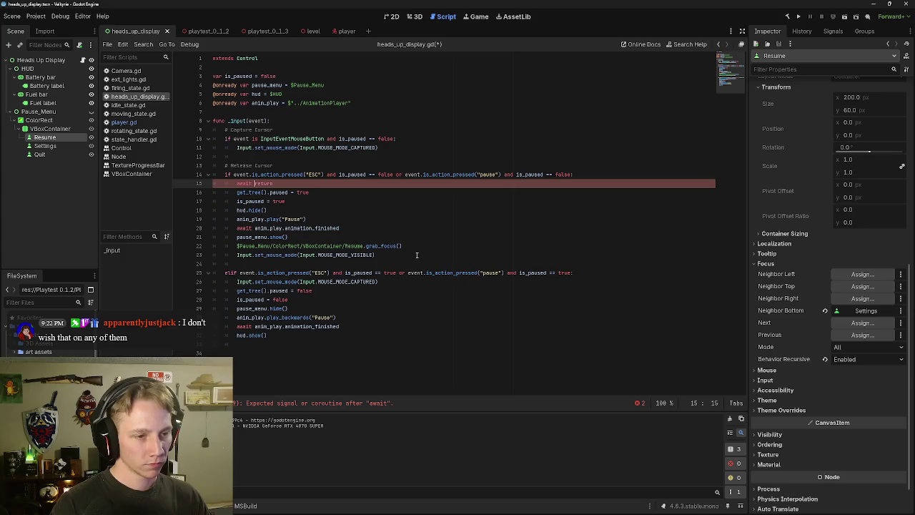
{"action": "key", "text": "BackSpace"}
{"action": "key", "text": "BackSpace"}
{"action": "key", "text": "BackSpace"}
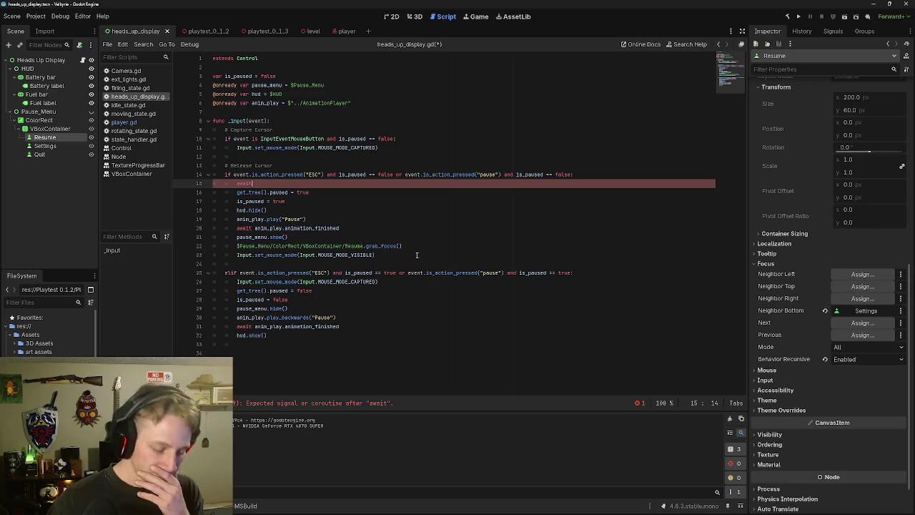
{"action": "key", "text": "BackSpace"}
{"action": "key", "text": "BackSpace"}
{"action": "key", "text": "BackSpace"}
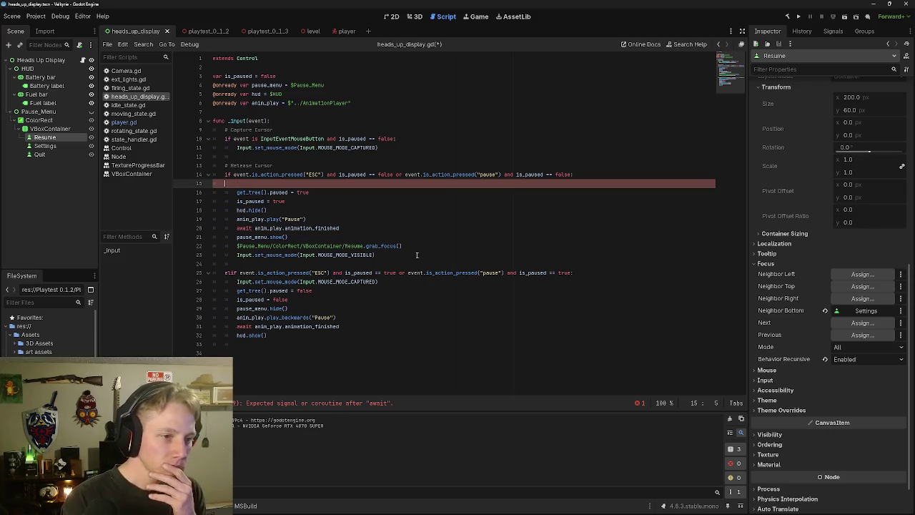
{"action": "key", "text": "BackSpace"}
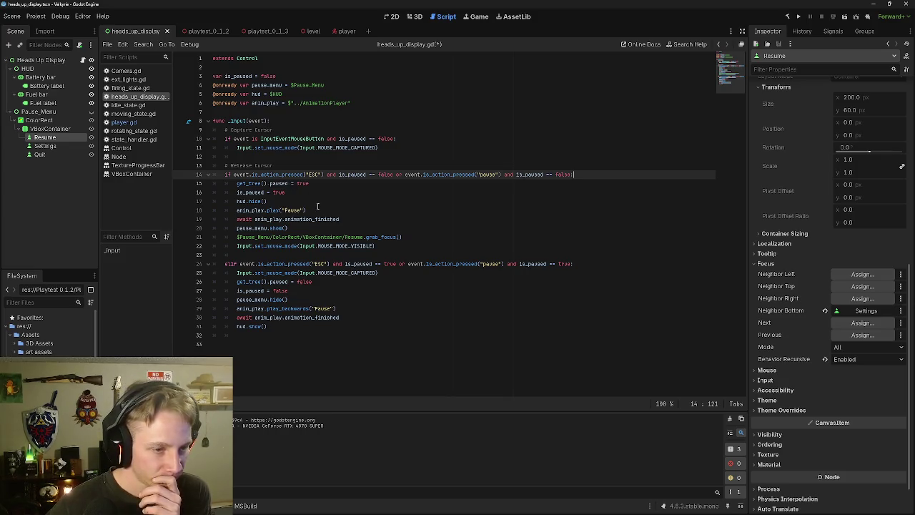
{"action": "left_click", "coordinate": [317, 209]}
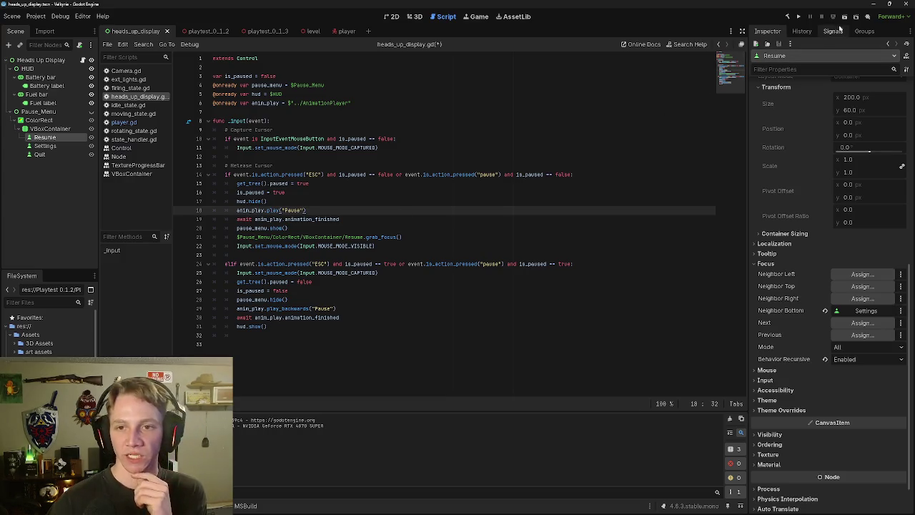
{"action": "key", "text": "ctrl+shift+Tab"}
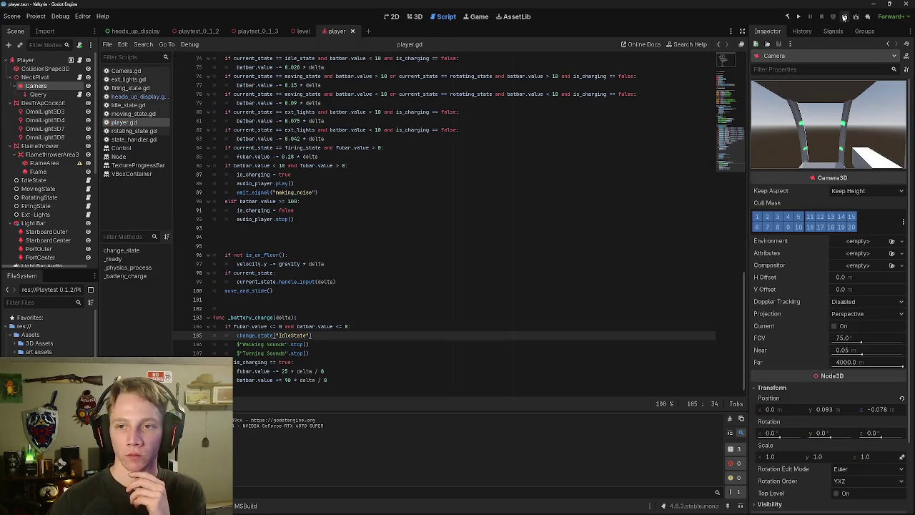
Step: Run the player scene, toggle the green pause menu several times with Esc, then close the game
{"action": "left_click", "coordinate": [844, 16]}
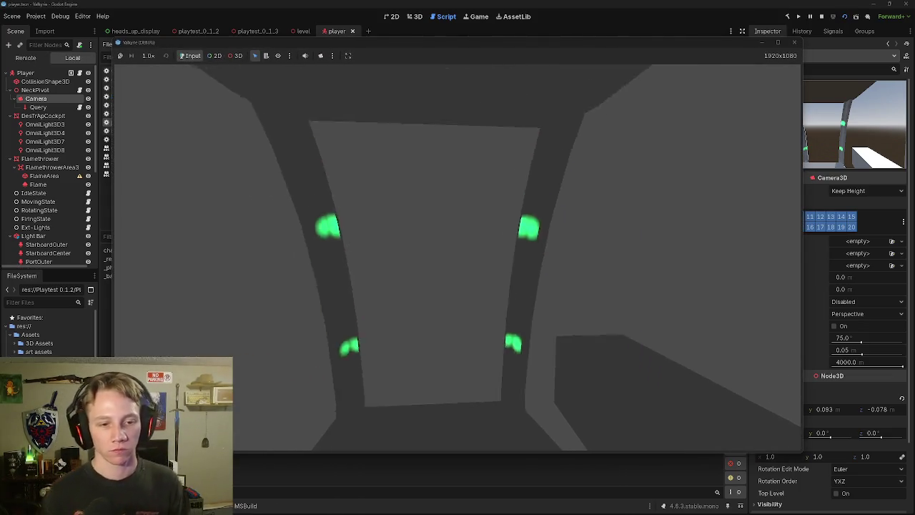
{"action": "key", "text": "Escape"}
{"action": "key", "text": "Escape"}
{"action": "key", "text": "Escape"}
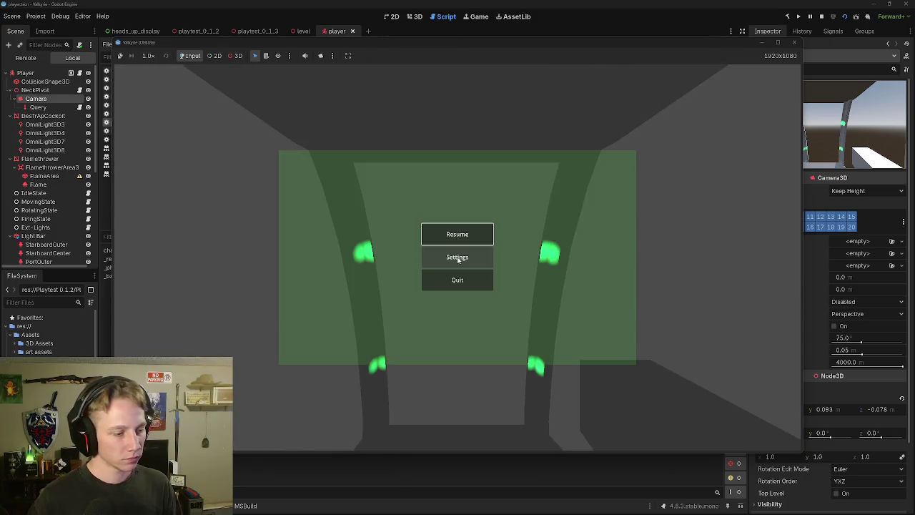
{"action": "key", "text": "Escape"}
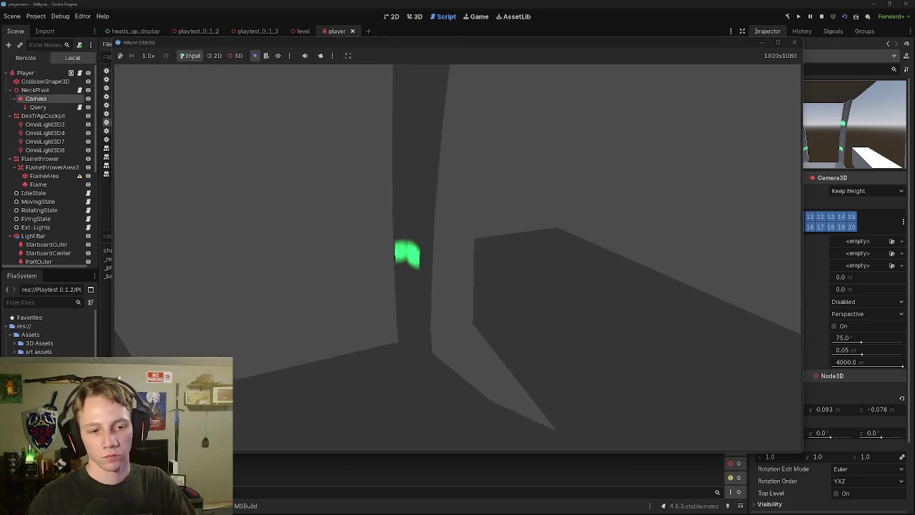
{"action": "key", "text": "Escape"}
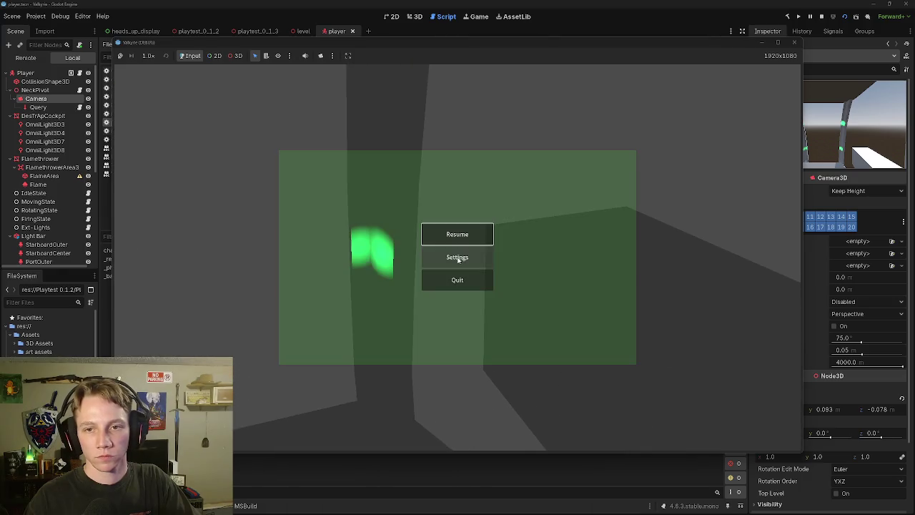
{"action": "key", "text": "Escape"}
{"action": "key", "text": "Escape"}
{"action": "key", "text": "Escape"}
{"action": "key", "text": "Escape"}
{"action": "left_click", "coordinate": [793, 42]}
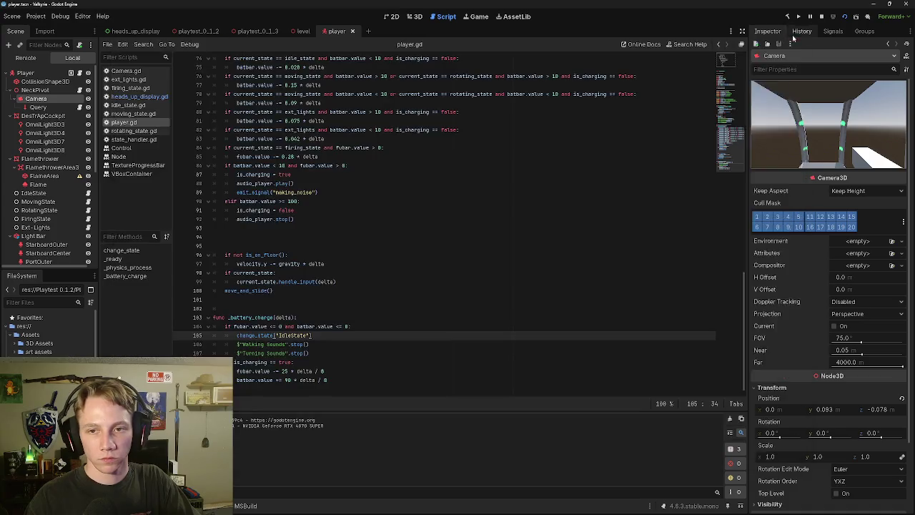
Step: Stop the game, reopen heads_up_display.gd, and put the caret at the ends of lines 17 and 16
{"action": "left_click", "coordinate": [794, 36]}
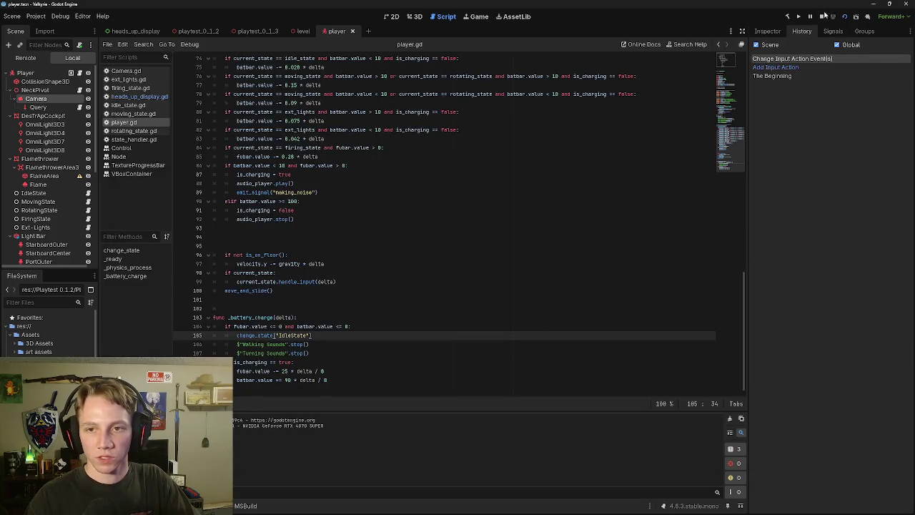
{"action": "left_click", "coordinate": [822, 16]}
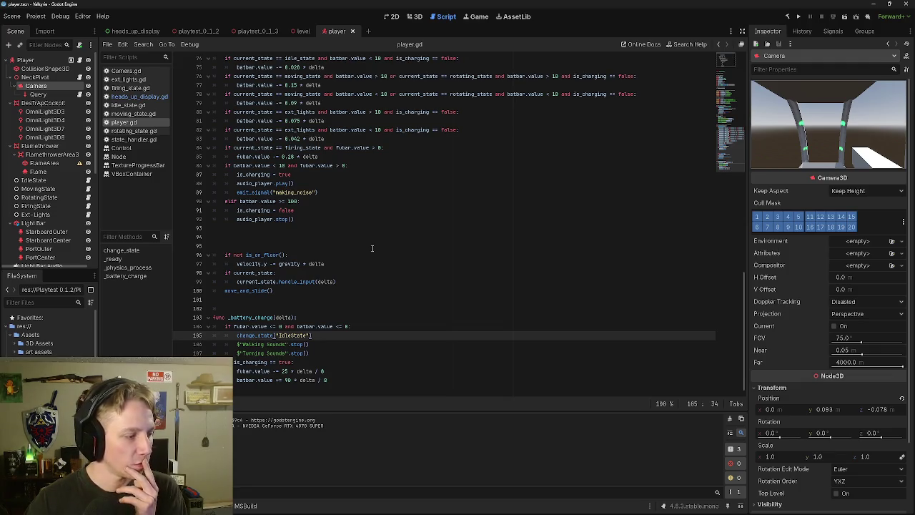
{"action": "scroll", "coordinate": [331, 302], "scroll_direction": "down", "scroll_amount": 1}
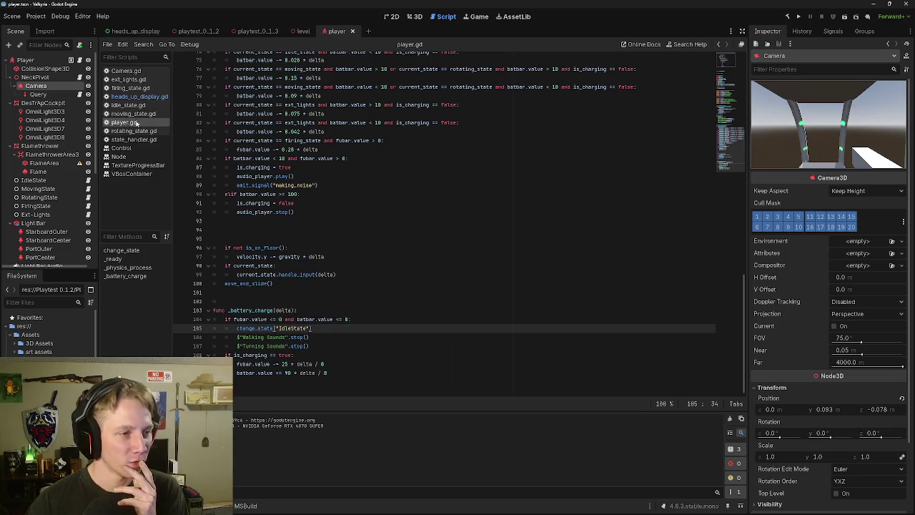
{"action": "left_click", "coordinate": [137, 96]}
{"action": "mouse_move", "coordinate": [279, 211]}
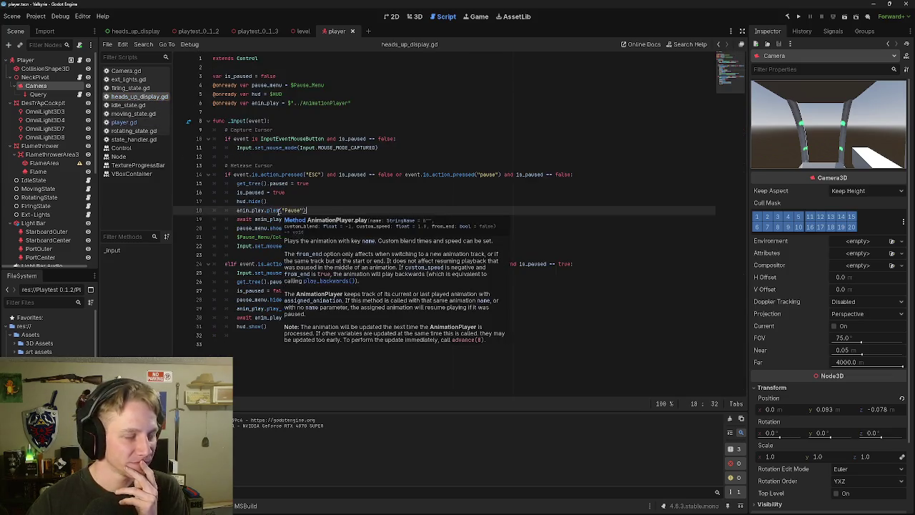
{"action": "left_click", "coordinate": [340, 203]}
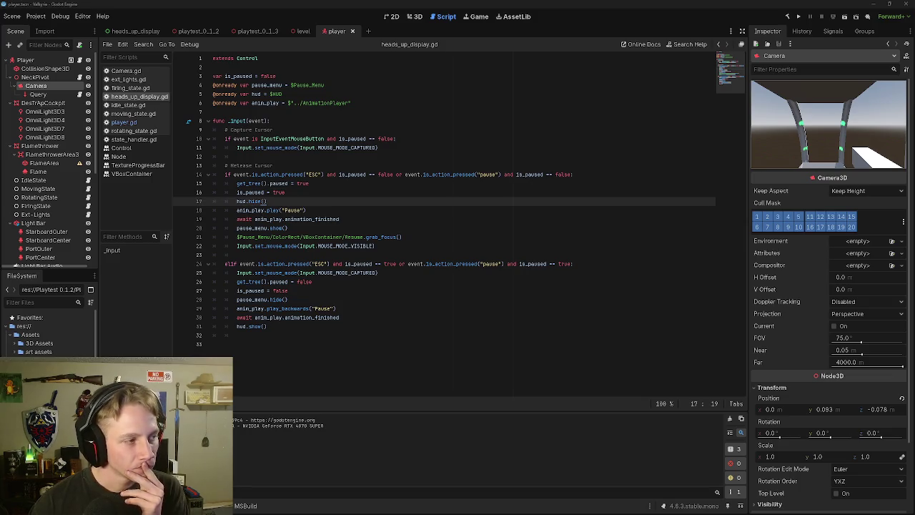
{"action": "left_click", "coordinate": [353, 195]}
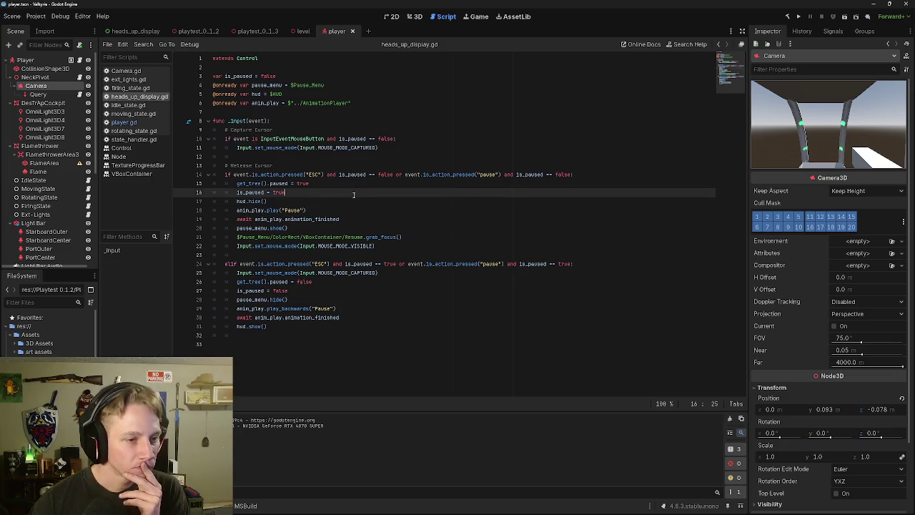
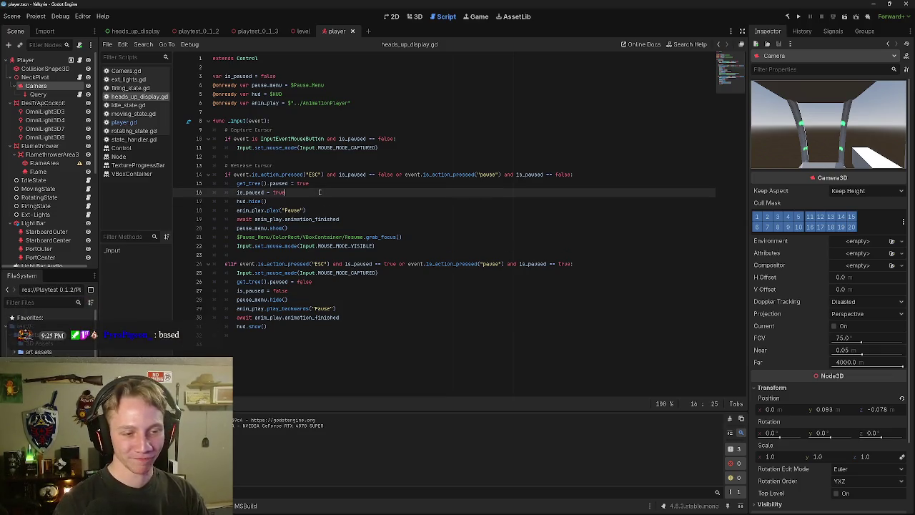
Step: Move 'is_paused = true' to the end of the pause branch and remove the leftover empty line
{"action": "key", "text": "Down"}
{"action": "key", "text": "Down"}
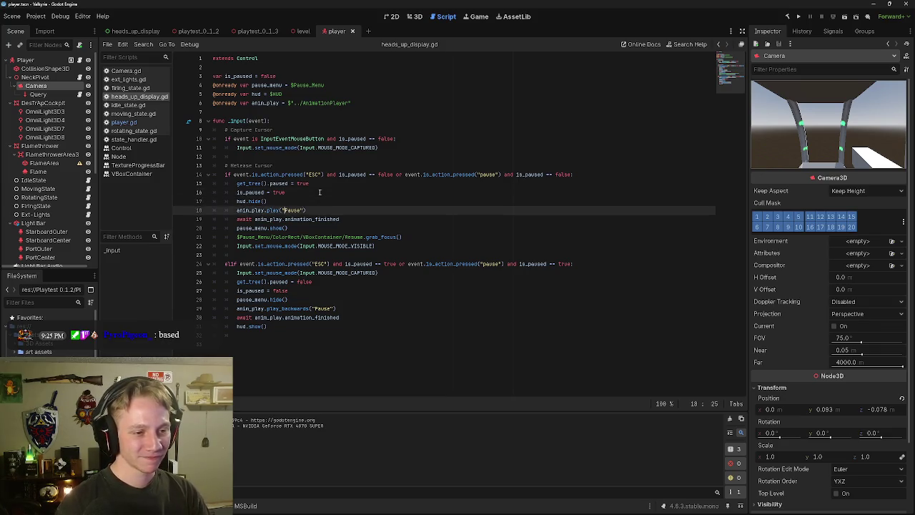
{"action": "key", "text": "Down"}
{"action": "key", "text": "Up"}
{"action": "key", "text": "Right"}
{"action": "key", "text": "Right"}
{"action": "key", "text": "Right"}
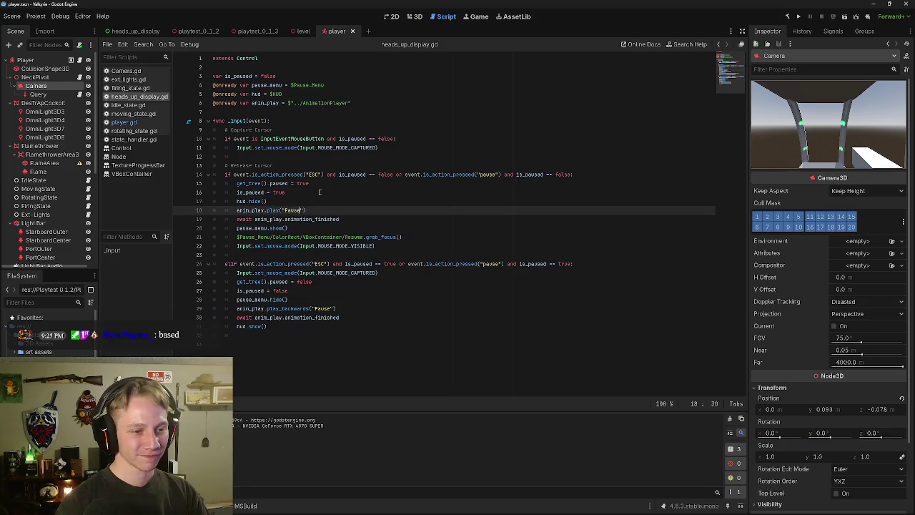
{"action": "key", "text": "Down"}
{"action": "key", "text": "Down"}
{"action": "key", "text": "Down"}
{"action": "key", "text": "Down"}
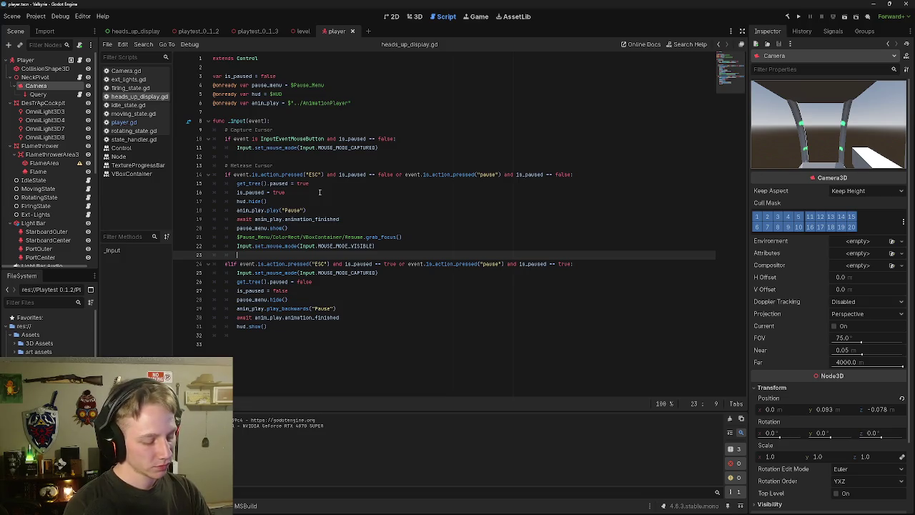
{"action": "key", "text": "ctrl+space"}
{"action": "key", "text": "Escape"}
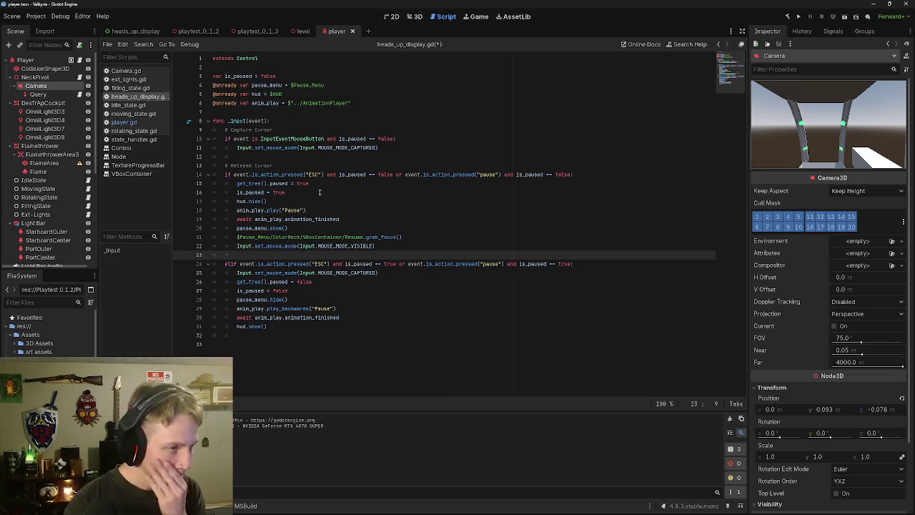
{"action": "key", "text": "BackSpace"}
{"action": "key", "text": "BackSpace"}
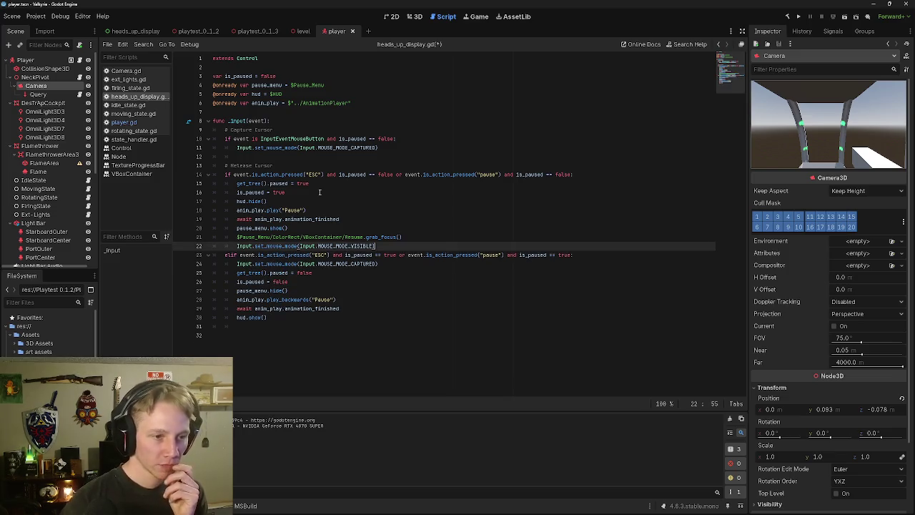
{"action": "key", "text": "Return"}
{"action": "mouse_move", "coordinate": [319, 191]}
{"action": "left_mouse_down"}
{"action": "mouse_move", "coordinate": [213, 192]}
{"action": "mouse_move", "coordinate": [243, 230]}
{"action": "mouse_move", "coordinate": [248, 255]}
{"action": "mouse_move", "coordinate": [273, 256]}
{"action": "left_mouse_up"}
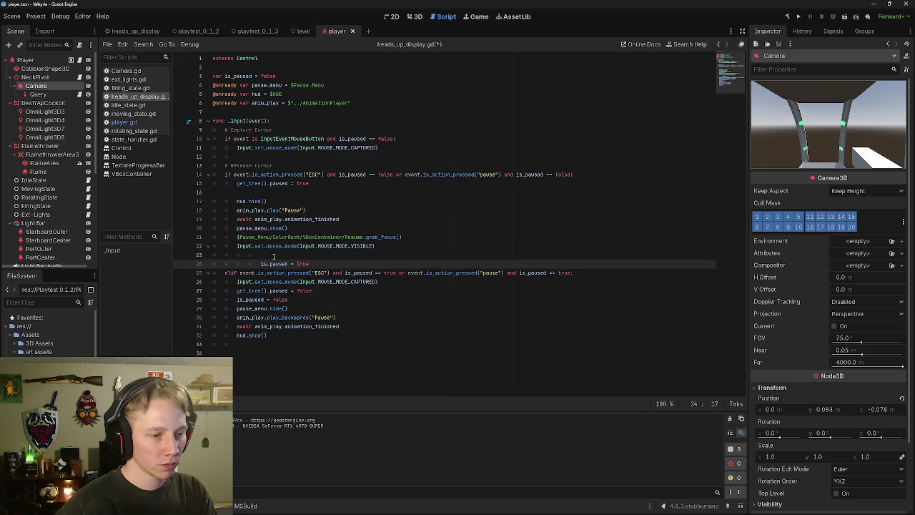
{"action": "key", "text": "BackSpace"}
{"action": "key", "text": "BackSpace"}
{"action": "key", "text": "BackSpace"}
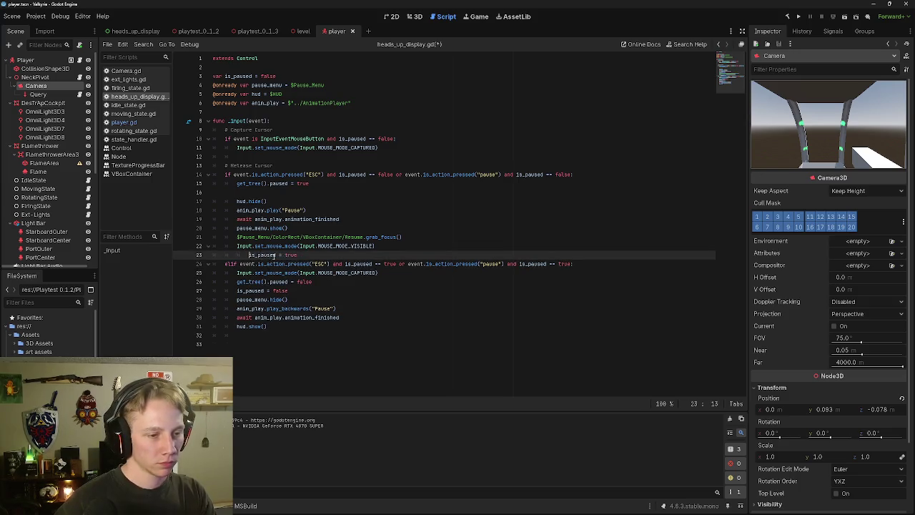
{"action": "left_click", "coordinate": [280, 192]}
{"action": "key", "text": "BackSpace"}
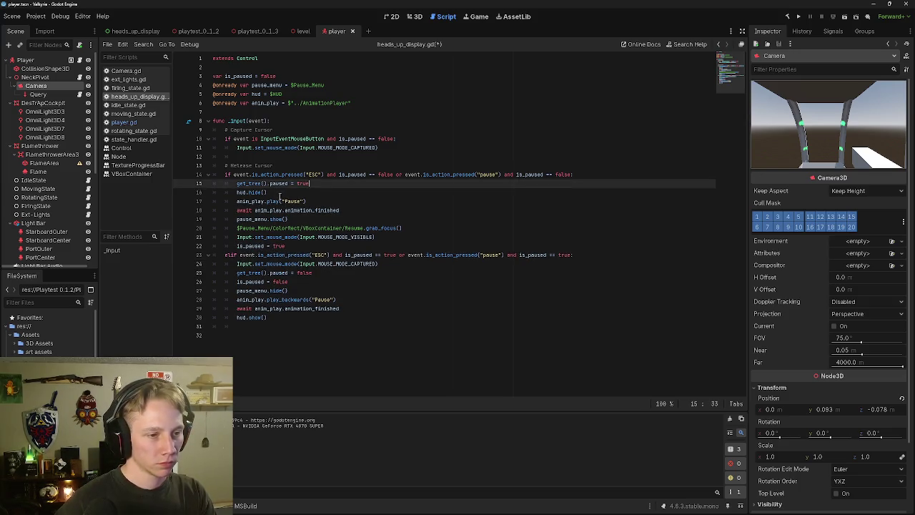
Step: Try an 'await' line after the mouse-visible call, then delete it again
{"action": "left_click", "coordinate": [369, 246]}
{"action": "left_click", "coordinate": [380, 237]}
{"action": "key", "text": "Return"}
{"action": "type", "text": "await"}
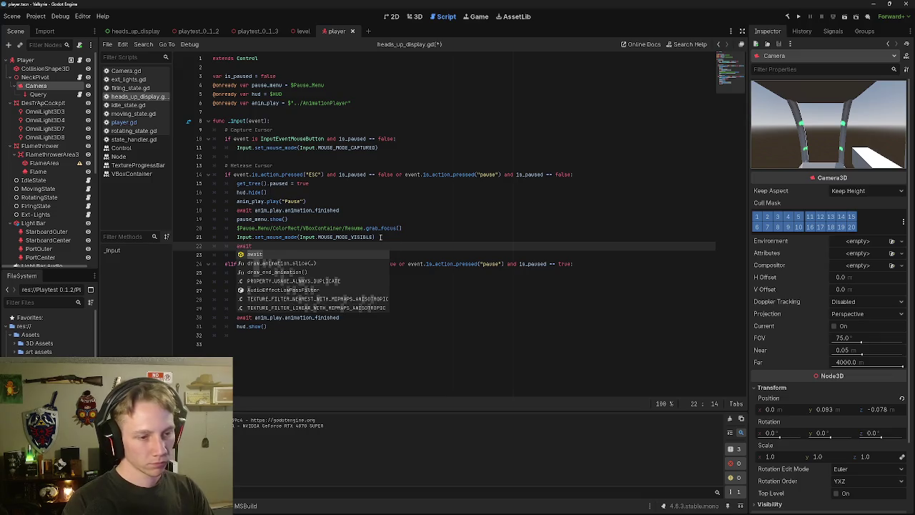
{"action": "left_click", "coordinate": [353, 255]}
{"action": "left_click", "coordinate": [330, 249]}
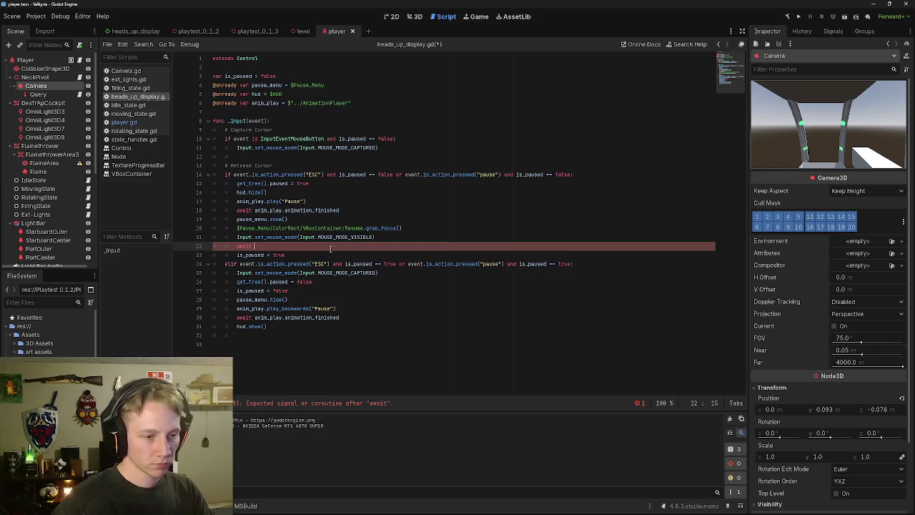
{"action": "key", "text": "BackSpace"}
{"action": "key", "text": "BackSpace"}
{"action": "key", "text": "BackSpace"}
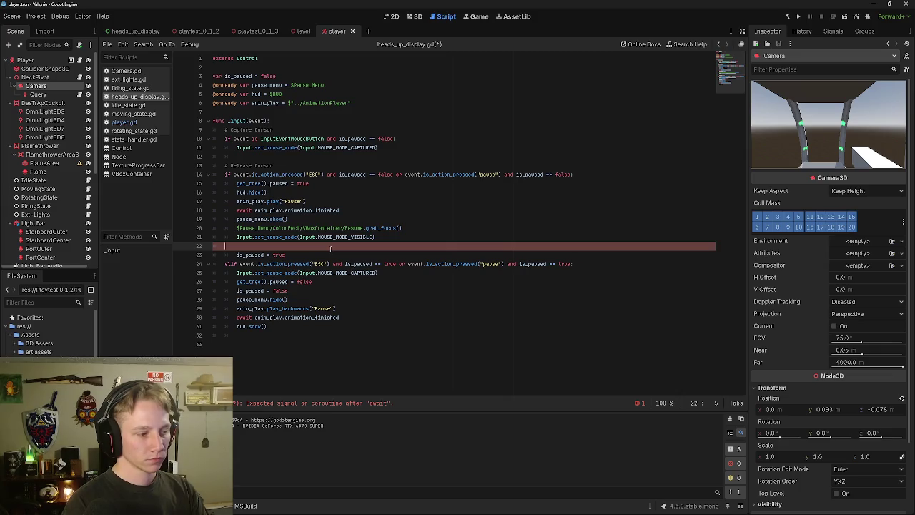
{"action": "key", "text": "BackSpace"}
{"action": "key", "text": "BackSpace"}
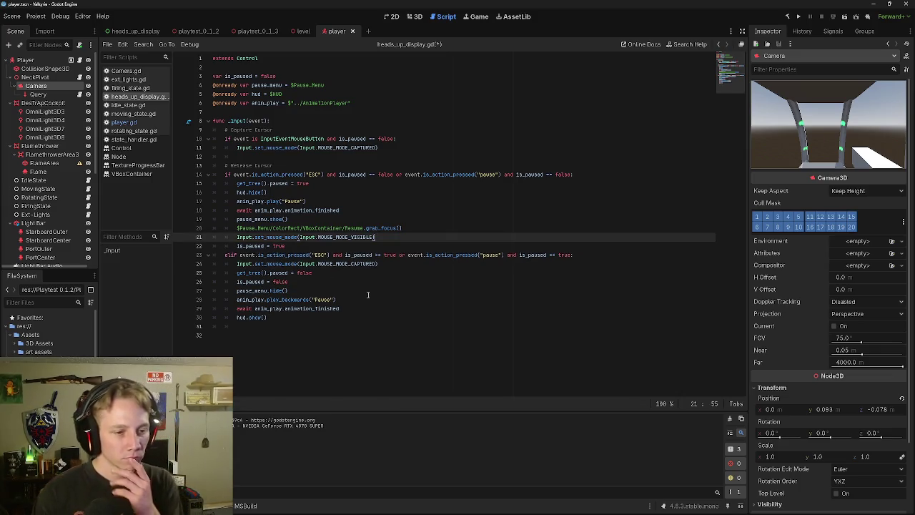
Step: Move 'is_paused = false' after hud.show() in the unpause branch, then save and run the game
{"action": "left_click", "coordinate": [317, 318]}
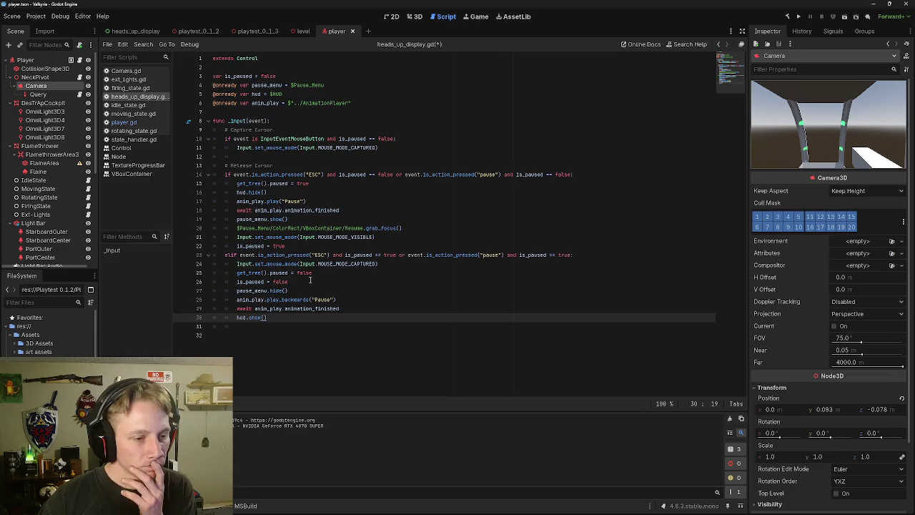
{"action": "left_click_drag", "start_coordinate": [291, 284], "coordinate": [207, 281]}
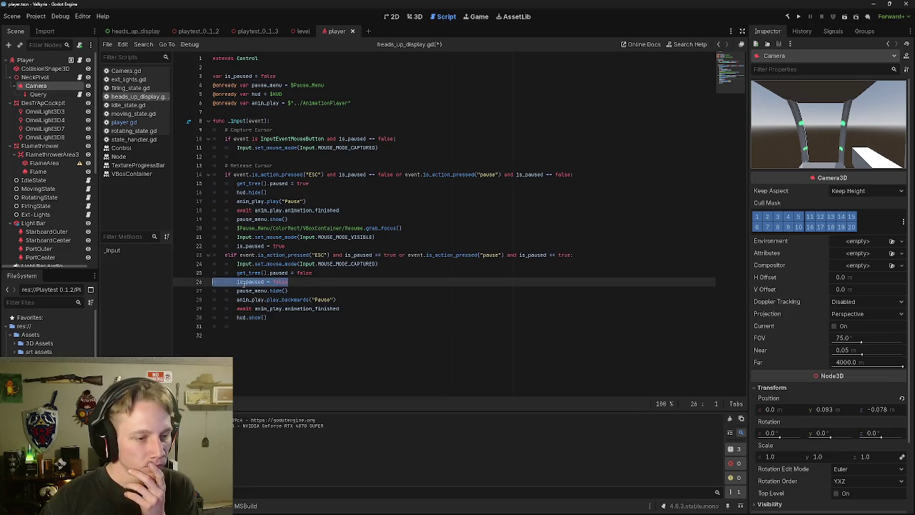
{"action": "mouse_move", "coordinate": [289, 282]}
{"action": "left_mouse_down"}
{"action": "mouse_move", "coordinate": [237, 282]}
{"action": "mouse_move", "coordinate": [254, 326]}
{"action": "left_mouse_up"}
{"action": "left_click", "coordinate": [344, 308]}
{"action": "left_click", "coordinate": [273, 282]}
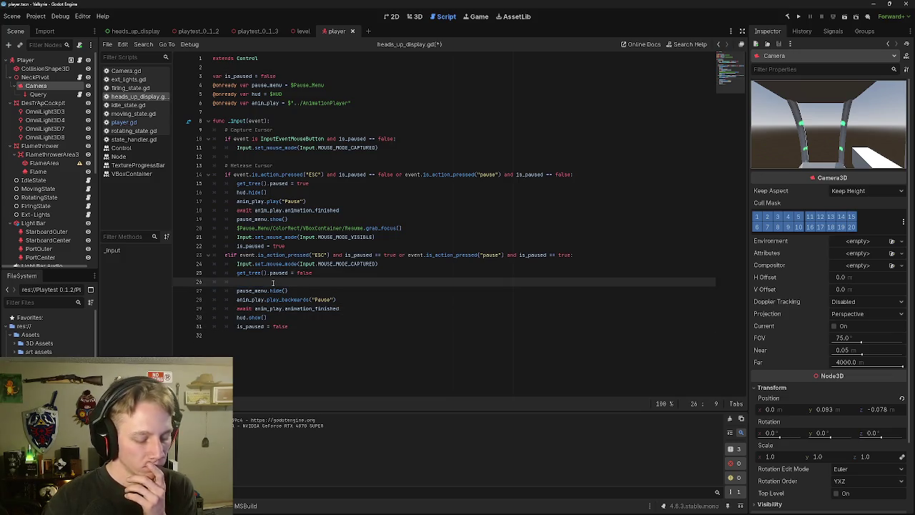
{"action": "key", "text": "BackSpace"}
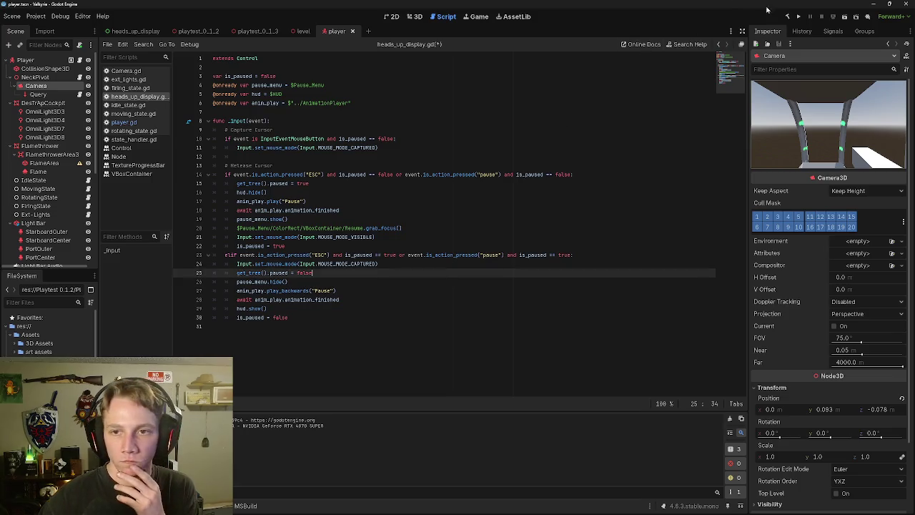
{"action": "left_click", "coordinate": [841, 14]}
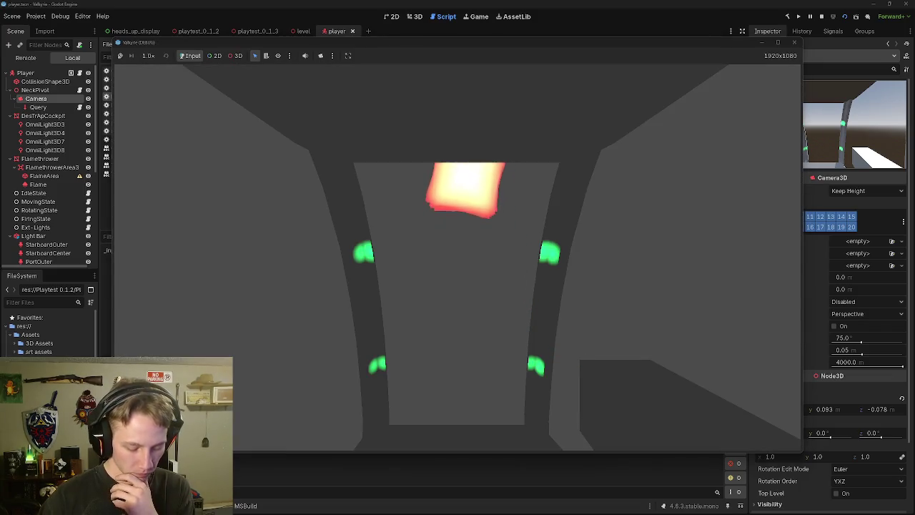
{"action": "key", "text": "Escape"}
{"action": "key", "text": "Escape"}
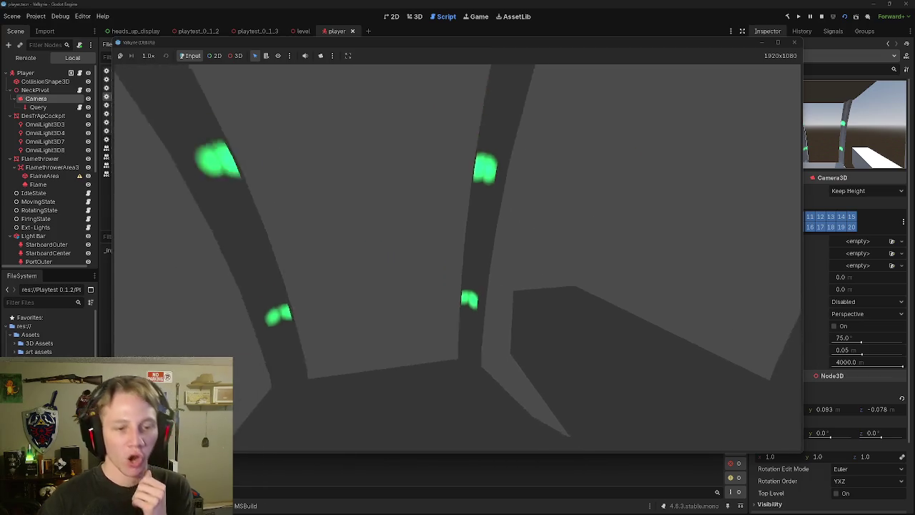
{"action": "key", "text": "Escape"}
{"action": "key", "text": "Escape"}
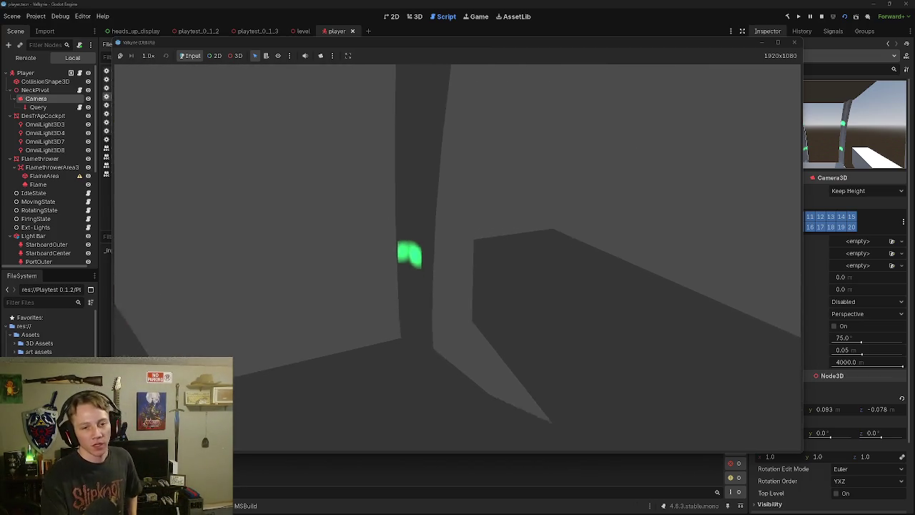
{"action": "key", "text": "Escape"}
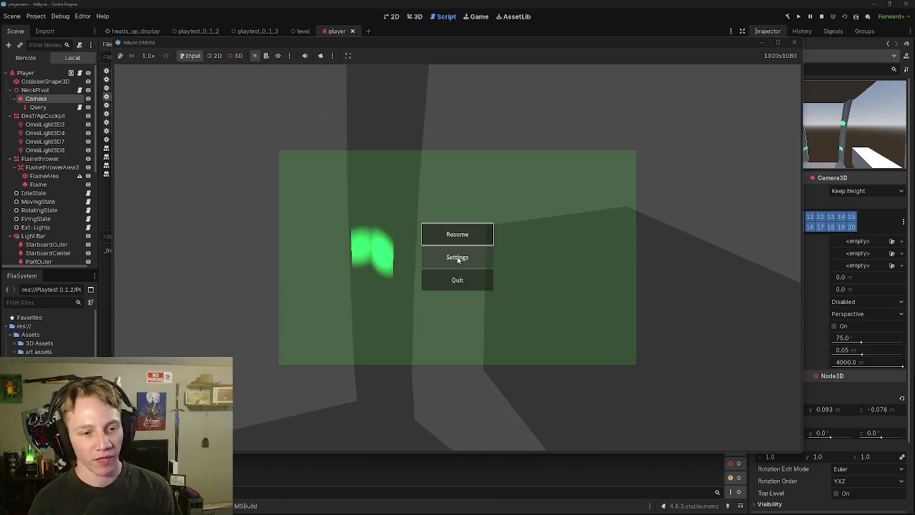
{"action": "key", "text": "Escape"}
{"action": "key", "text": "Escape"}
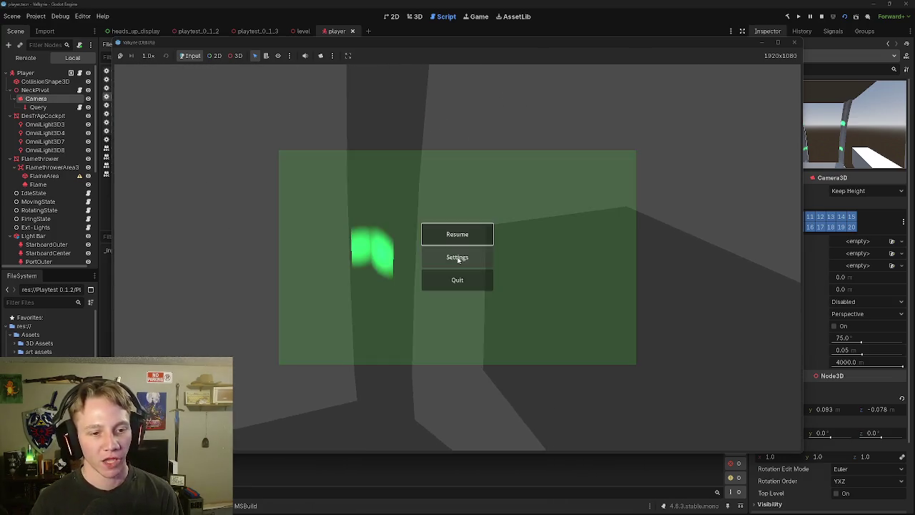
{"action": "key", "text": "Escape"}
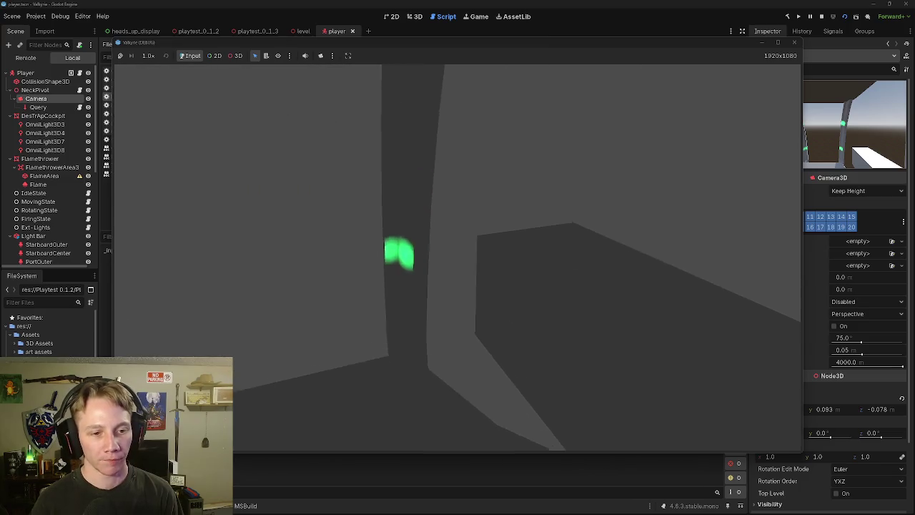
{"action": "key", "text": "Escape"}
{"action": "key", "text": "Escape"}
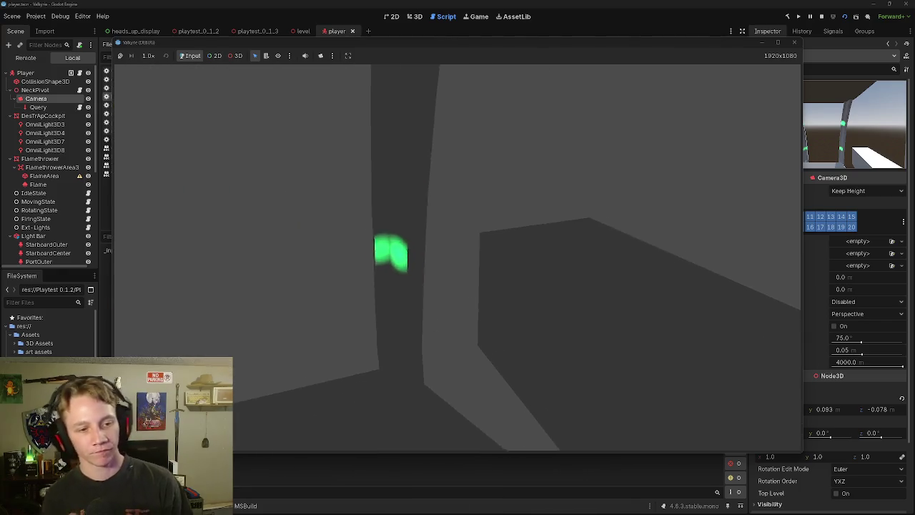
{"action": "key", "text": "Escape"}
{"action": "key", "text": "Escape"}
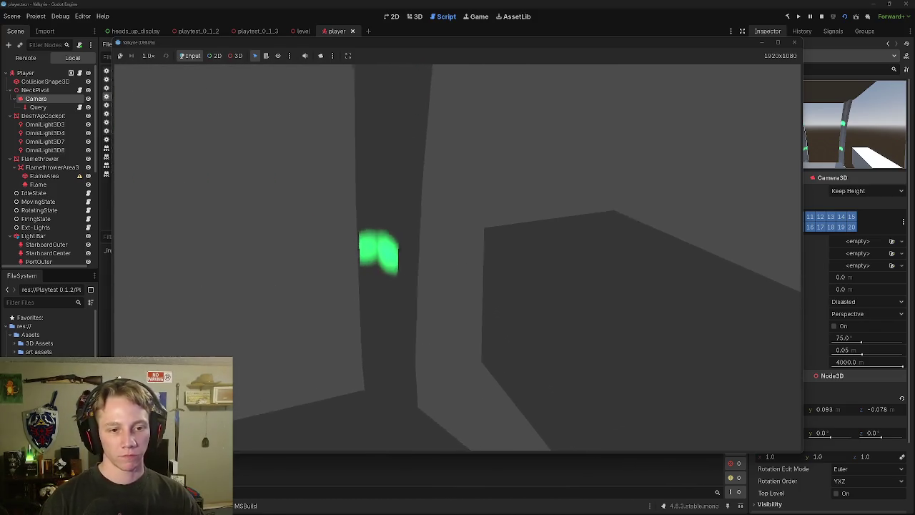
{"action": "key", "text": "Escape"}
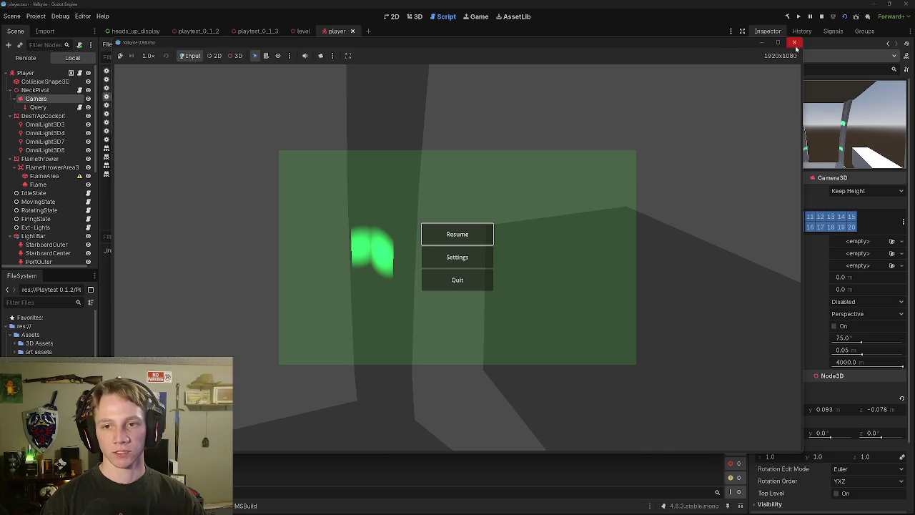
{"action": "left_click", "coordinate": [793, 42]}
{"action": "left_click", "coordinate": [303, 312]}
{"action": "left_click", "coordinate": [358, 281]}
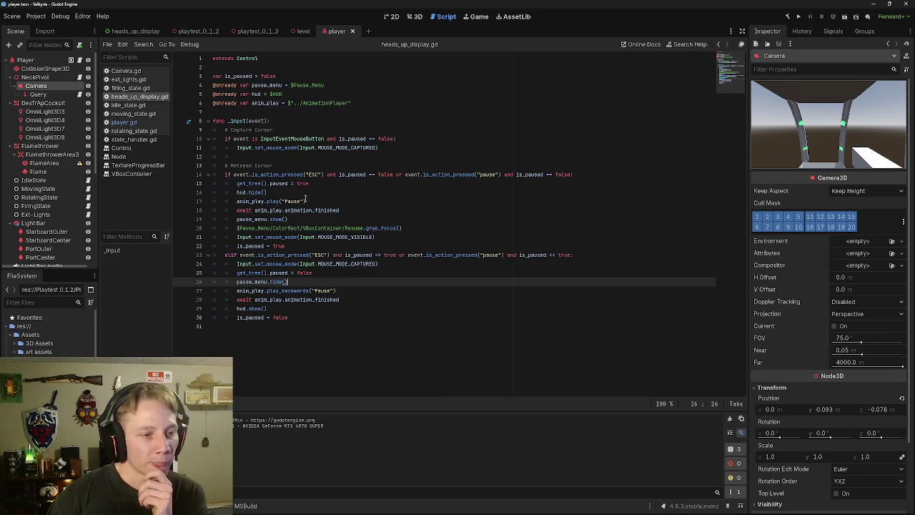
Step: Review the pause and unpause branches, then open the heads_up_display scene to show its Pause_Menu nodes
{"action": "left_click", "coordinate": [320, 220]}
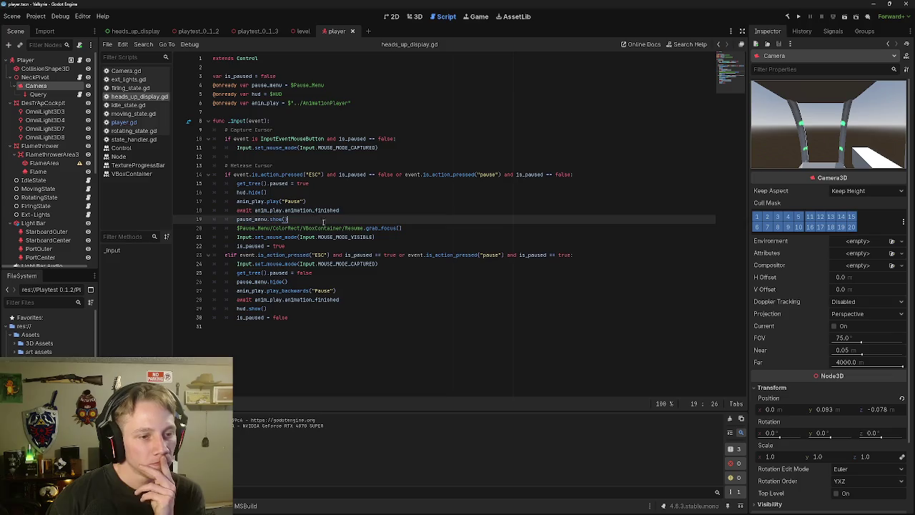
{"action": "left_click", "coordinate": [397, 245]}
{"action": "left_click", "coordinate": [402, 238]}
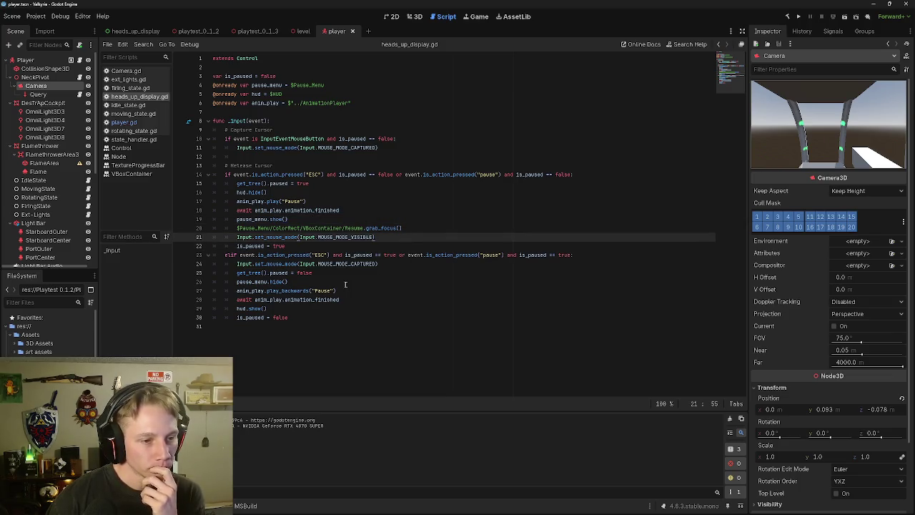
{"action": "left_click", "coordinate": [331, 316]}
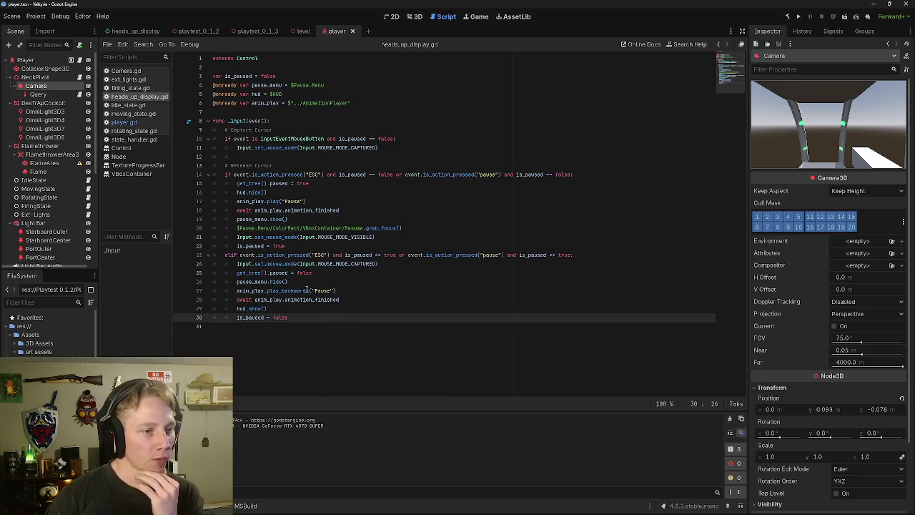
{"action": "left_click", "coordinate": [135, 31]}
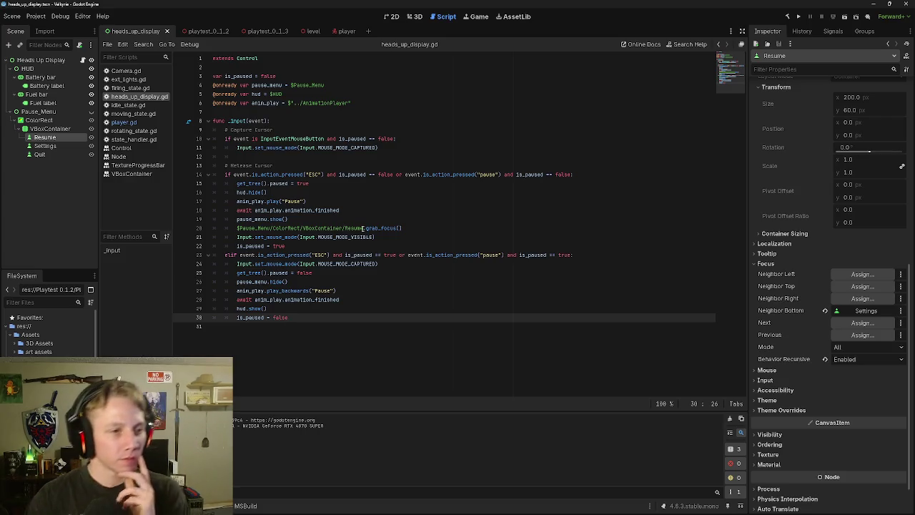
{"action": "left_click", "coordinate": [289, 66]}
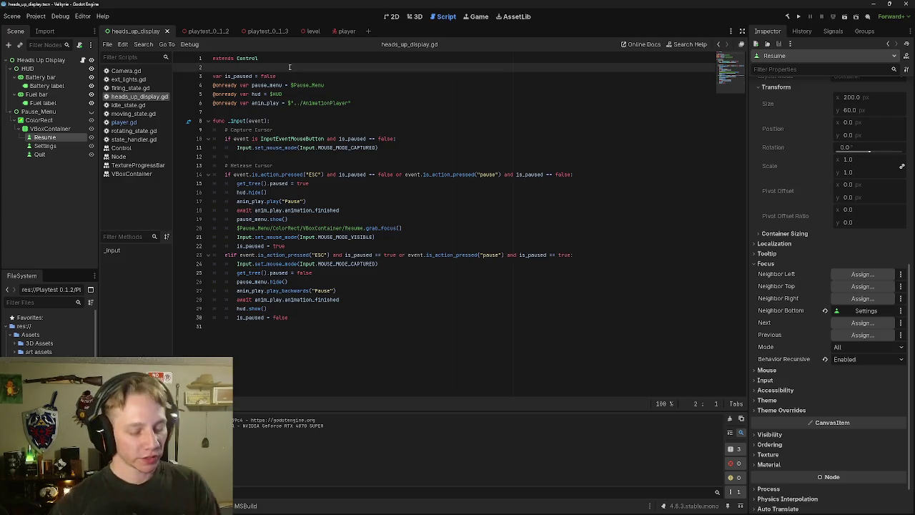
{"action": "key", "text": "Return"}
{"action": "key", "text": "Return"}
{"action": "key", "text": "Return"}
{"action": "key", "text": "Up"}
{"action": "key", "text": "Up"}
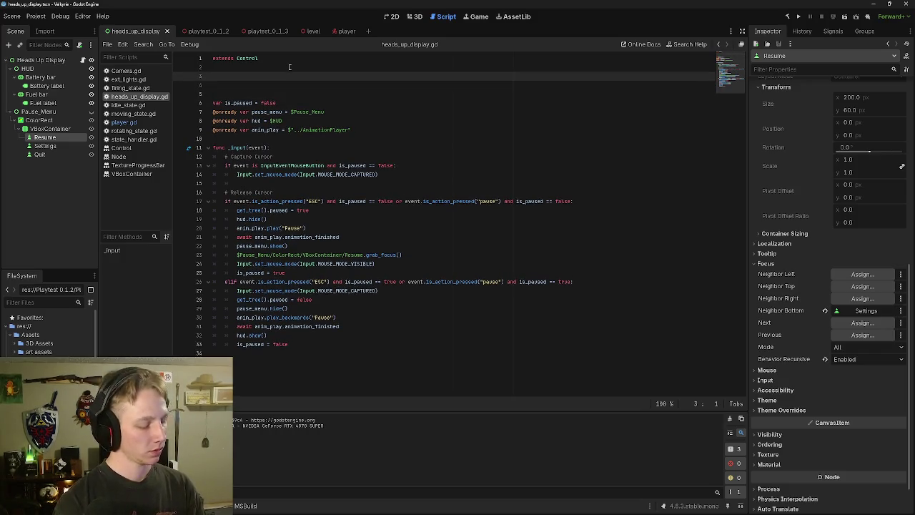
{"action": "mouse_move", "coordinate": [45, 138]}
{"action": "left_mouse_down"}
{"action": "mouse_move", "coordinate": [143, 131]}
{"action": "mouse_move", "coordinate": [255, 86]}
{"action": "mouse_move", "coordinate": [260, 92]}
{"action": "left_mouse_up"}
{"action": "left_click_drag", "start_coordinate": [45, 146], "coordinate": [257, 85]}
{"action": "mouse_move", "coordinate": [39, 154]}
{"action": "left_mouse_down"}
{"action": "mouse_move", "coordinate": [265, 112]}
{"action": "mouse_move", "coordinate": [266, 100]}
{"action": "left_mouse_up"}
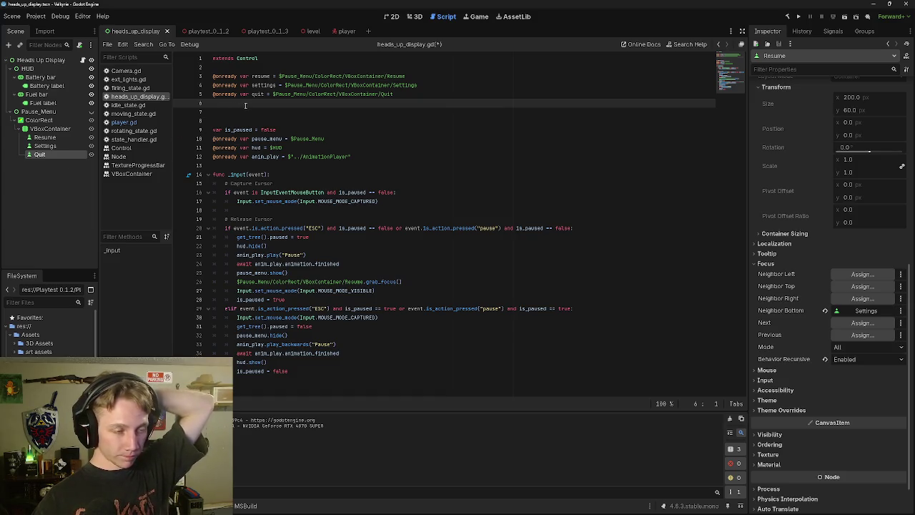
Step: Tidy the blank lines so is_paused sits apart from the button references
{"action": "key", "text": "BackSpace"}
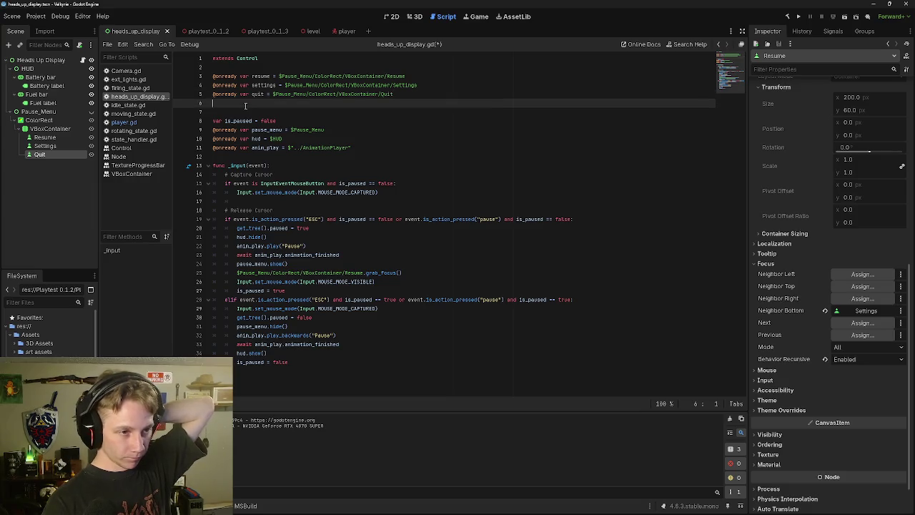
{"action": "key", "text": "Delete"}
{"action": "left_click", "coordinate": [246, 105]}
{"action": "key", "text": "Down"}
{"action": "key", "text": "End"}
{"action": "key", "text": "Return"}
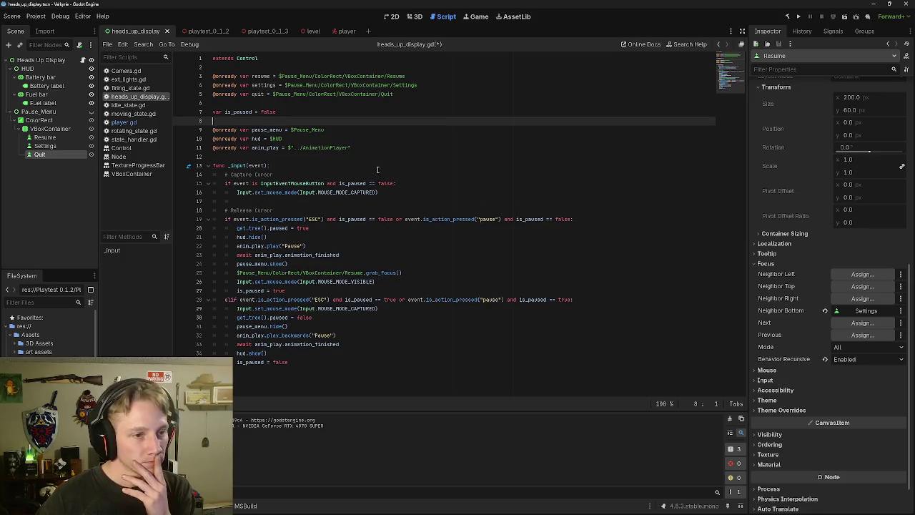
{"action": "left_click", "coordinate": [313, 99]}
Step: Add an '#onready button variables' comment above the button references
{"action": "left_click", "coordinate": [272, 67]}
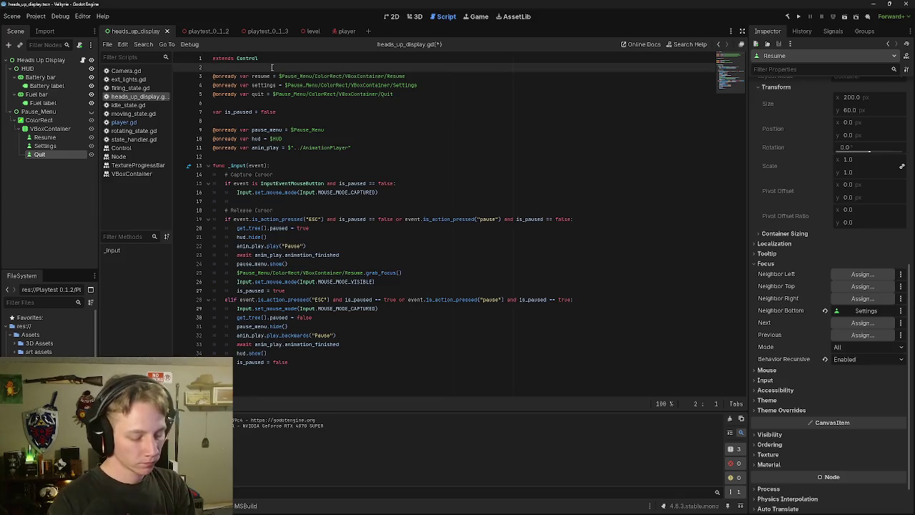
{"action": "key", "text": "Return"}
{"action": "type", "text": "onre"}
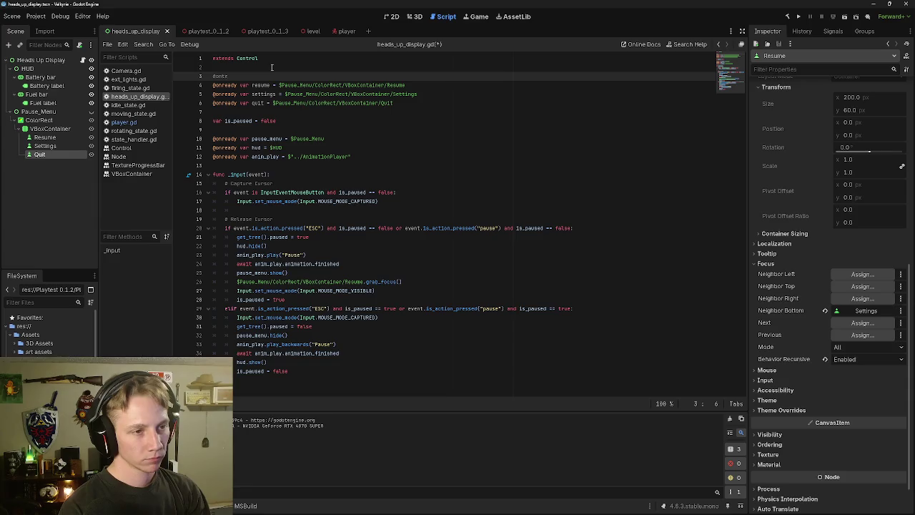
{"action": "key", "text": "BackSpace"}
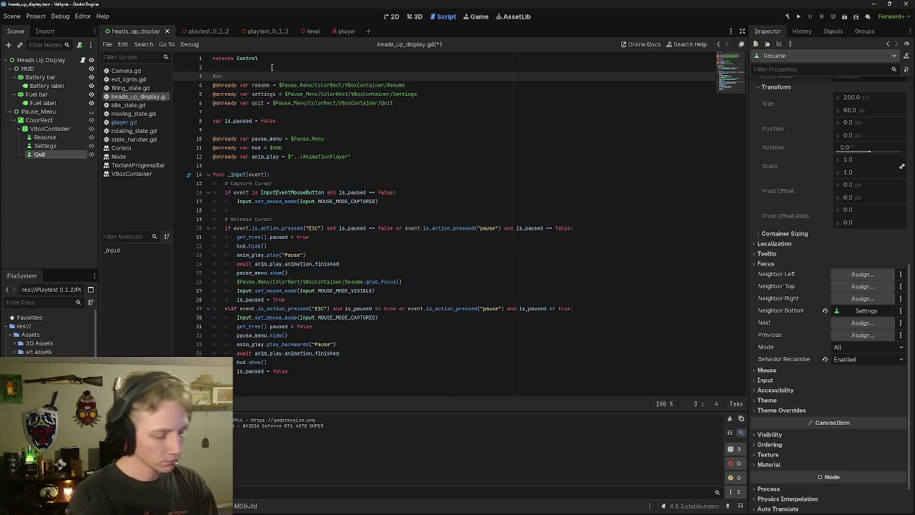
{"action": "type", "text": "ready button "}
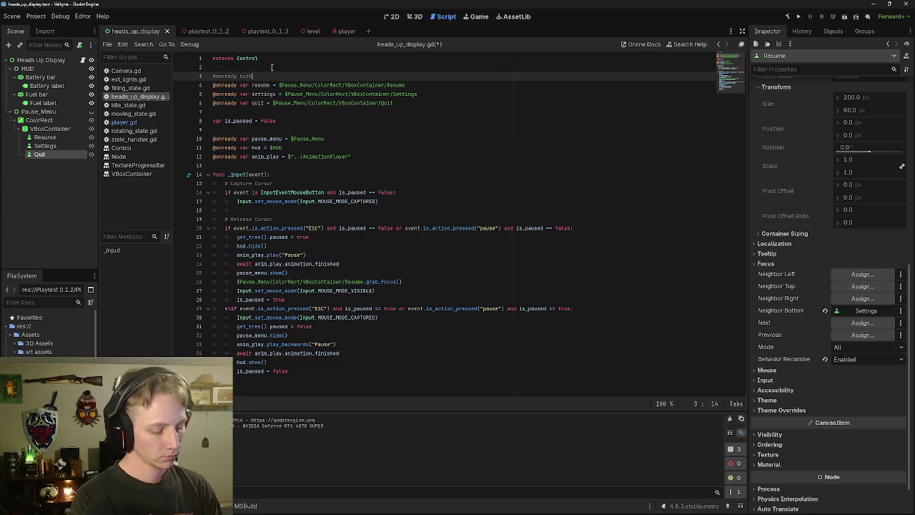
{"action": "type", "text": "variable"}
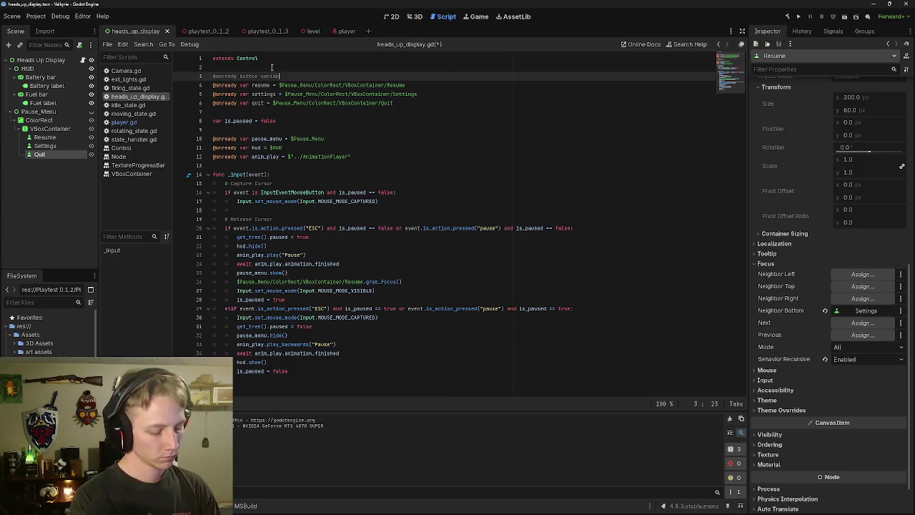
{"action": "key", "text": "BackSpace"}
{"action": "key", "text": "BackSpace"}
{"action": "key", "text": "BackSpace"}
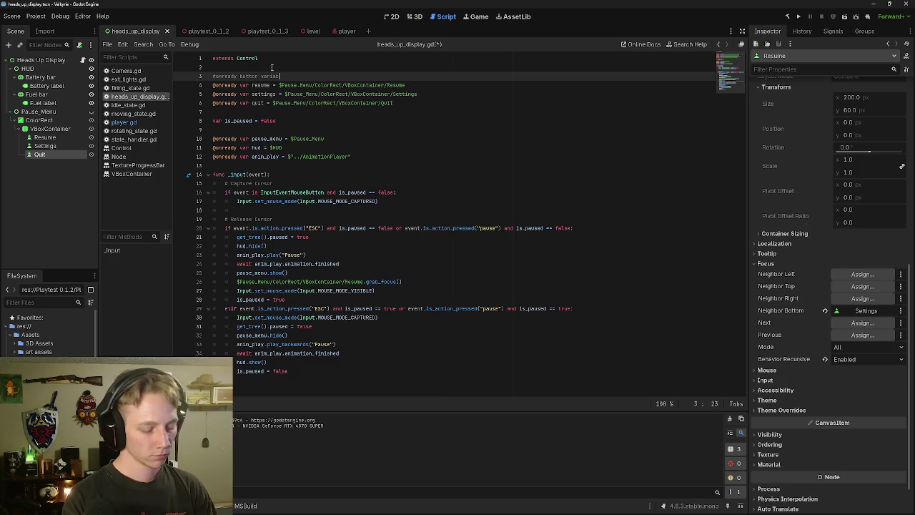
{"action": "type", "text": "es"}
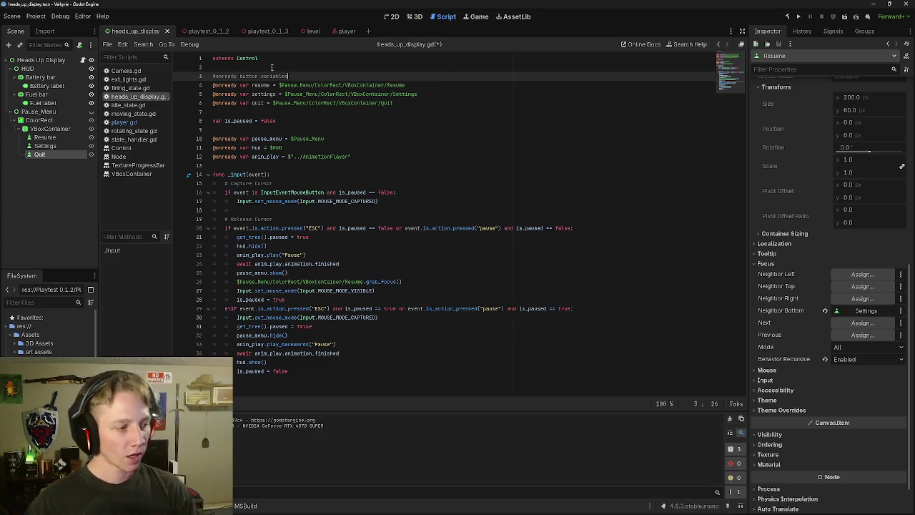
Step: Add an '#onready variables' comment line near is_paused
{"action": "left_click", "coordinate": [350, 121]}
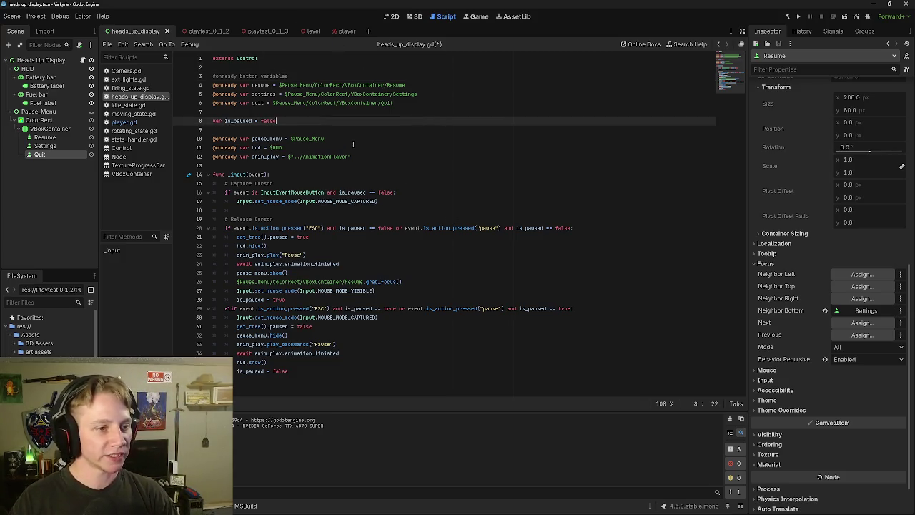
{"action": "left_click", "coordinate": [353, 132]}
{"action": "key", "text": "Return"}
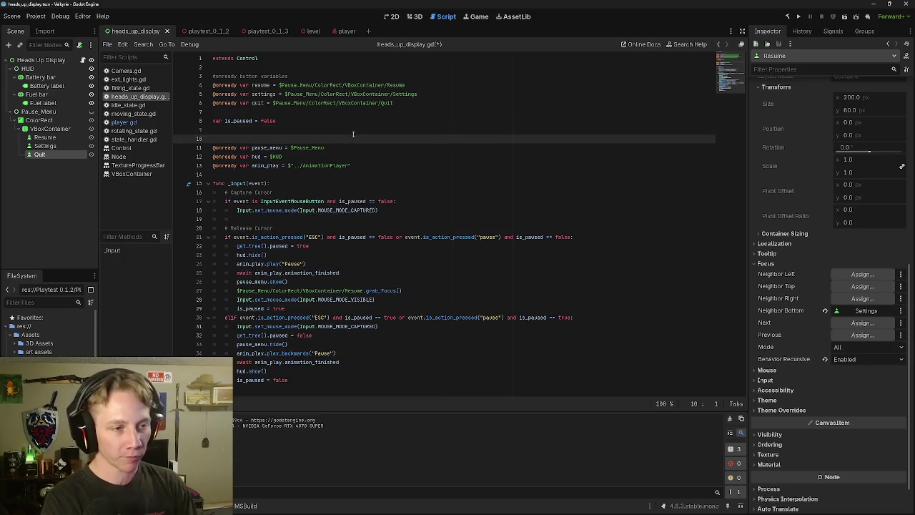
{"action": "type", "text": "#"}
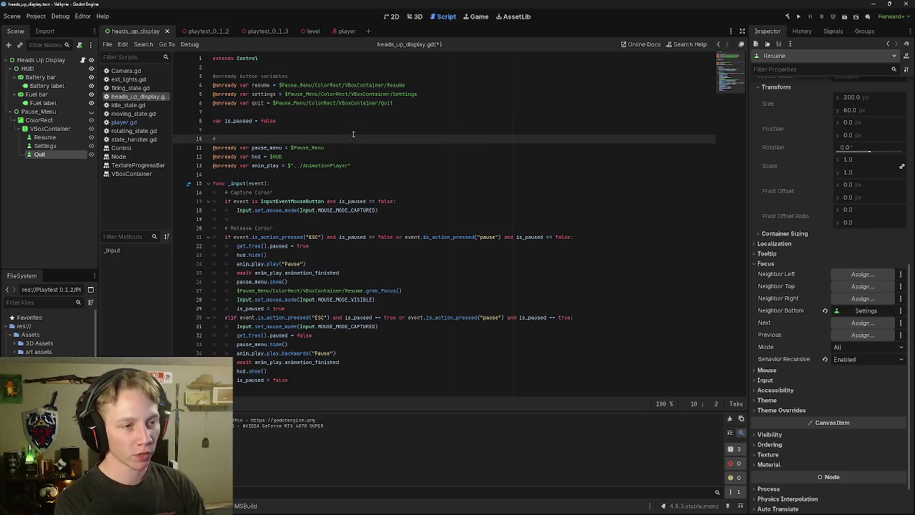
{"action": "type", "text": "onrea"}
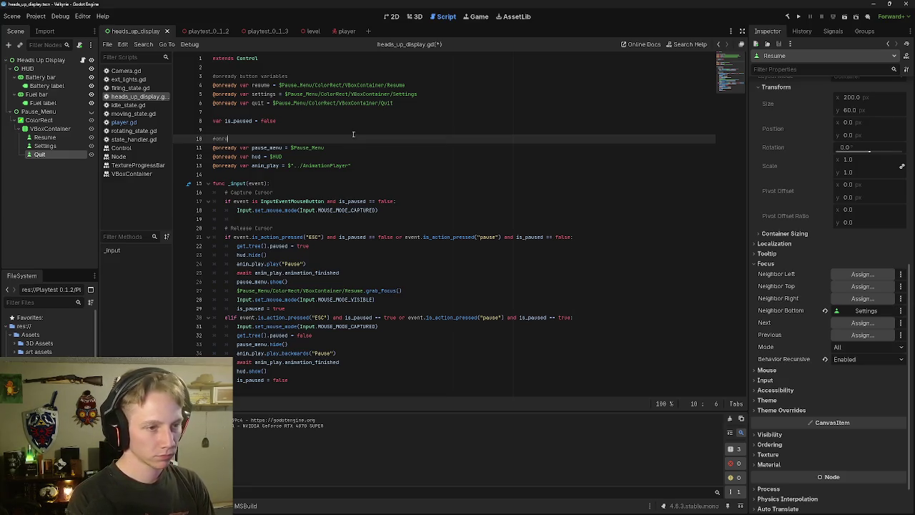
{"action": "type", "text": "dy "}
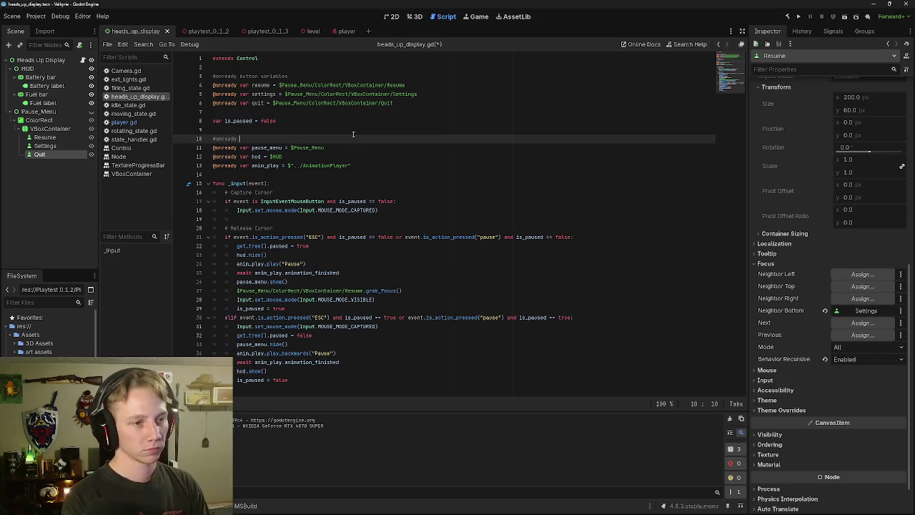
{"action": "type", "text": "variables"}
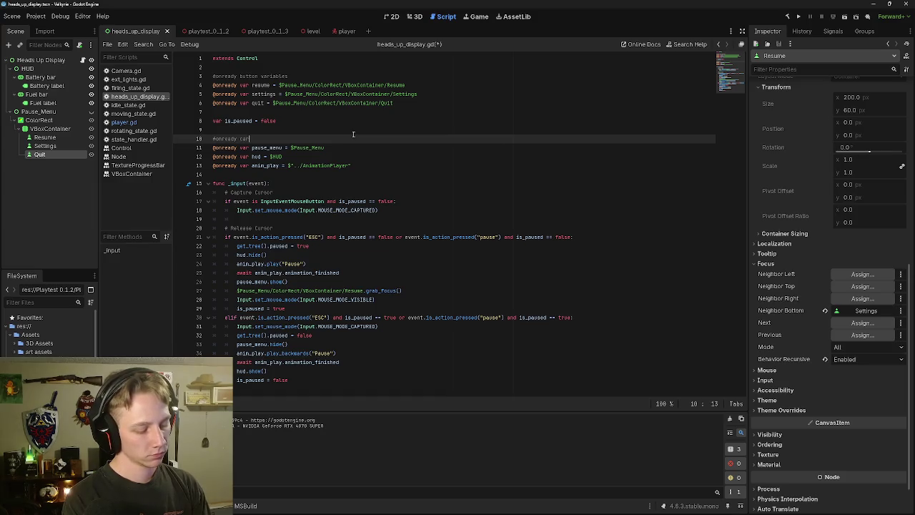
{"action": "key", "text": "BackSpace"}
{"action": "key", "text": "BackSpace"}
{"action": "key", "text": "BackSpace"}
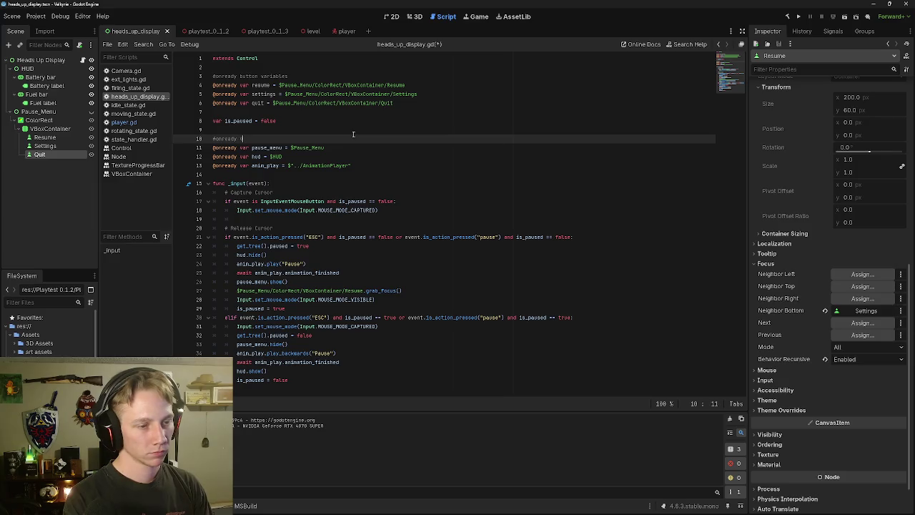
{"action": "type", "text": "aria"}
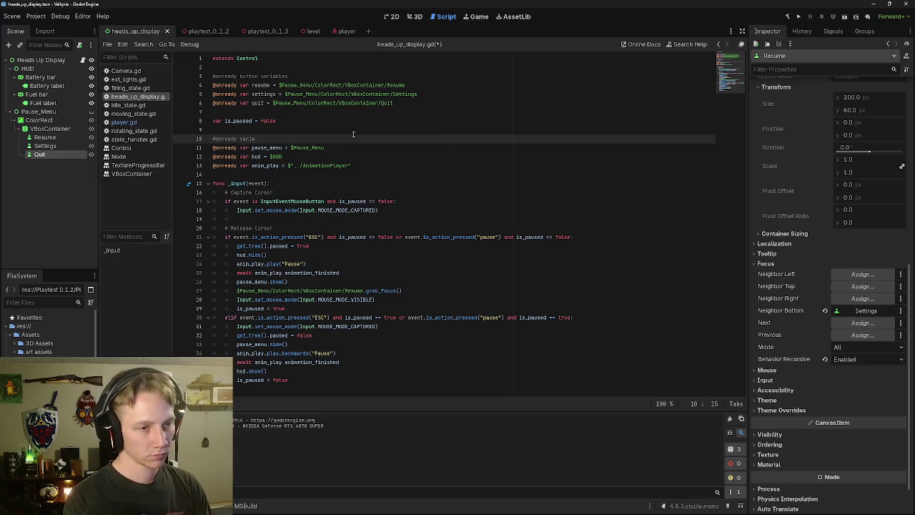
{"action": "type", "text": "bles"}
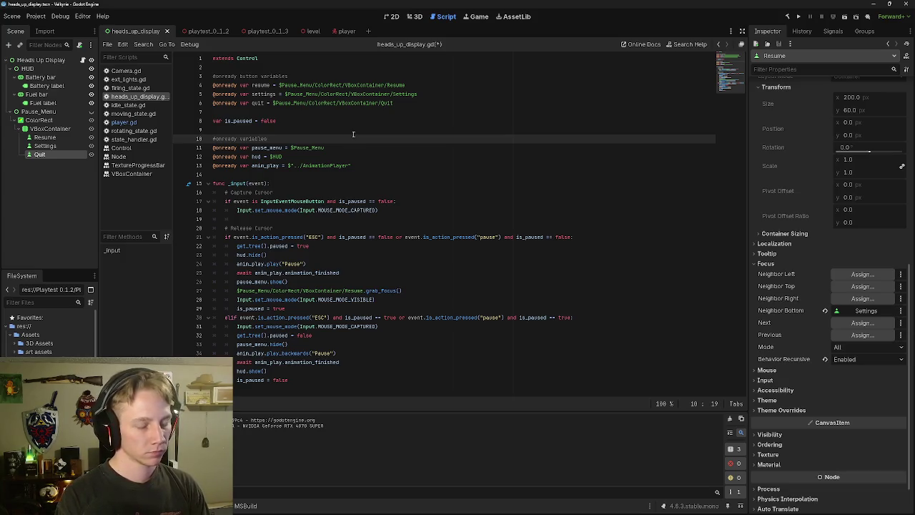
Step: Add a '#normal variables' comment directly above is_paused
{"action": "key", "text": "Up"}
{"action": "key", "text": "Up"}
{"action": "key", "text": "Up"}
{"action": "key", "text": "Return"}
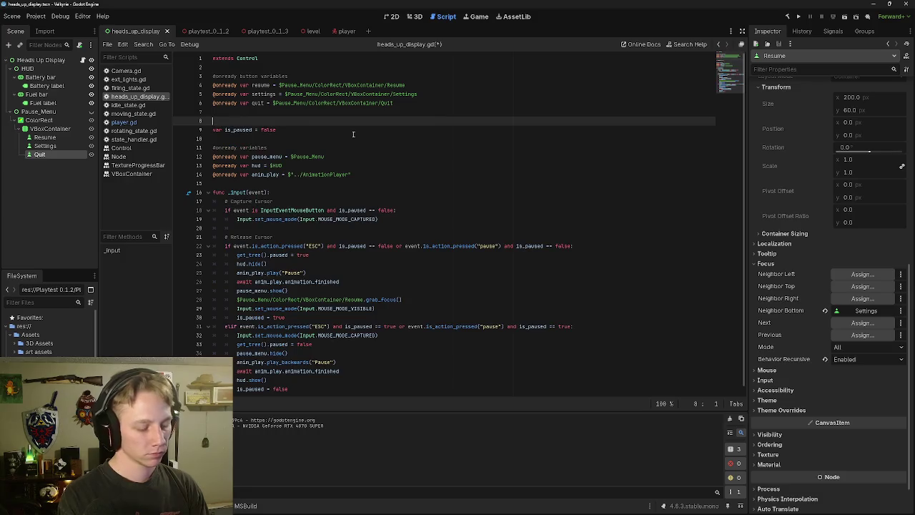
{"action": "type", "text": "#"}
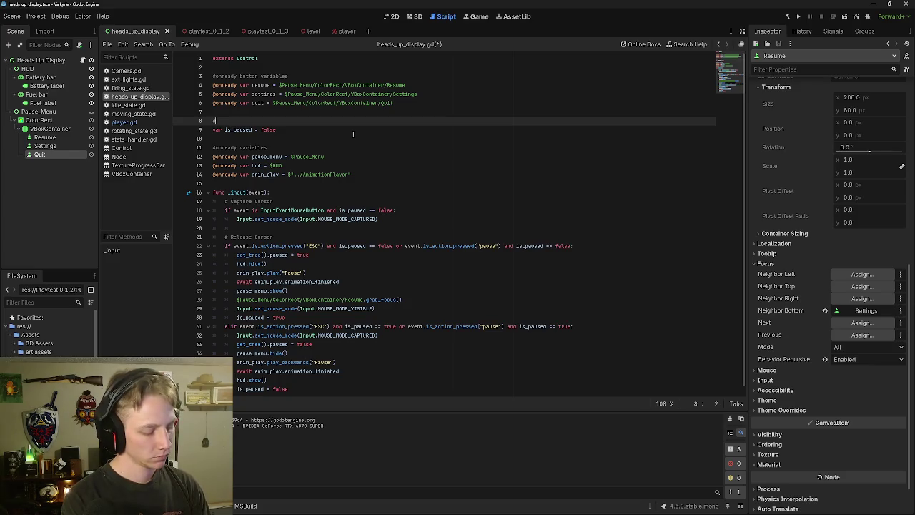
{"action": "type", "text": "normal "}
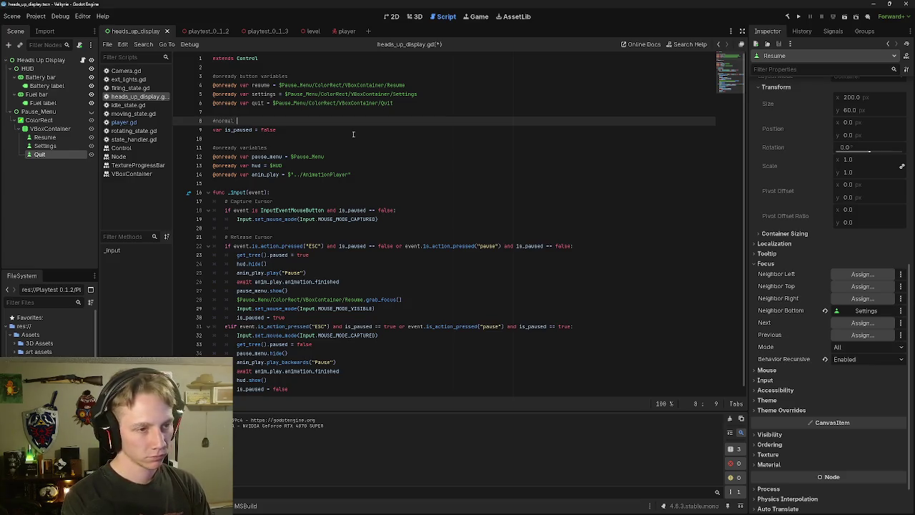
{"action": "type", "text": "var"}
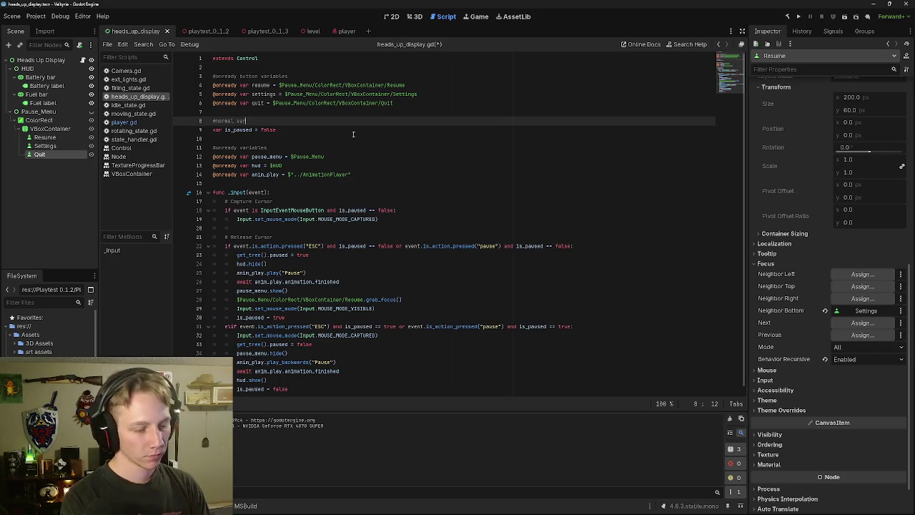
{"action": "type", "text": "iables"}
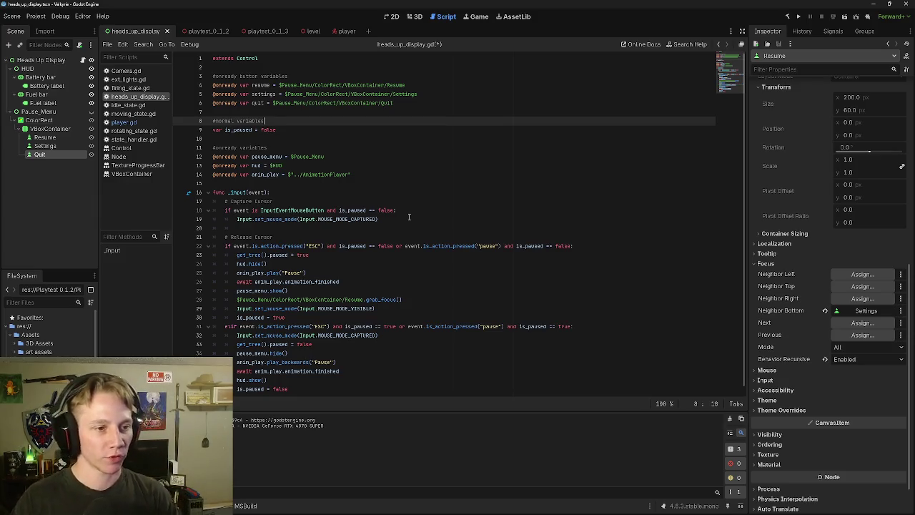
{"action": "scroll", "coordinate": [413, 224], "scroll_direction": "down", "scroll_amount": 1}
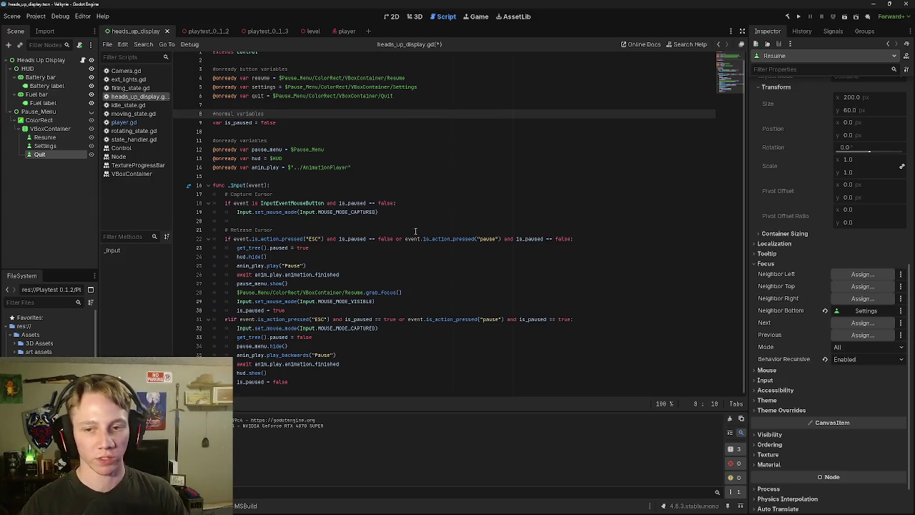
{"action": "left_click", "coordinate": [463, 380]}
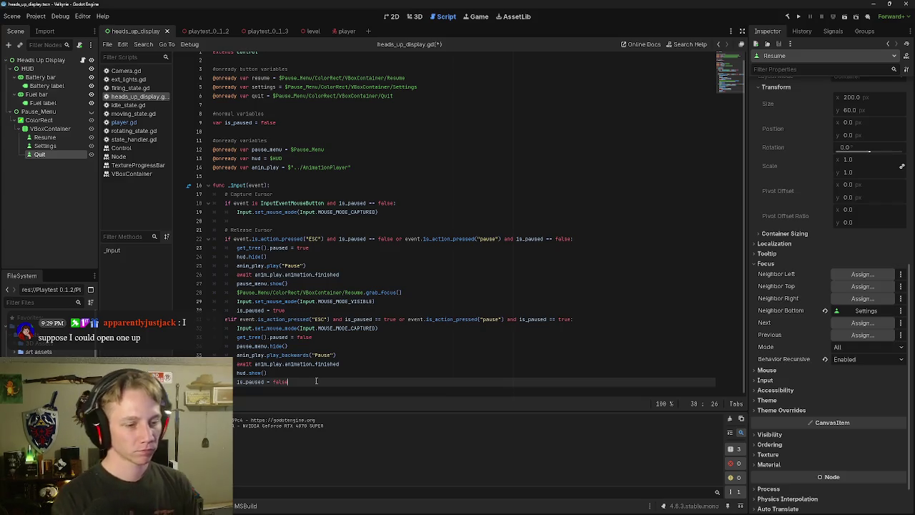
Step: Start a new condition 'is_paused == true and' after the is_paused = false line
{"action": "key", "text": "Return"}
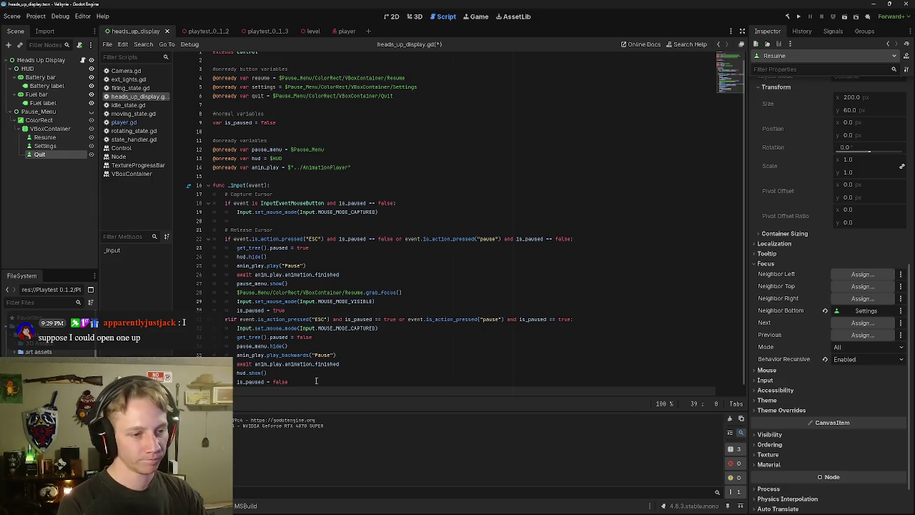
{"action": "type", "text": "is"}
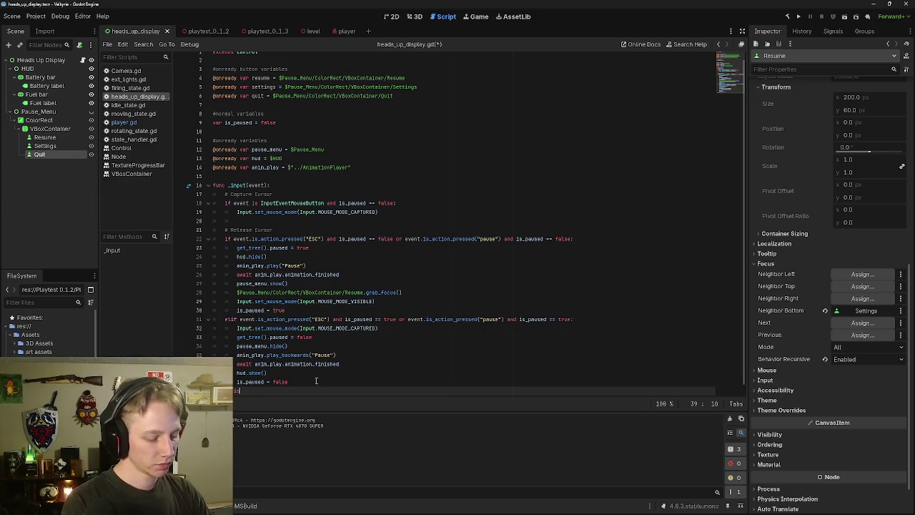
{"action": "type", "text": "__paused"}
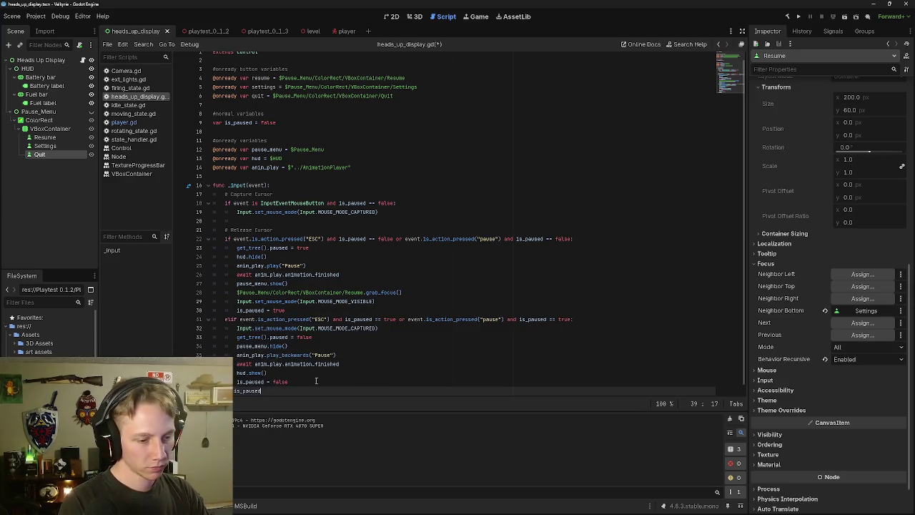
{"action": "type", "text": " == true"}
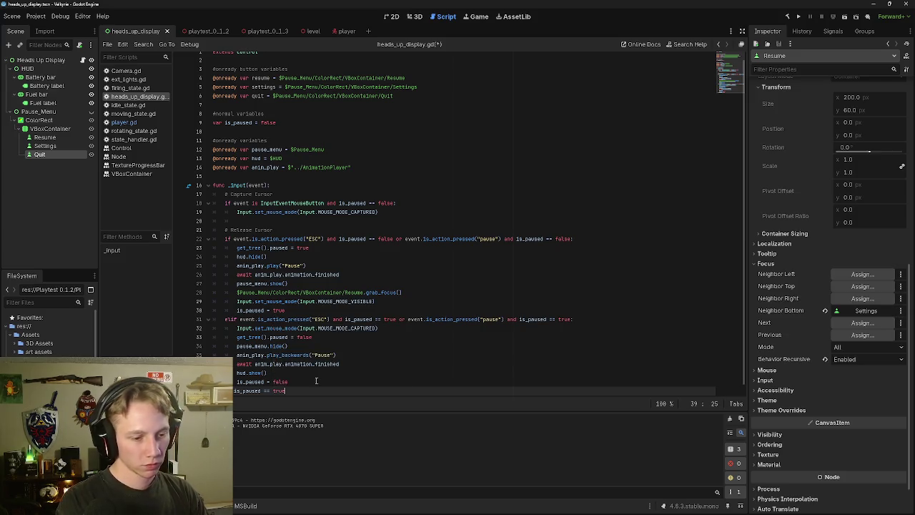
{"action": "type", "text": " and"}
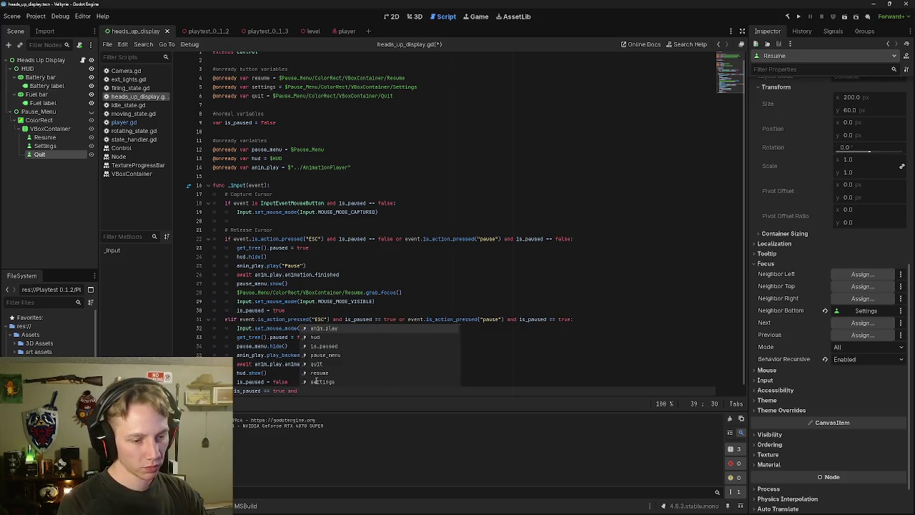
{"action": "scroll", "coordinate": [339, 323], "scroll_direction": "up", "scroll_amount": 1}
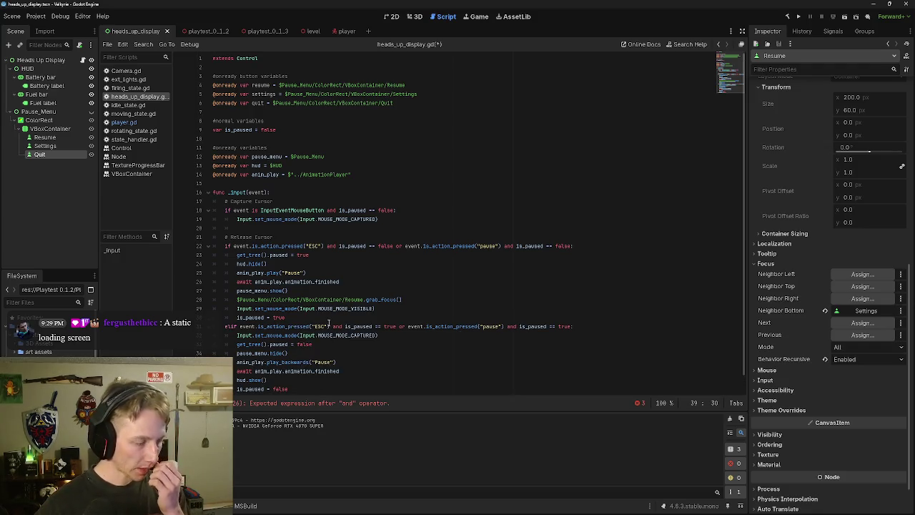
{"action": "mouse_move", "coordinate": [324, 206]}
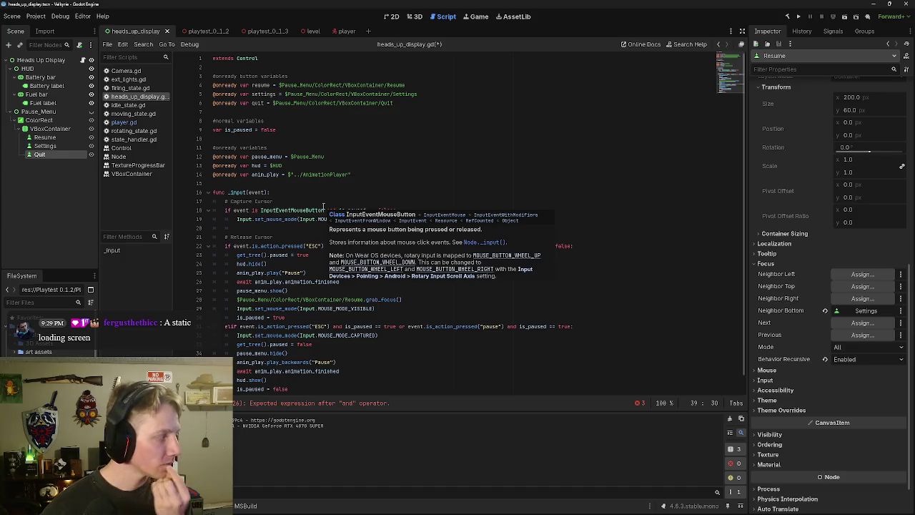
{"action": "left_click", "coordinate": [312, 393]}
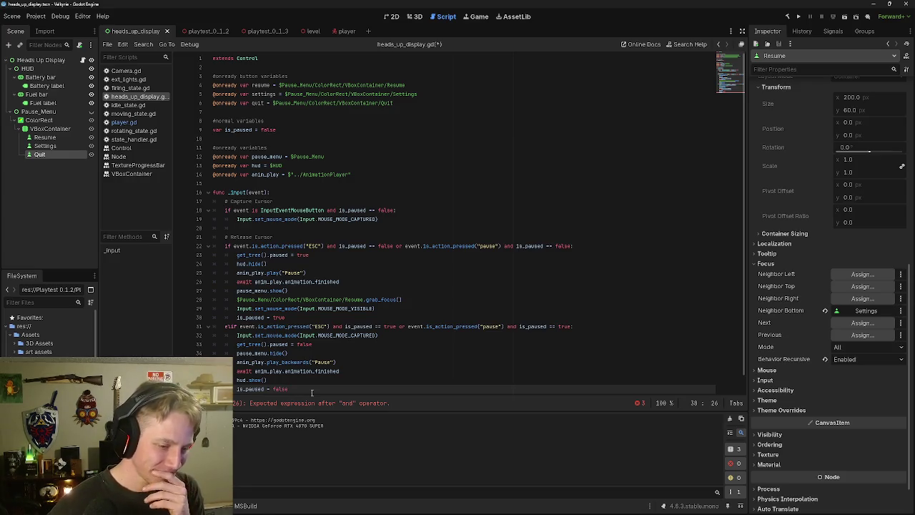
{"action": "scroll", "coordinate": [311, 386], "scroll_direction": "down", "scroll_amount": 1}
{"action": "left_click", "coordinate": [310, 380]}
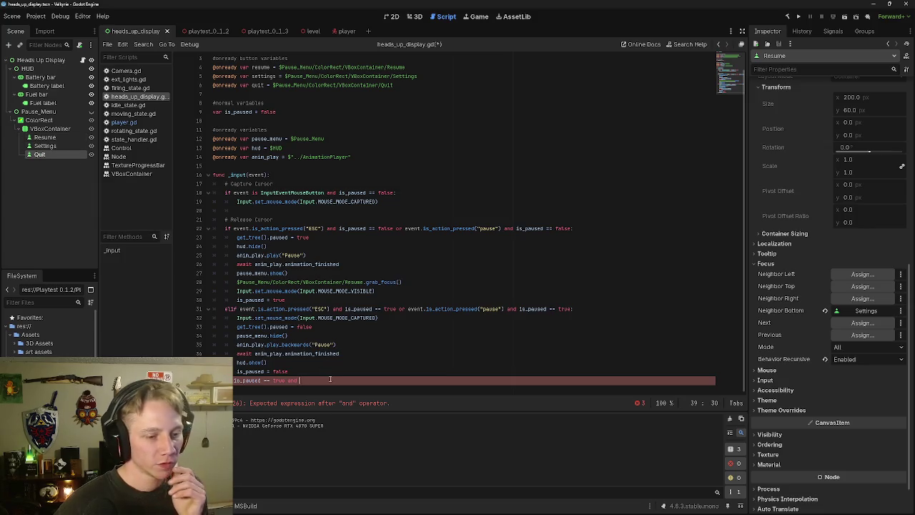
Step: Try extending the condition with resume's is_ methods, then erase the attempt back to 'resume.'
{"action": "type", "text": "resu"}
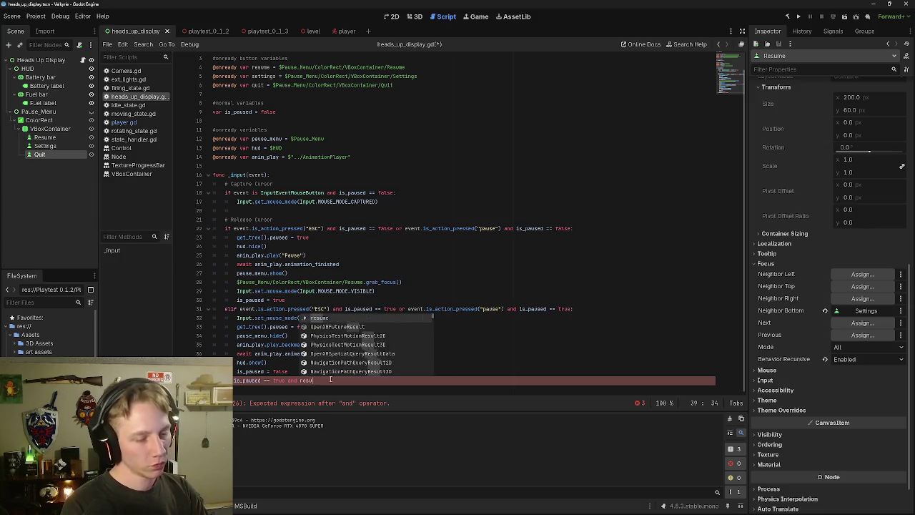
{"action": "type", "text": "me "}
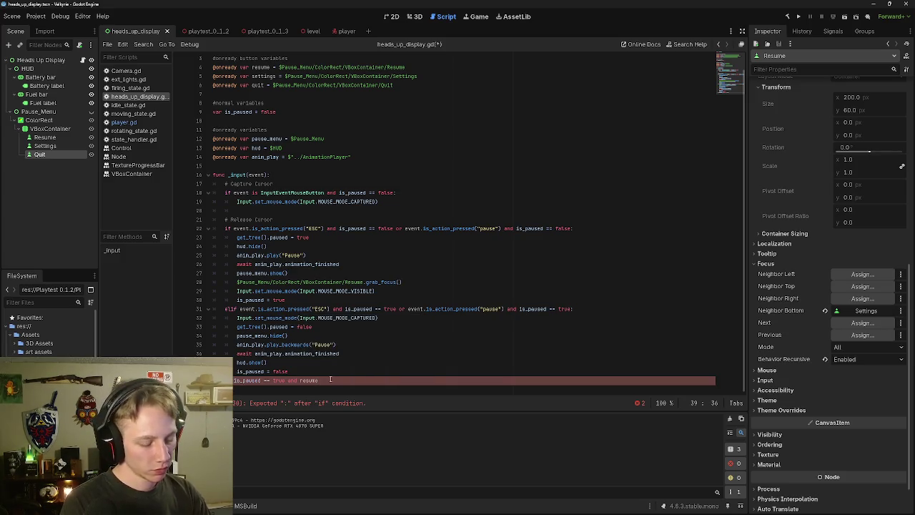
{"action": "type", "text": "is"}
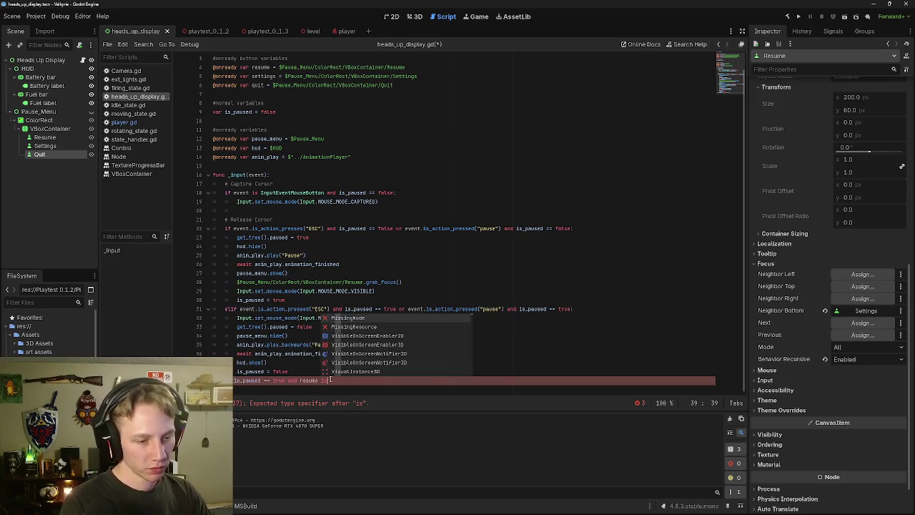
{"action": "key", "text": "BackSpace"}
{"action": "key", "text": "BackSpace"}
{"action": "key", "text": "BackSpace"}
{"action": "type", "text": "."}
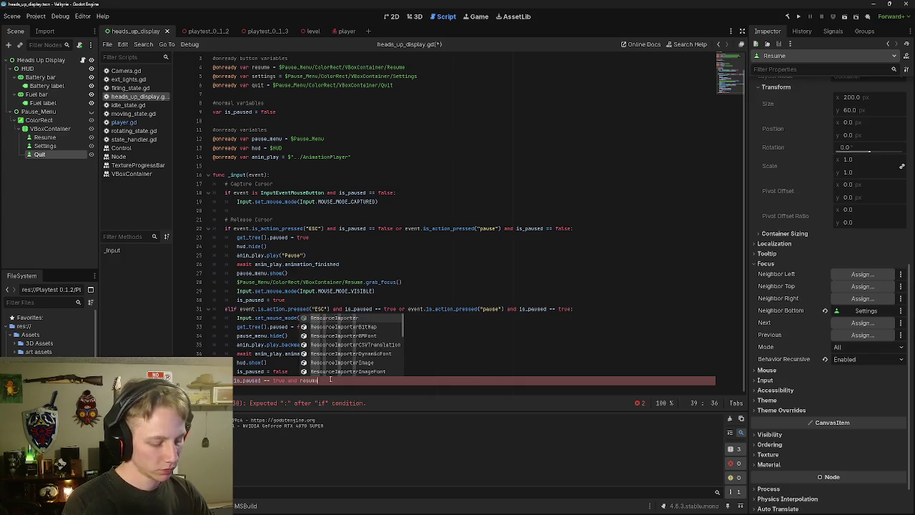
{"action": "type", "text": "is"}
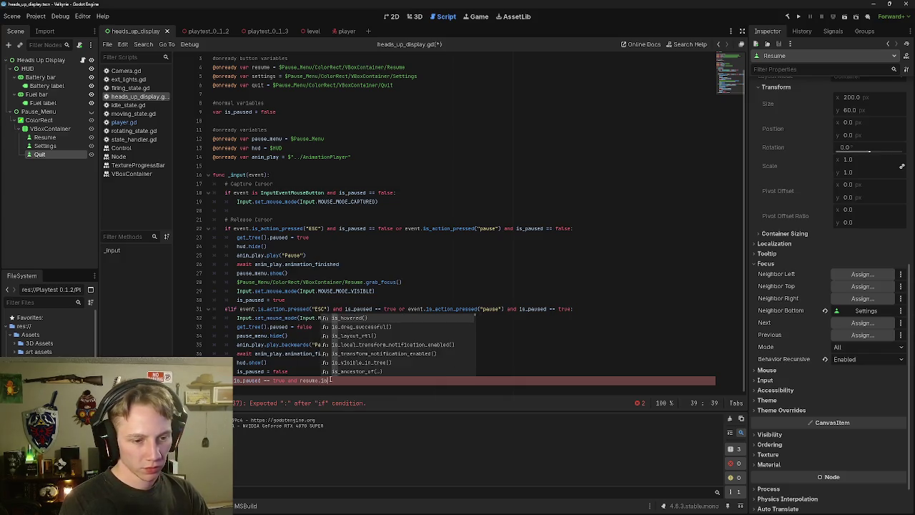
{"action": "key", "text": "Down"}
{"action": "key", "text": "Down"}
{"action": "key", "text": "Down"}
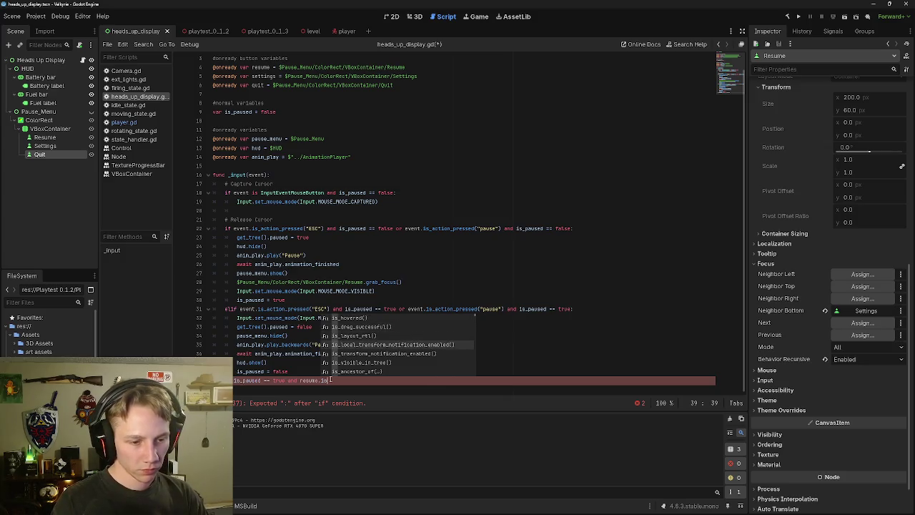
{"action": "key", "text": "Down"}
{"action": "key", "text": "Down"}
{"action": "key", "text": "Down"}
{"action": "key", "text": "Down"}
{"action": "key", "text": "Down"}
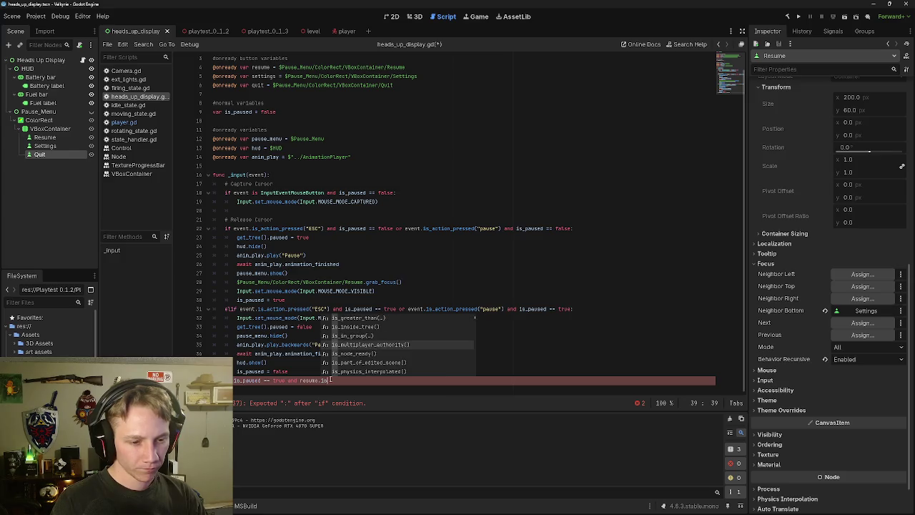
{"action": "type", "text": "_"}
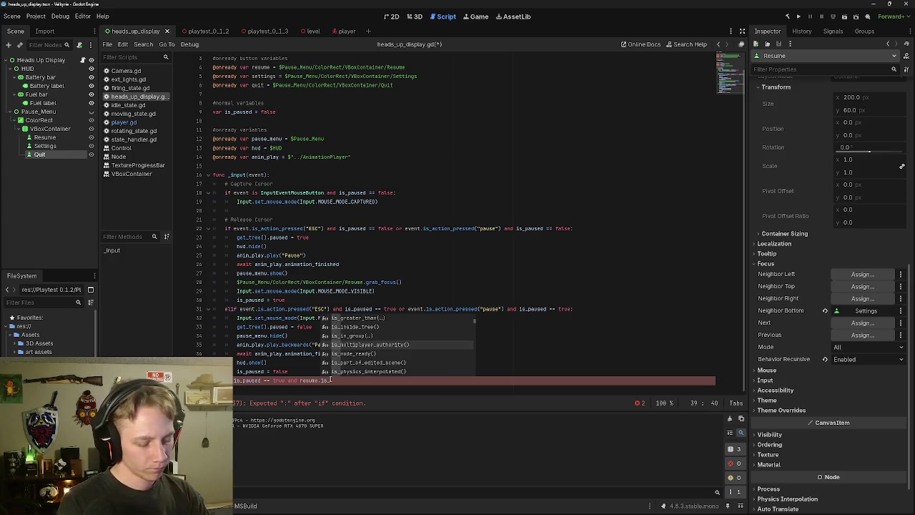
{"action": "type", "text": "pro"}
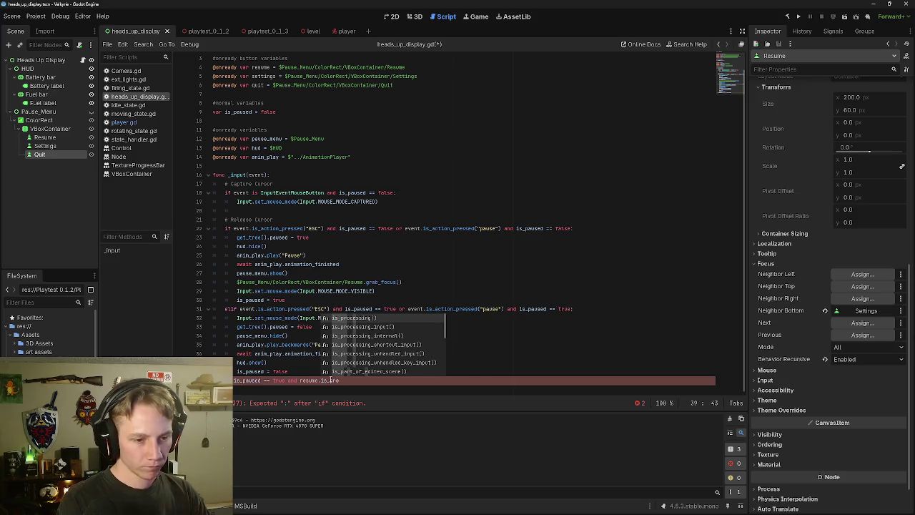
{"action": "type", "text": "ss"}
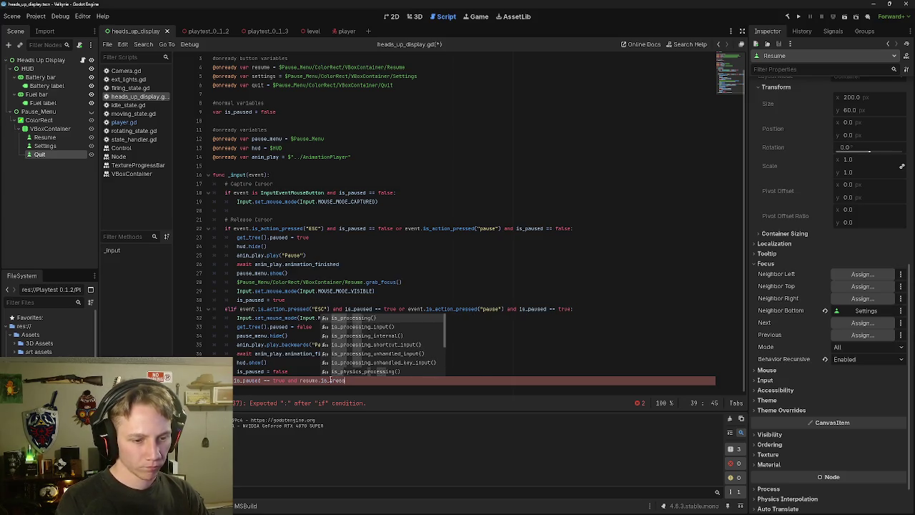
{"action": "key", "text": "Down"}
{"action": "key", "text": "Down"}
{"action": "key", "text": "Down"}
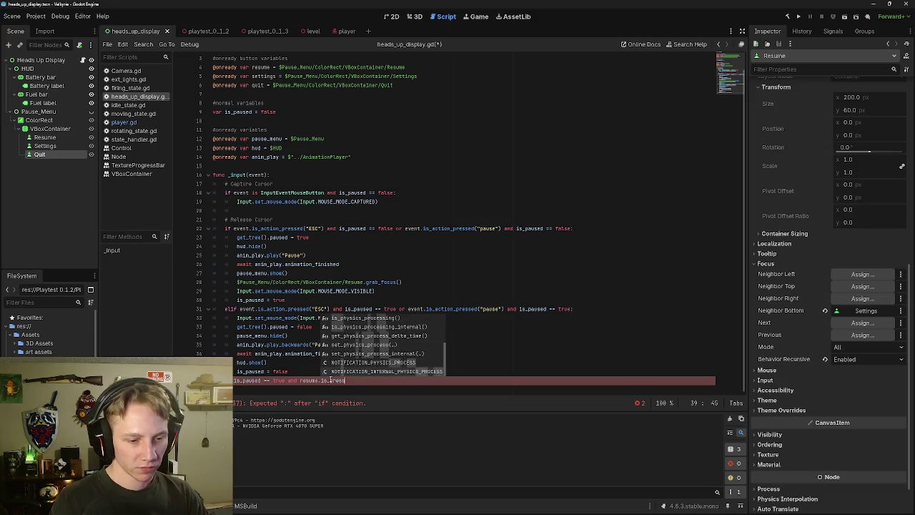
{"action": "key", "text": "Up"}
{"action": "key", "text": "Up"}
{"action": "key", "text": "Up"}
{"action": "key", "text": "Down"}
{"action": "key", "text": "Down"}
{"action": "key", "text": "Down"}
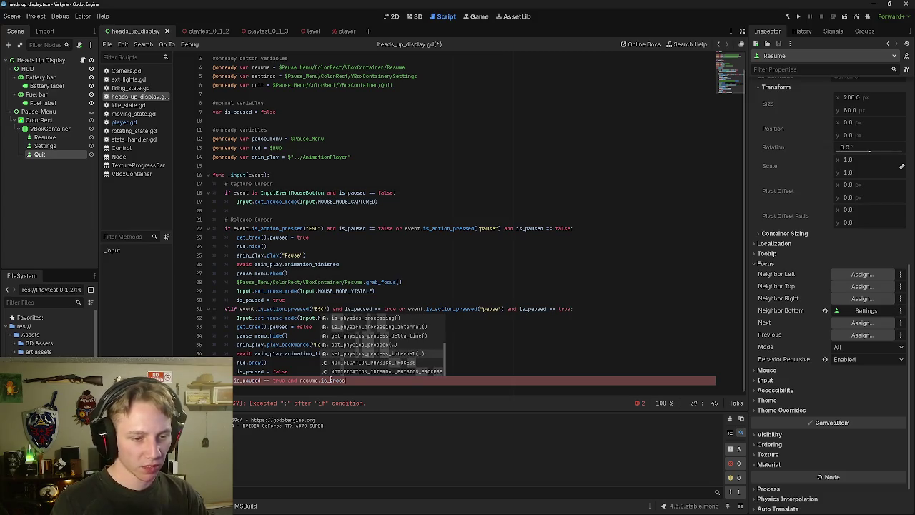
{"action": "type", "text": "\\\\"}
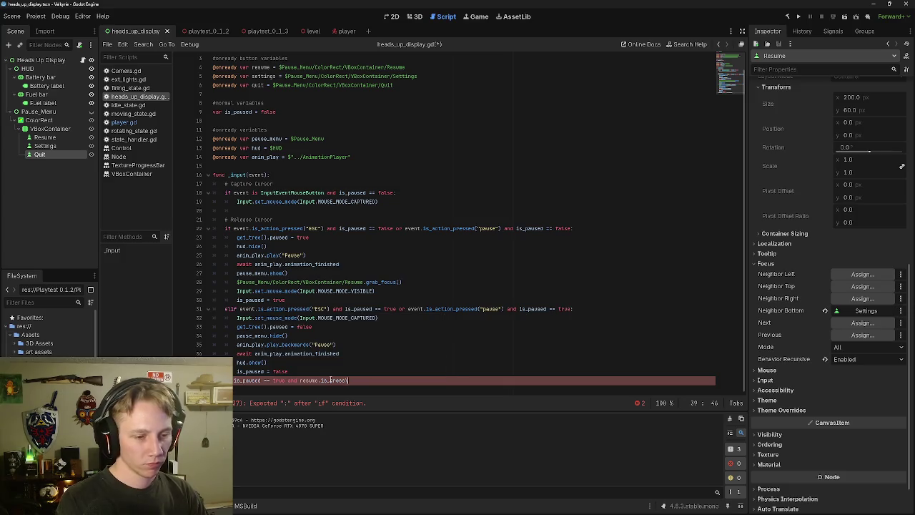
{"action": "key", "text": "BackSpace"}
{"action": "key", "text": "BackSpace"}
{"action": "key", "text": "BackSpace"}
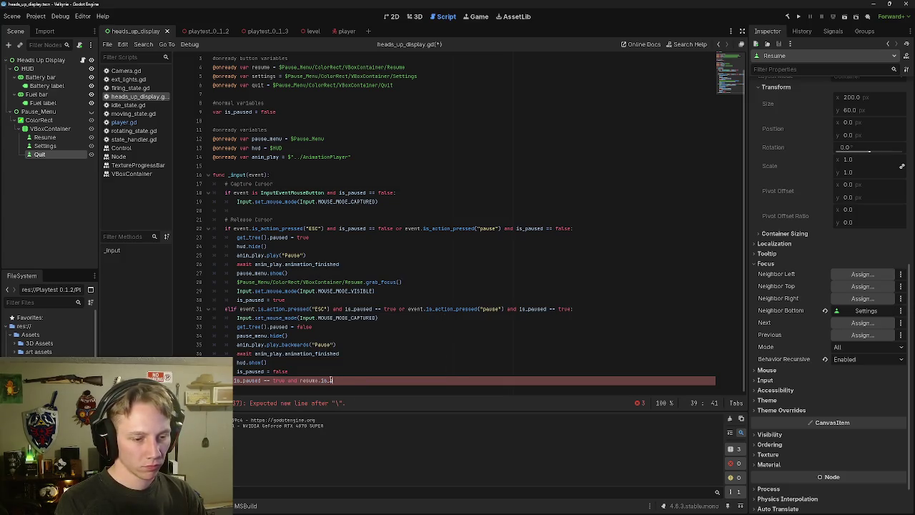
{"action": "key", "text": "BackSpace"}
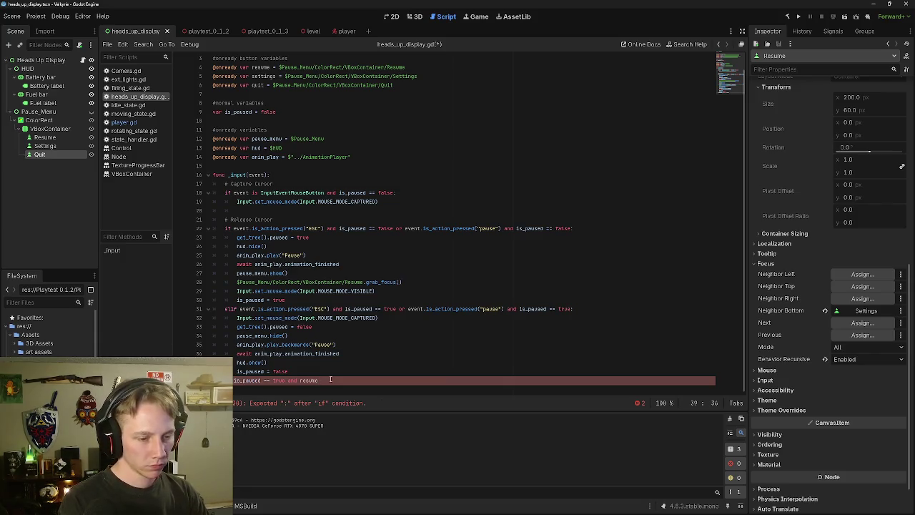
{"action": "type", "text": "."}
Step: Finish the condition with 'resume.pressed:', start its indented body, and select the elif's unpausing lines
{"action": "key", "text": "ctrl+space"}
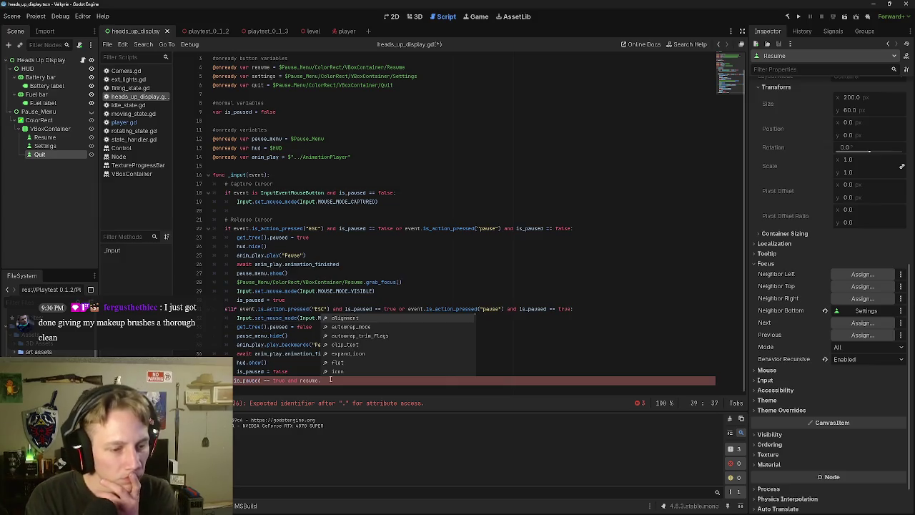
{"action": "key", "text": "Down"}
{"action": "key", "text": "Down"}
{"action": "key", "text": "Down"}
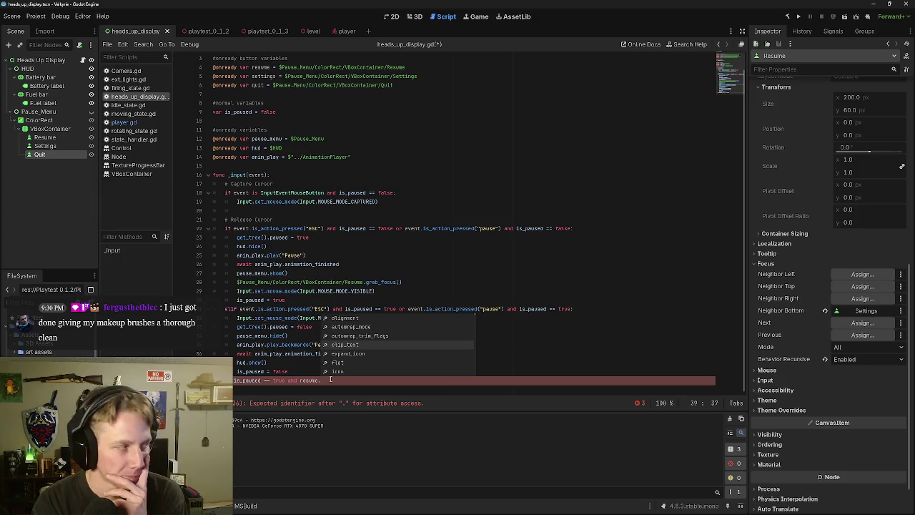
{"action": "key", "text": "Down"}
{"action": "key", "text": "Down"}
{"action": "key", "text": "Down"}
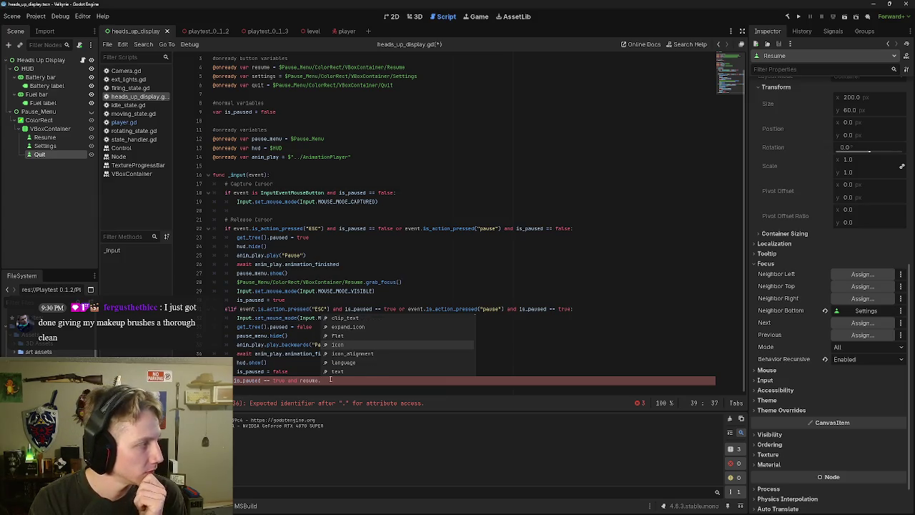
{"action": "key", "text": "Down"}
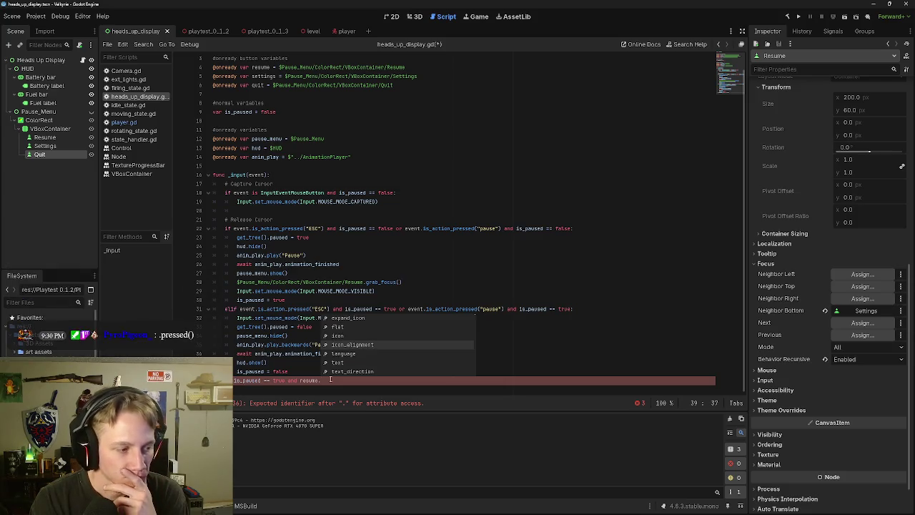
{"action": "key", "text": "Page_Down"}
{"action": "key", "text": "Page_Down"}
{"action": "key", "text": "Page_Down"}
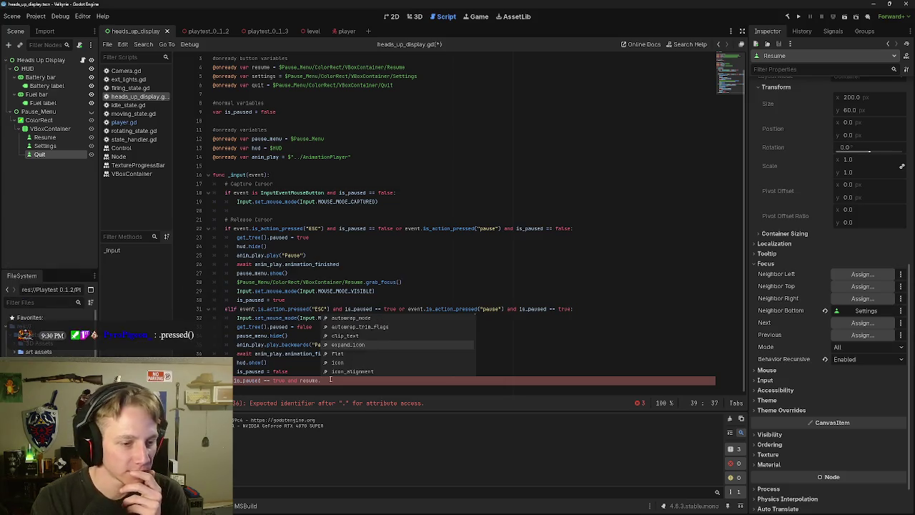
{"action": "type", "text": "pressed"}
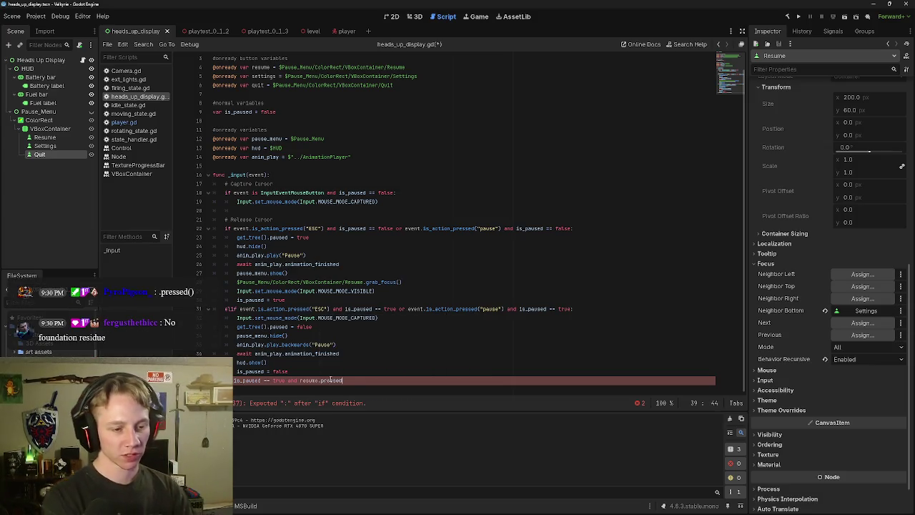
{"action": "type", "text": ":"}
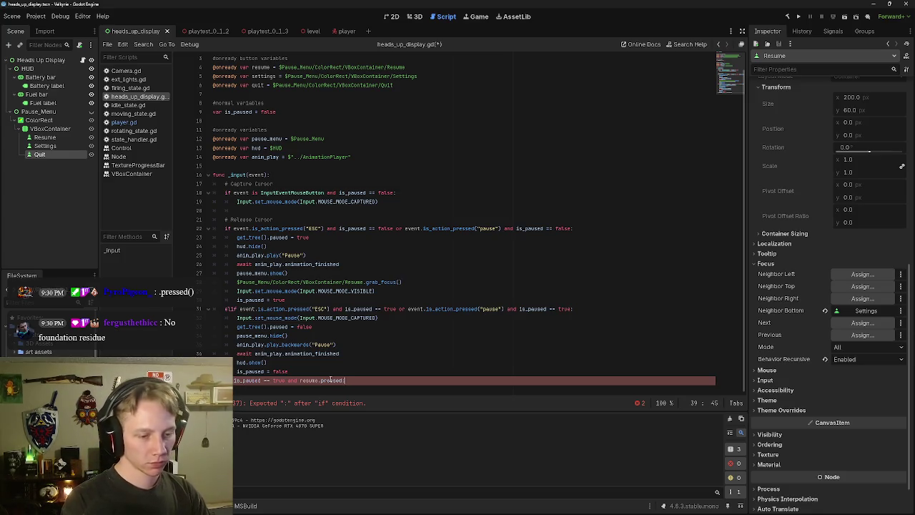
{"action": "key", "text": "Return"}
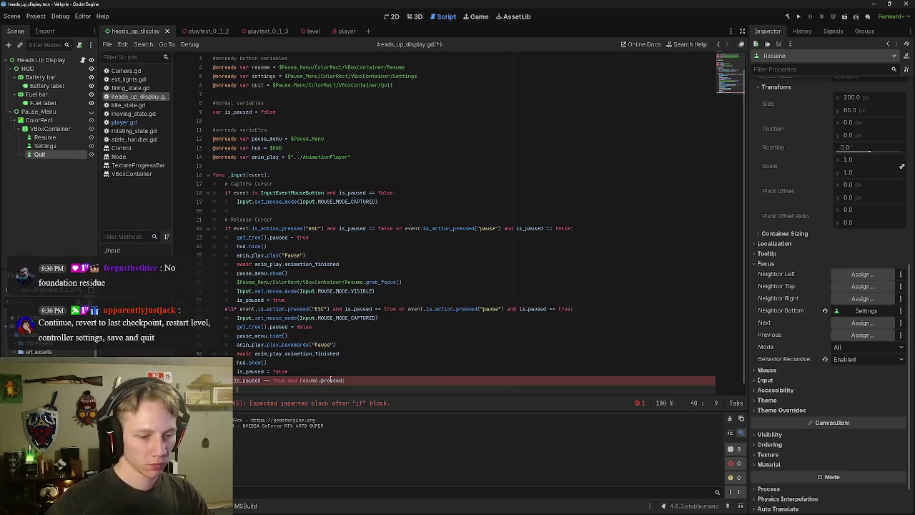
{"action": "scroll", "coordinate": [336, 361], "scroll_direction": "down", "scroll_amount": 1}
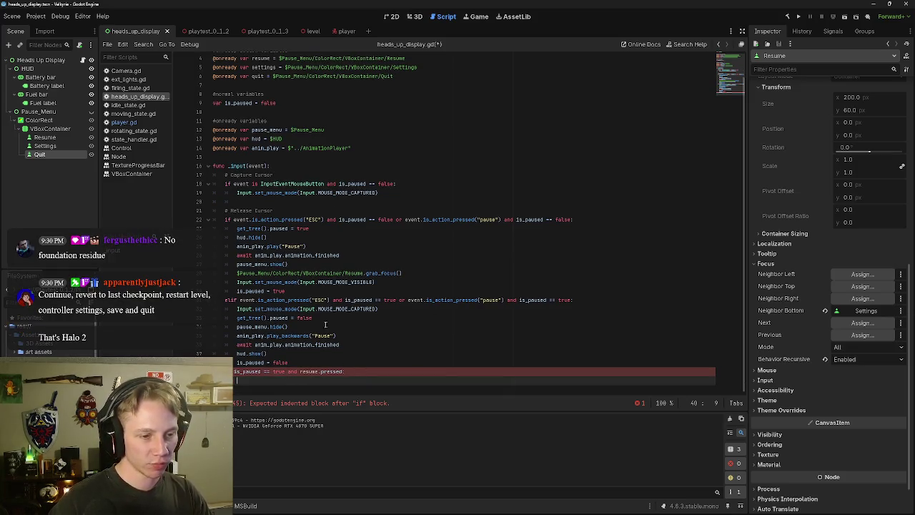
{"action": "mouse_move", "coordinate": [290, 362]}
{"action": "left_mouse_down"}
{"action": "mouse_move", "coordinate": [235, 341]}
{"action": "mouse_move", "coordinate": [218, 309]}
{"action": "left_mouse_up"}
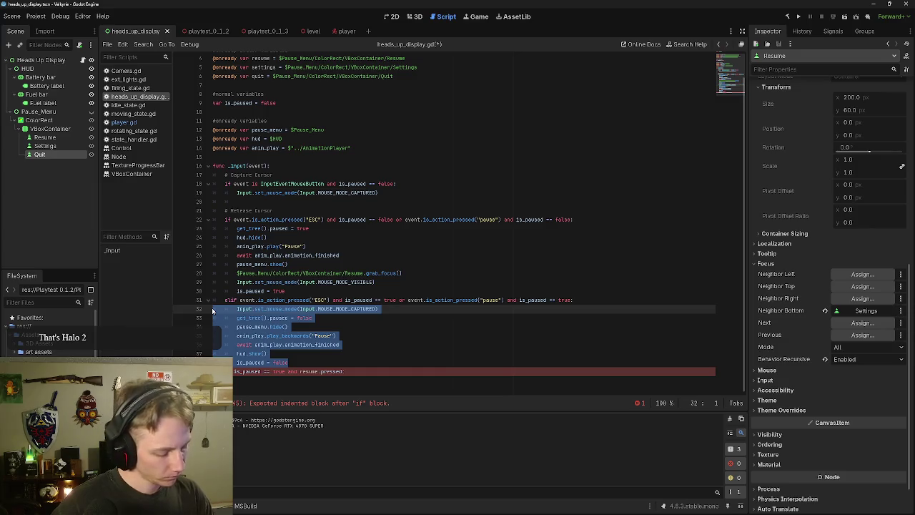
{"action": "left_click", "coordinate": [385, 346]}
{"action": "left_click", "coordinate": [381, 352]}
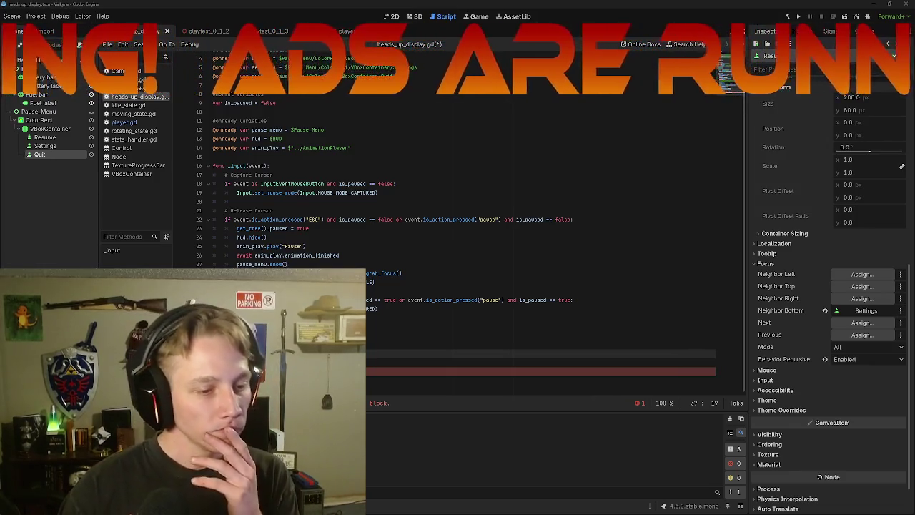
{"action": "mouse_move", "coordinate": [361, 368]}
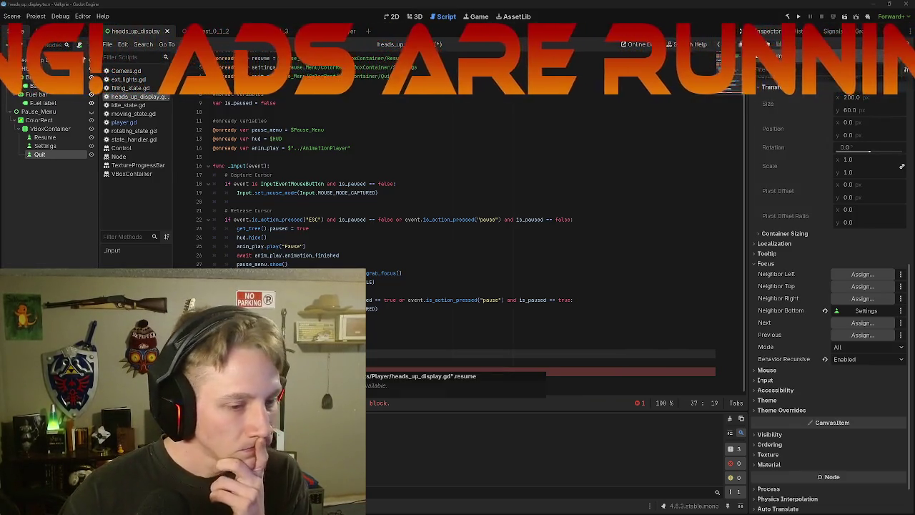
Step: Fix the indentation on line 40 of the resume branch to clear the script error
{"action": "left_click", "coordinate": [214, 390]}
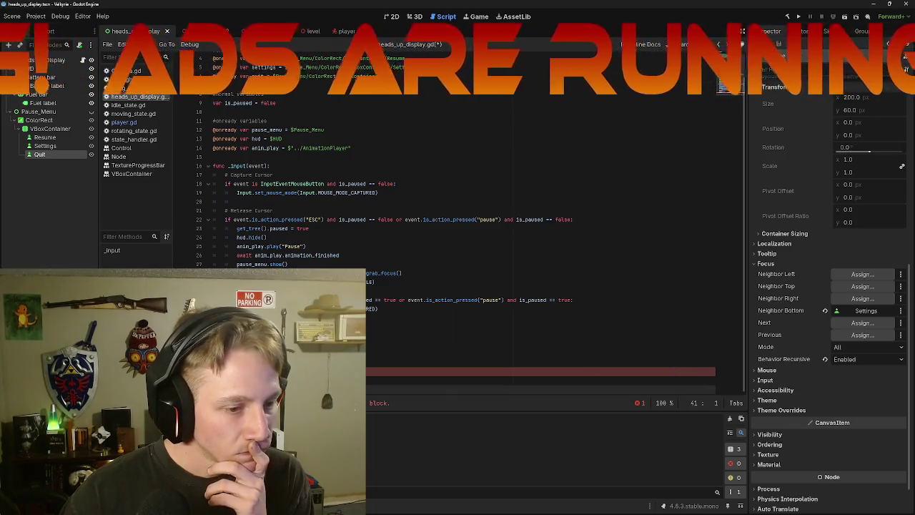
{"action": "left_click", "coordinate": [236, 380]}
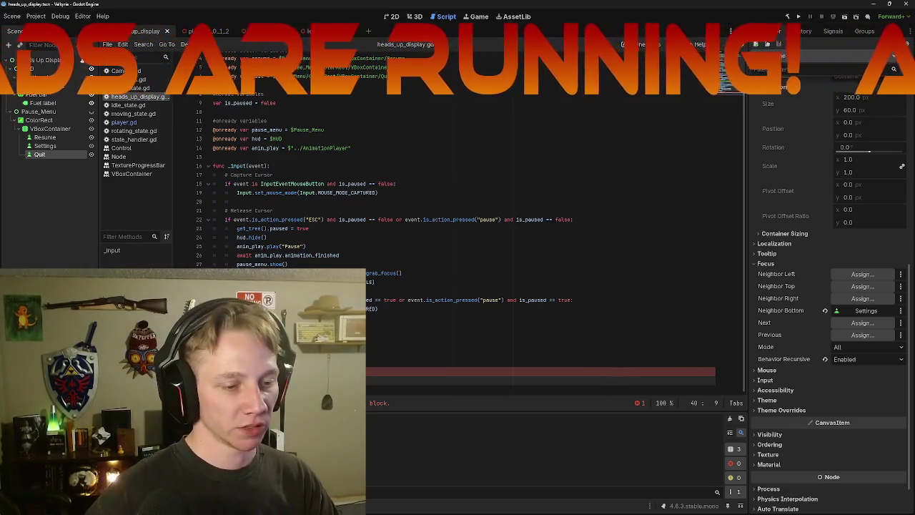
{"action": "key", "text": "Up"}
{"action": "key", "text": "Up"}
{"action": "key", "text": "Up"}
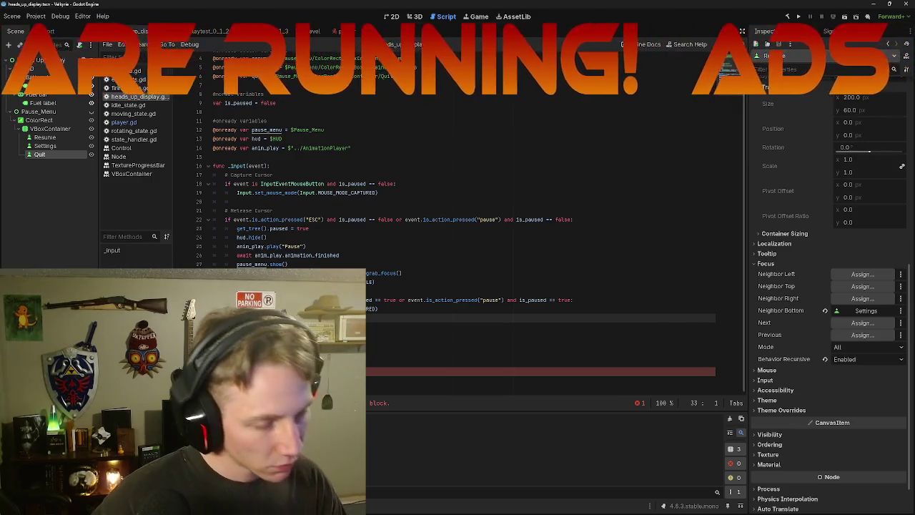
{"action": "left_click", "coordinate": [286, 385]}
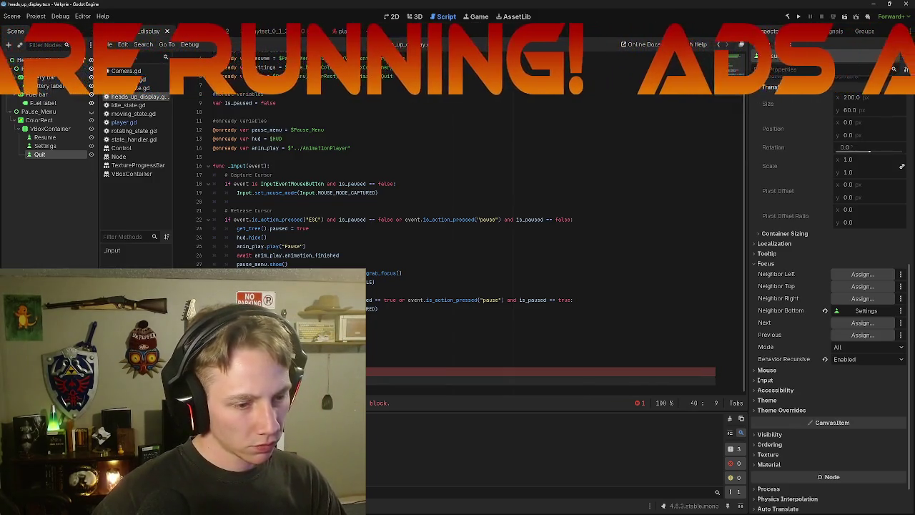
{"action": "left_click", "coordinate": [281, 344]}
{"action": "key", "text": "BackSpace"}
{"action": "key", "text": "BackSpace"}
{"action": "key", "text": "BackSpace"}
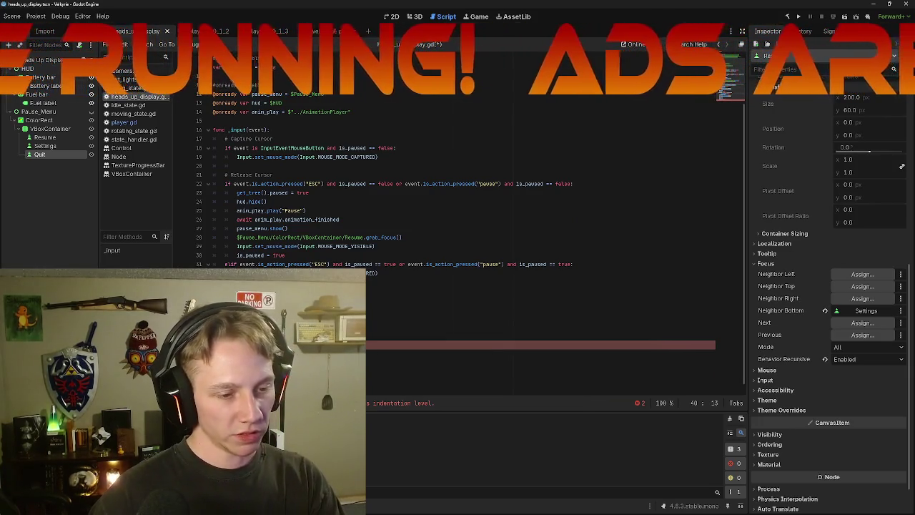
{"action": "key", "text": "End"}
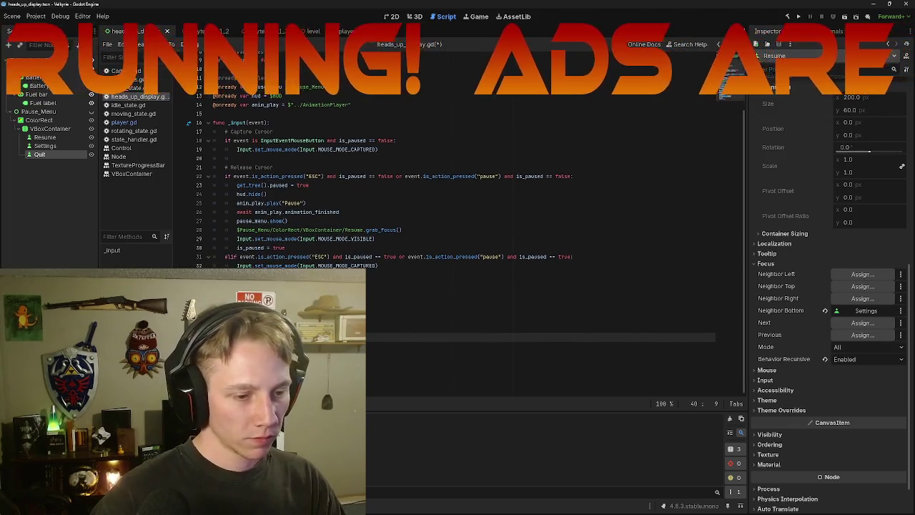
{"action": "key", "text": "Home"}
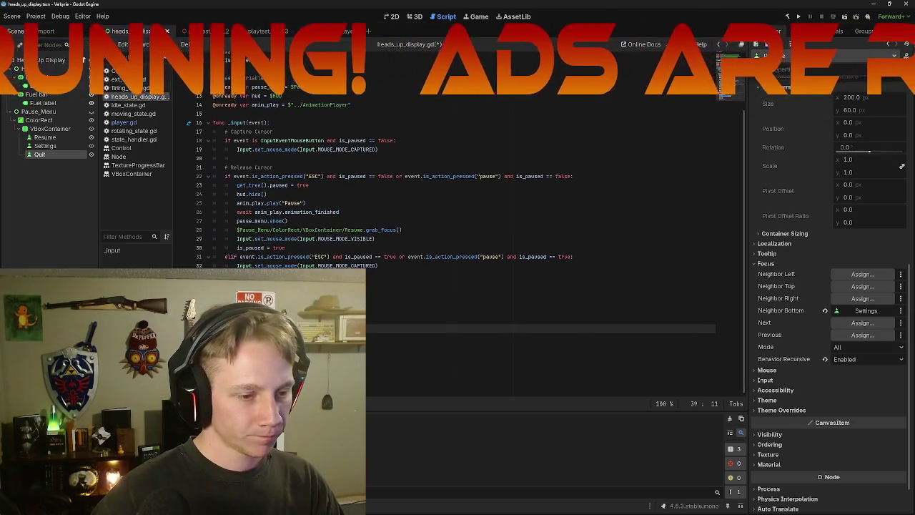
{"action": "key", "text": "Down"}
{"action": "key", "text": "Down"}
{"action": "key", "text": "Down"}
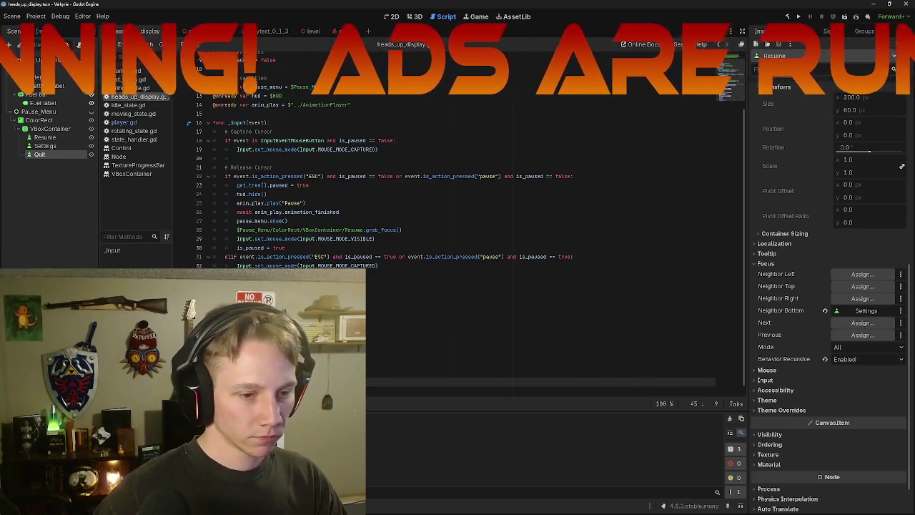
{"action": "left_click", "coordinate": [237, 337]}
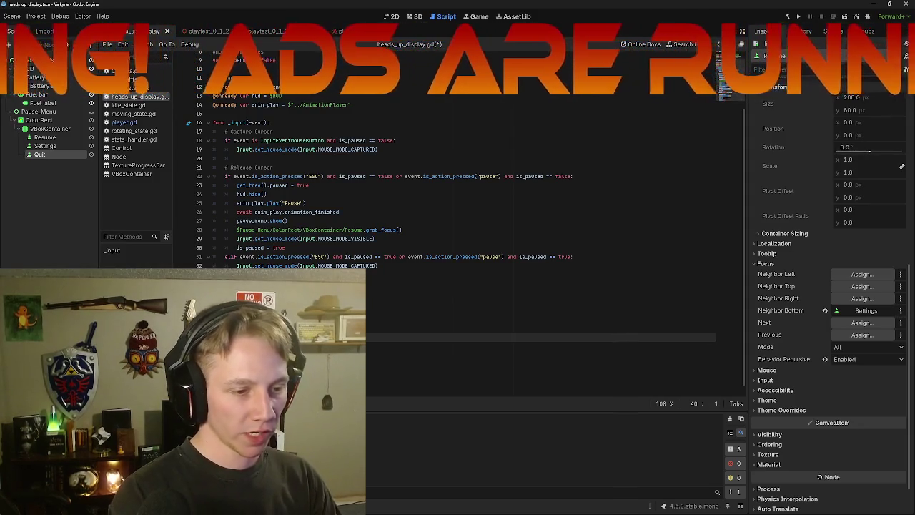
{"action": "key", "text": "BackSpace"}
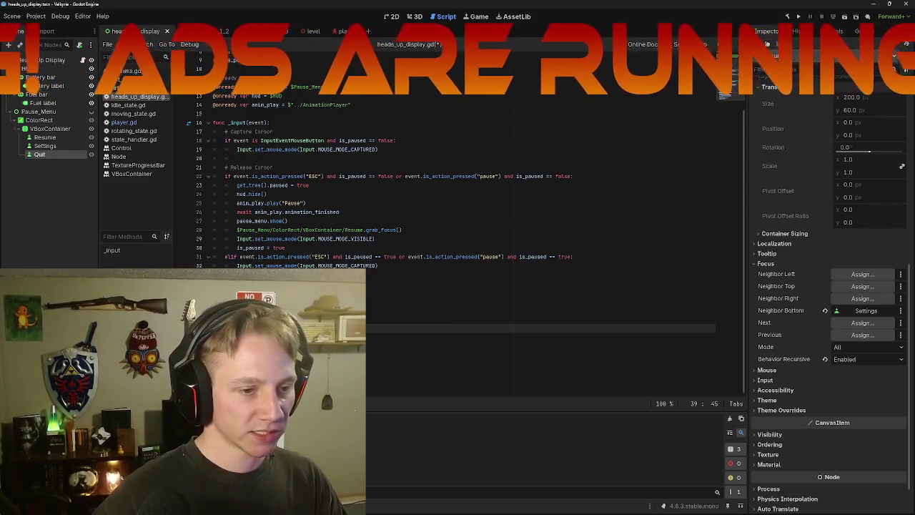
{"action": "key", "text": "Up"}
{"action": "key", "text": "Up"}
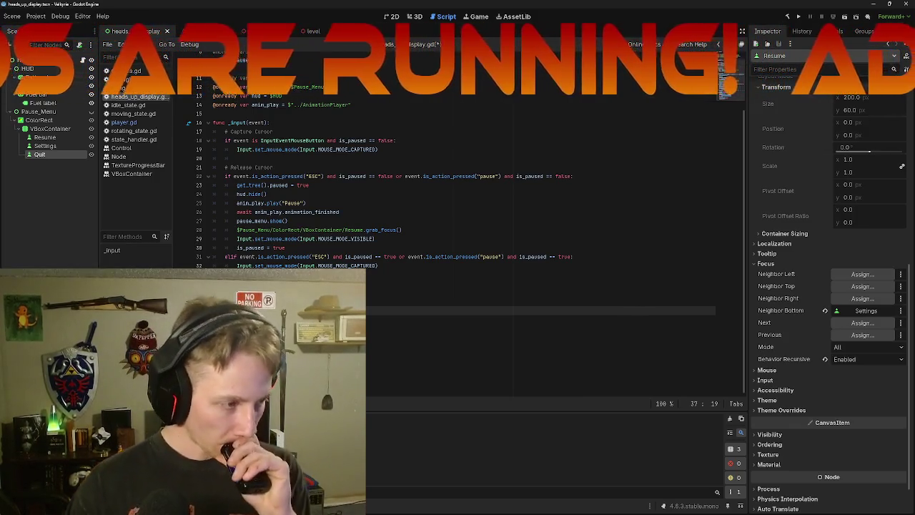
Step: Check the get_tree() documentation and capture a screenshot of the pause code
{"action": "mouse_move", "coordinate": [247, 275]}
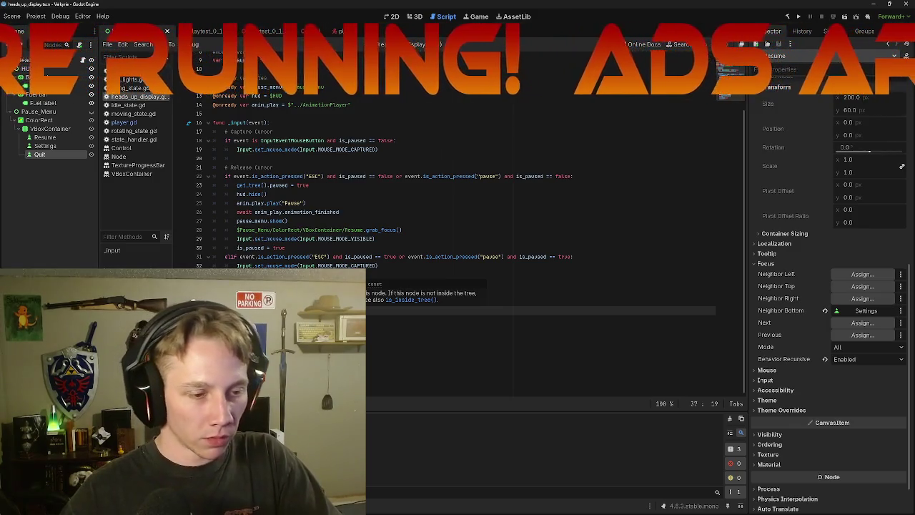
{"action": "left_click", "coordinate": [315, 319]}
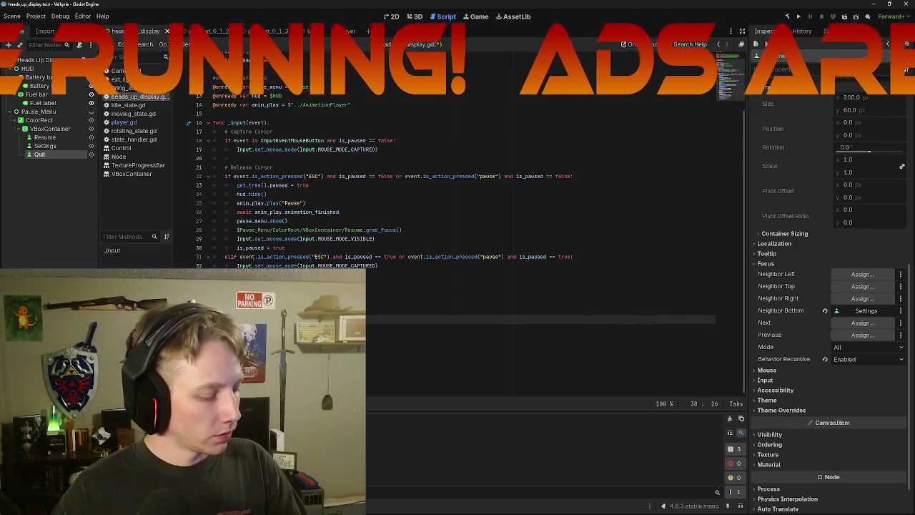
{"action": "key", "text": "super+shift+s"}
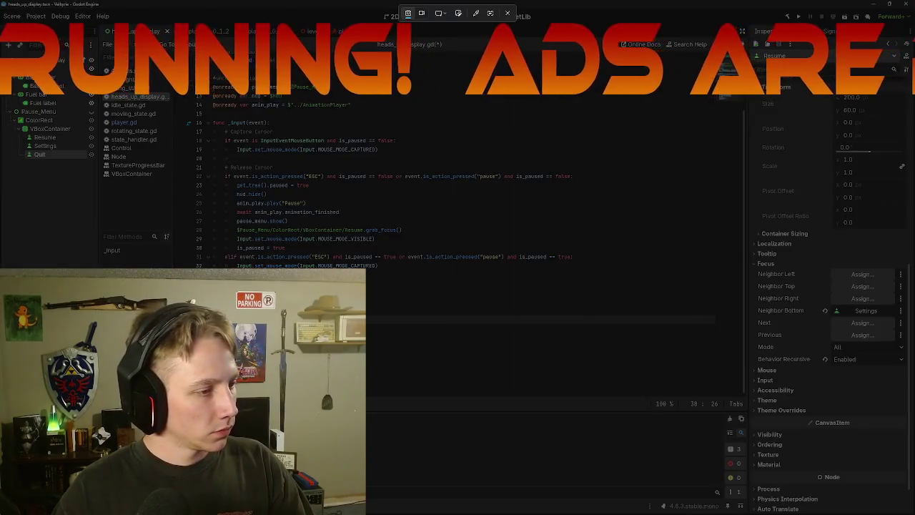
{"action": "left_click_drag", "start_coordinate": [207, 115], "coordinate": [579, 268]}
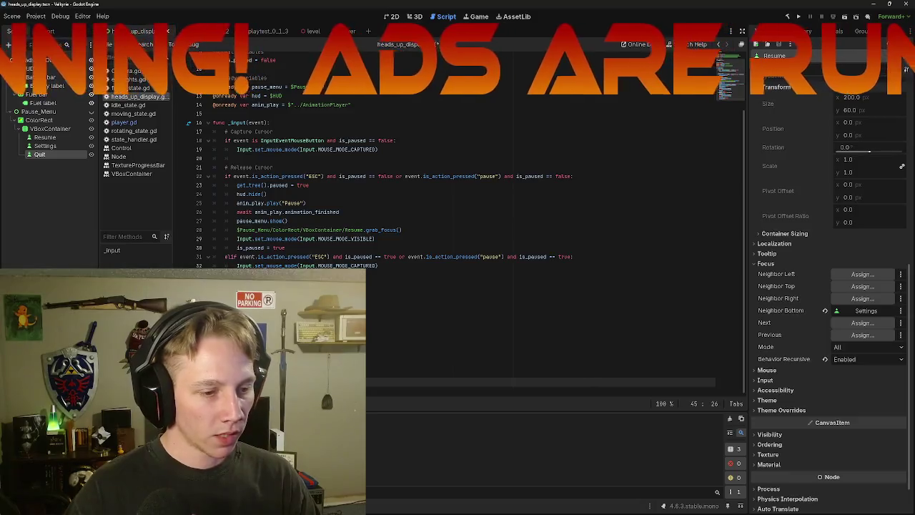
{"action": "left_click", "coordinate": [365, 356]}
{"action": "left_click", "coordinate": [314, 337]}
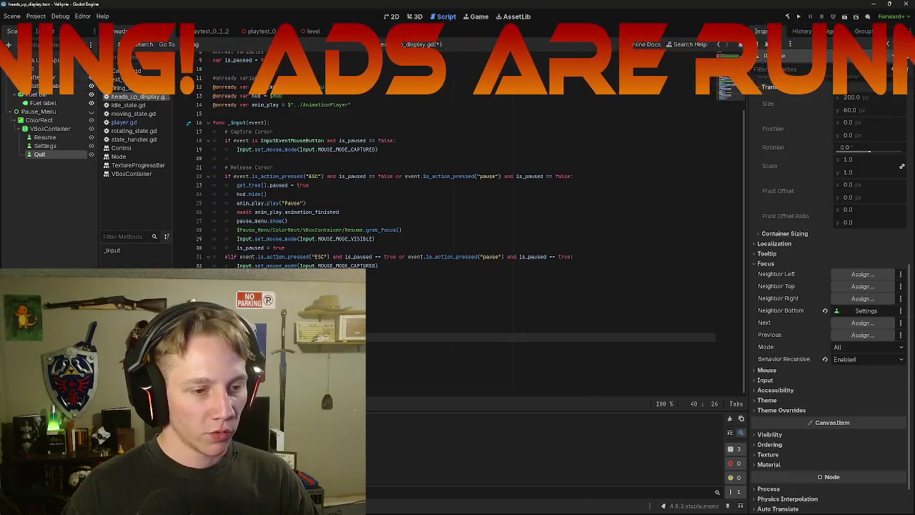
{"action": "left_click", "coordinate": [286, 301]}
{"action": "left_click", "coordinate": [288, 310]}
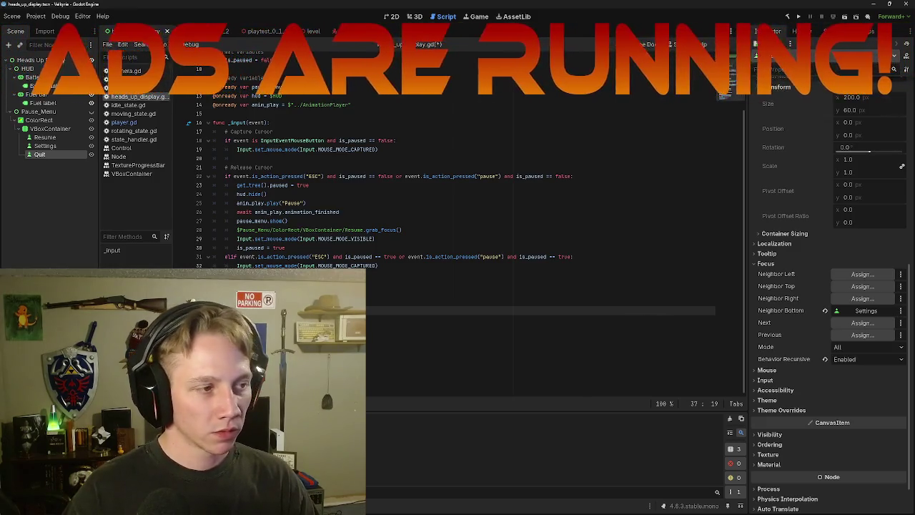
{"action": "left_click", "coordinate": [357, 291]}
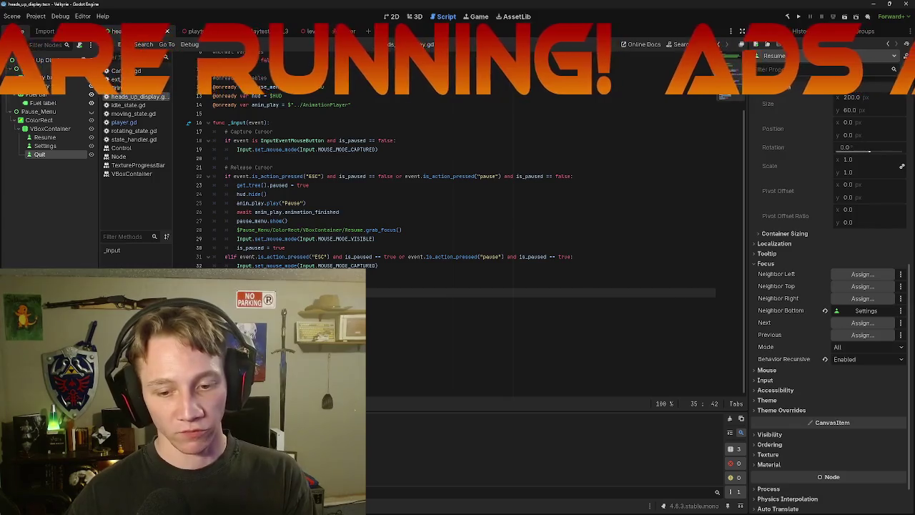
Step: Open the player scene to view player.gd's battery and fuel drain logic
{"action": "left_click", "coordinate": [314, 382]}
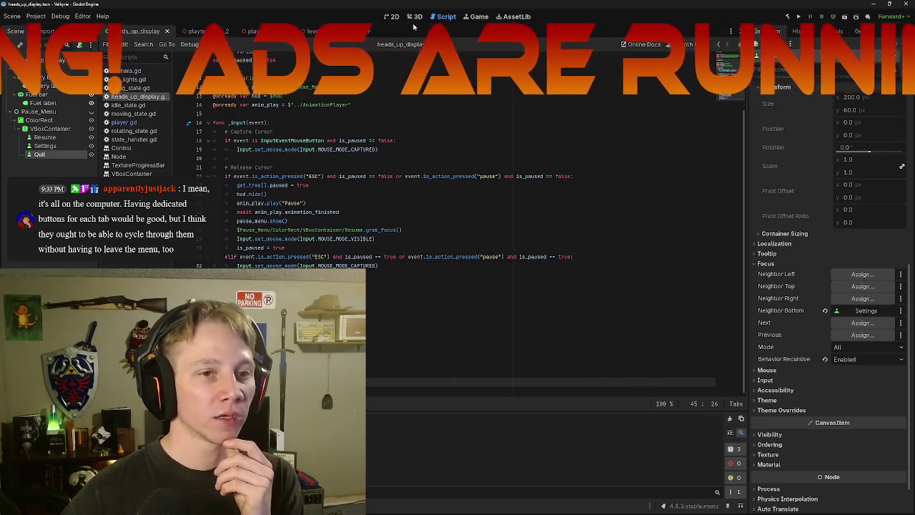
{"action": "left_click", "coordinate": [352, 34]}
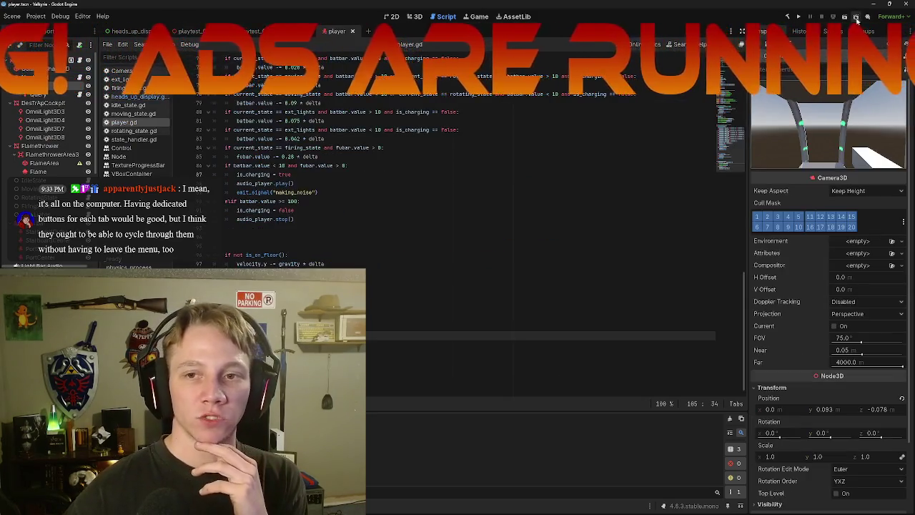
Step: Run the game, click in for mouse-look to test the pause menu, then stop it with F8
{"action": "left_click", "coordinate": [845, 17]}
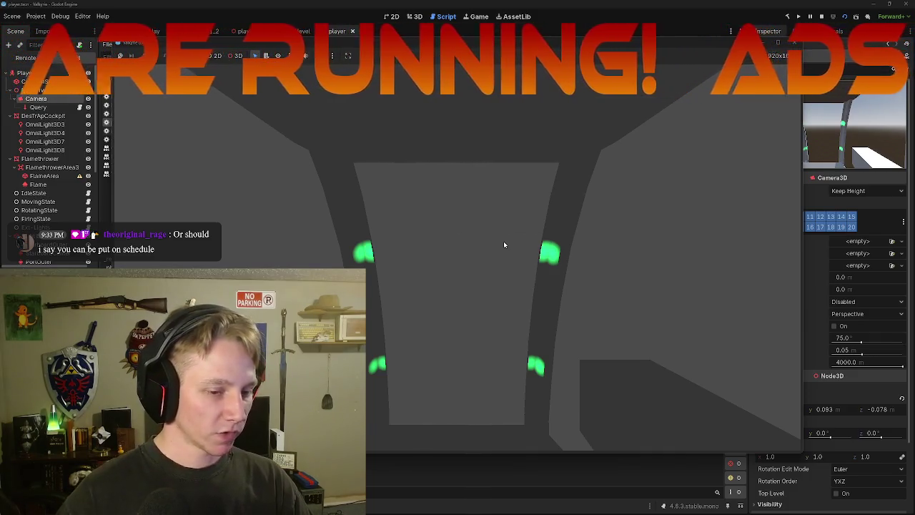
{"action": "left_click", "coordinate": [501, 337]}
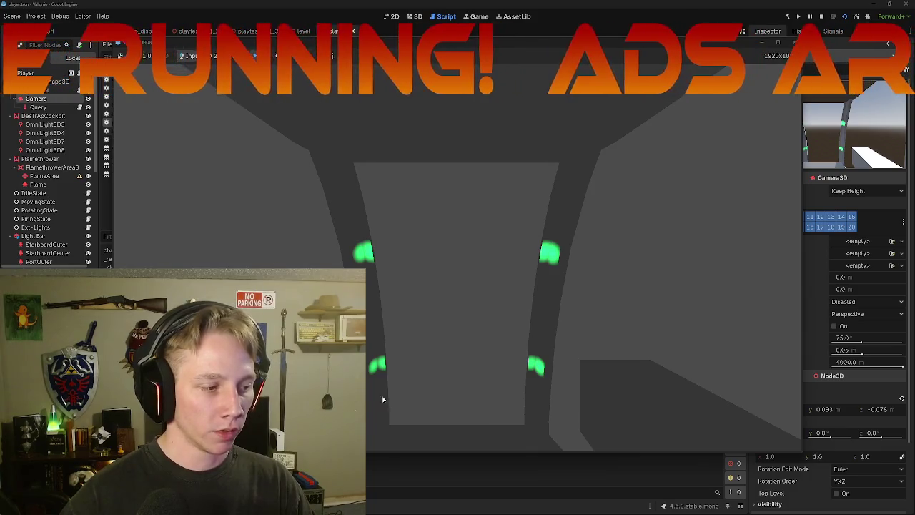
{"action": "key", "text": "F8"}
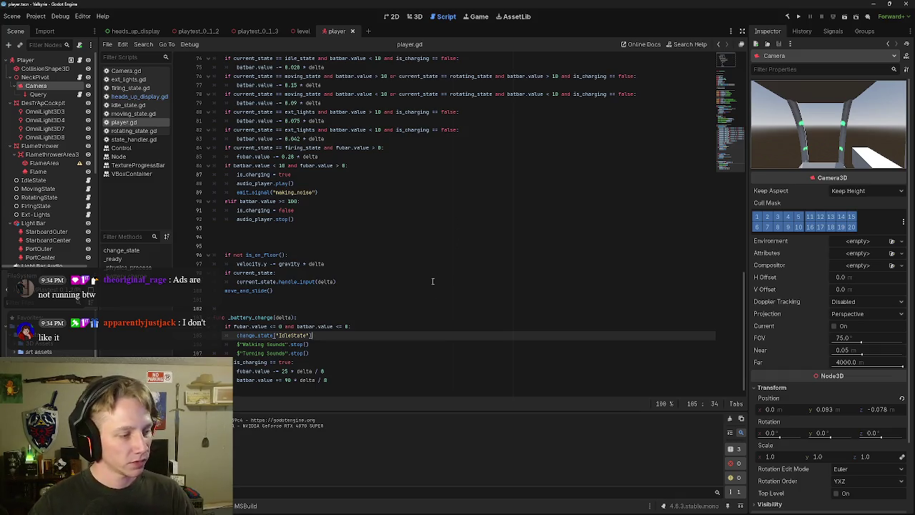
Step: Back in heads_up_display.gd, add the missing colon after resume.pressed on line 39
{"action": "left_click", "coordinate": [132, 30]}
{"action": "scroll", "coordinate": [366, 324], "scroll_direction": "down", "scroll_amount": 1}
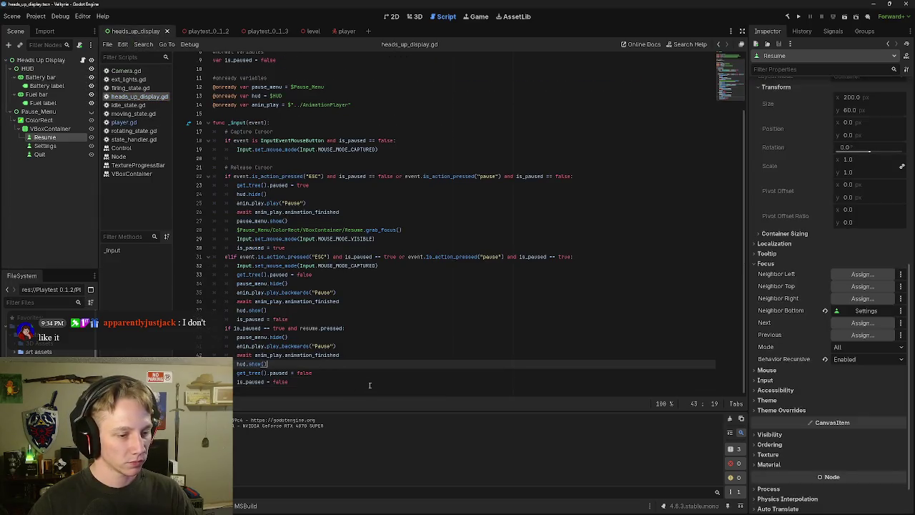
{"action": "left_click", "coordinate": [340, 374]}
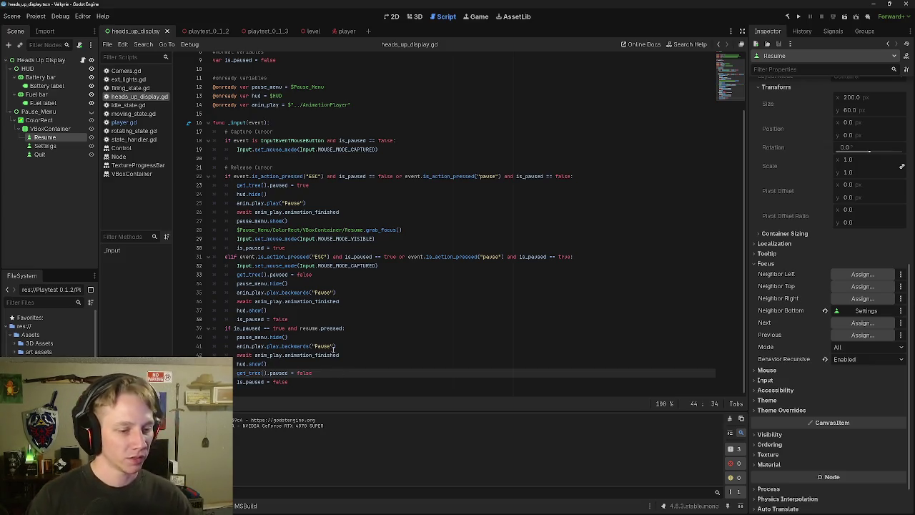
{"action": "left_click", "coordinate": [319, 356]}
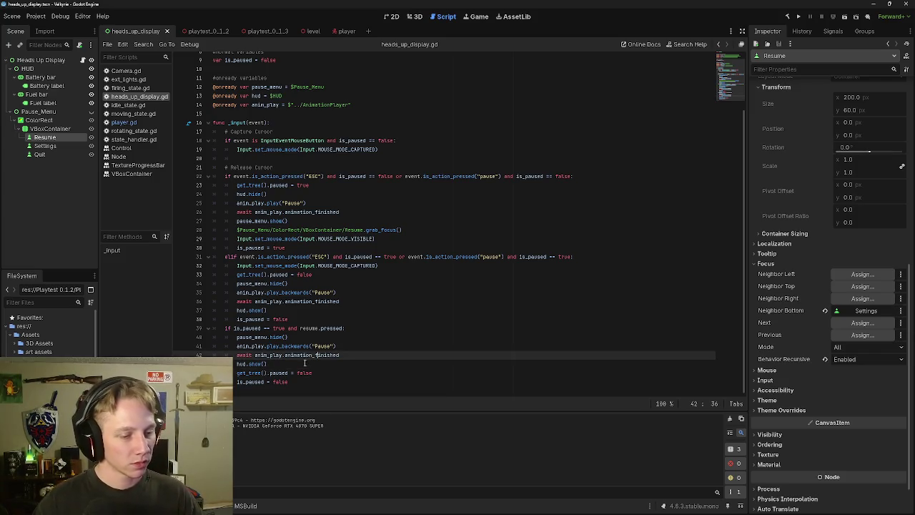
{"action": "left_click", "coordinate": [304, 363]}
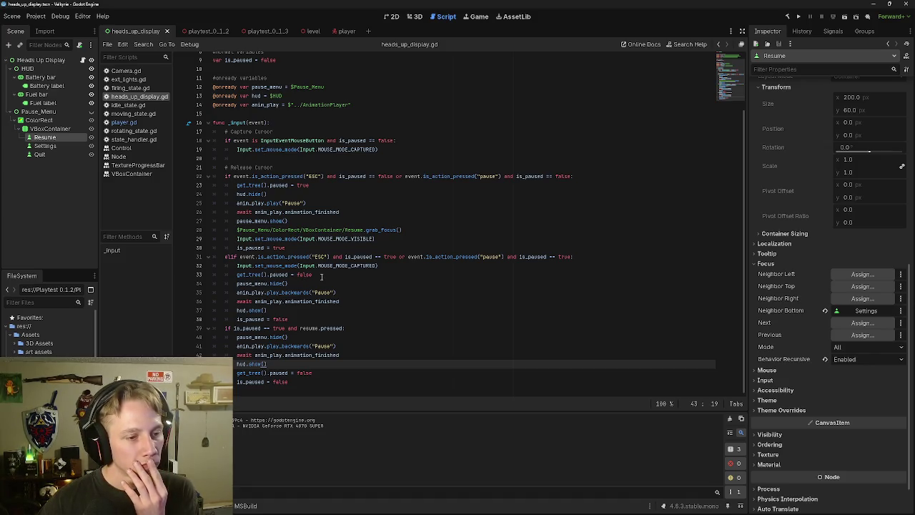
{"action": "left_click", "coordinate": [297, 382]}
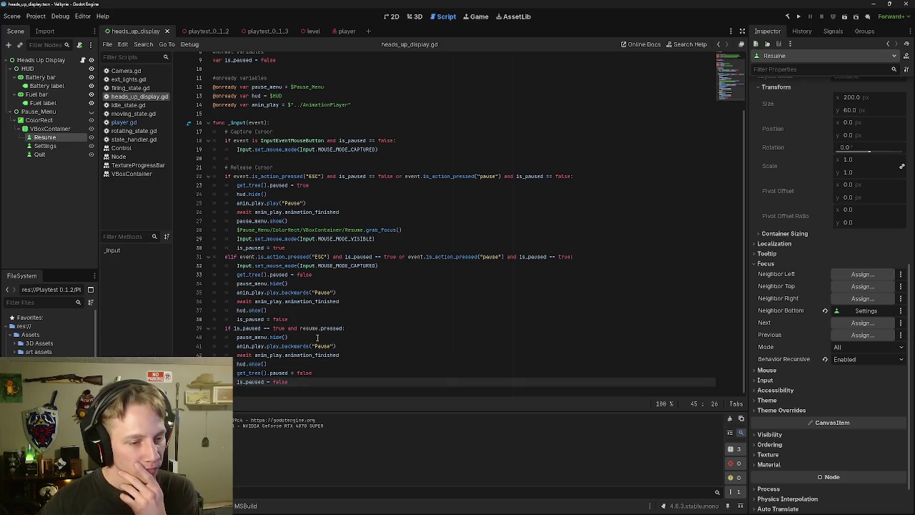
{"action": "left_click", "coordinate": [343, 328]}
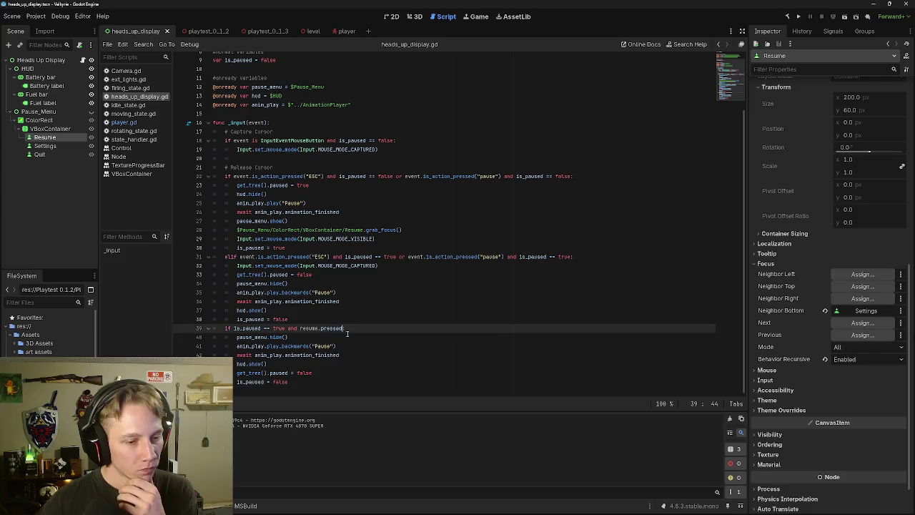
{"action": "type", "text": ":"}
{"action": "left_click", "coordinate": [312, 336]}
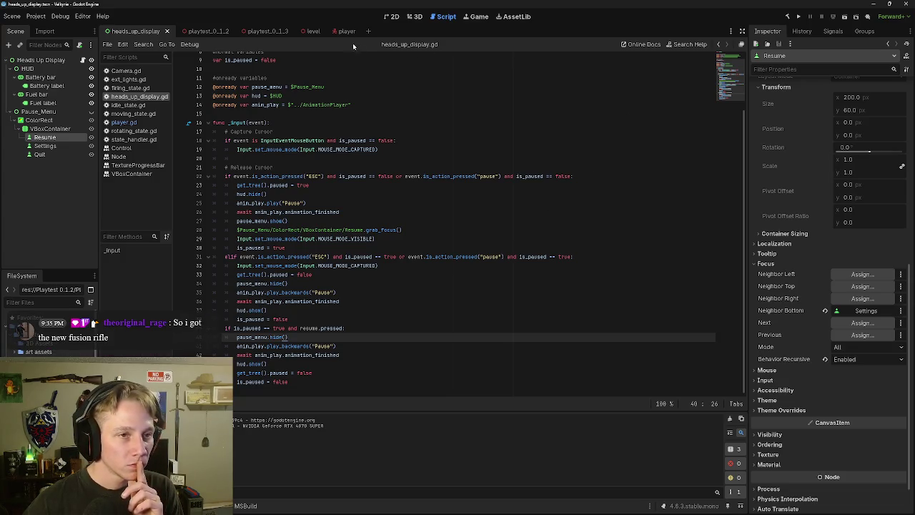
Step: From the player scene, run the project, capture the mouse in-game, then stop with F8
{"action": "left_click", "coordinate": [337, 31]}
{"action": "left_click", "coordinate": [798, 16]}
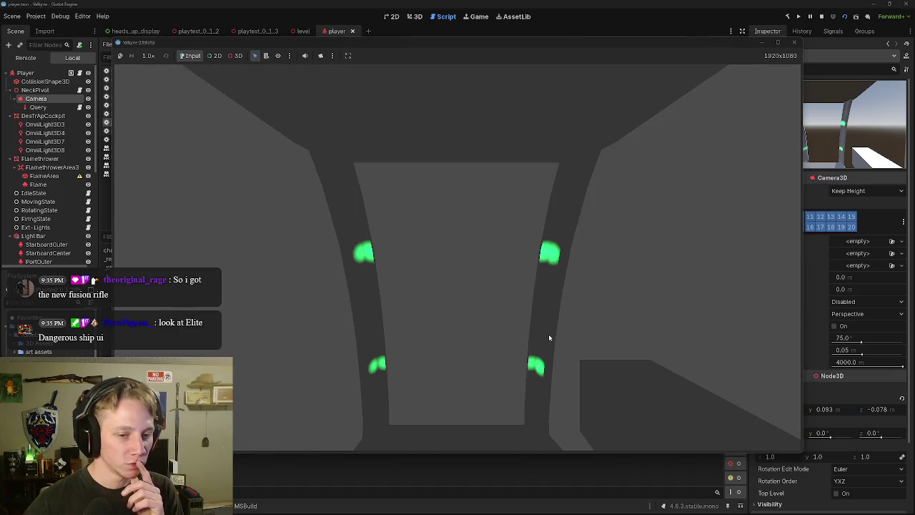
{"action": "left_click", "coordinate": [549, 337]}
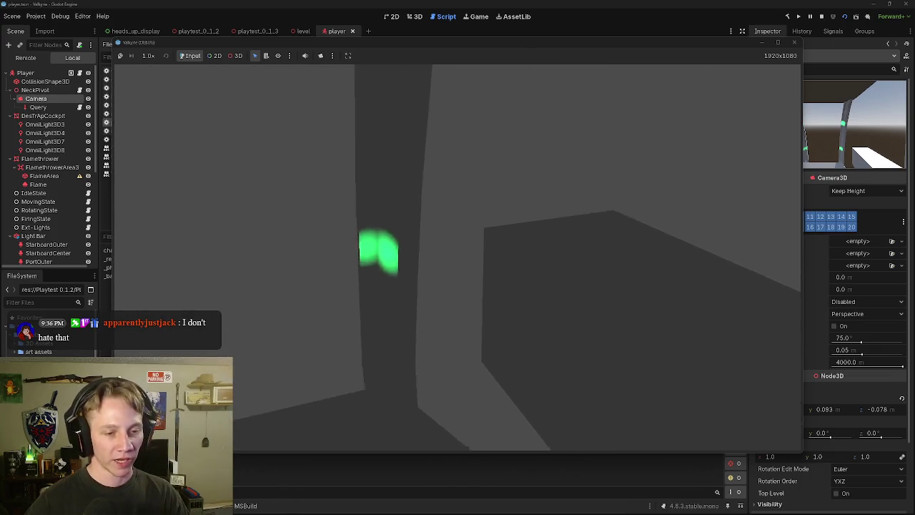
{"action": "key", "text": "F8"}
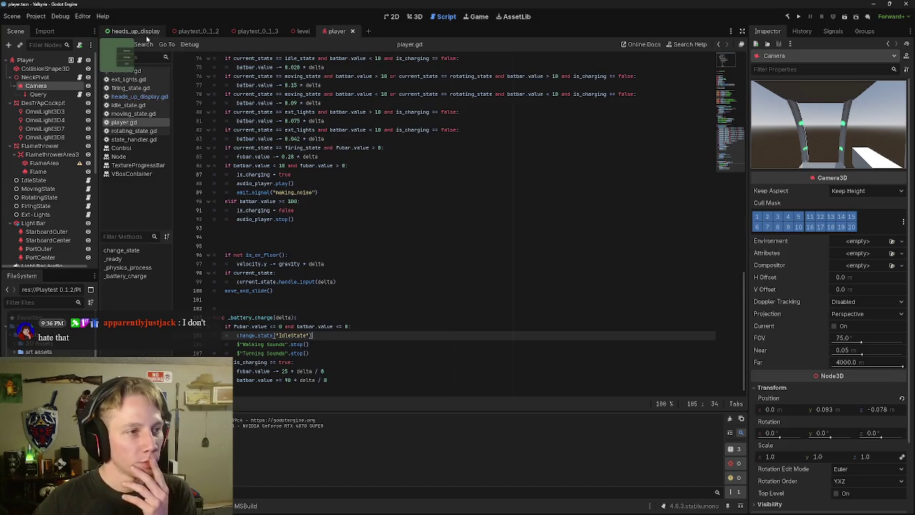
Step: Insert print("unpaused") after line 39 in the resume branch, then go back to the player scene
{"action": "left_click", "coordinate": [146, 36]}
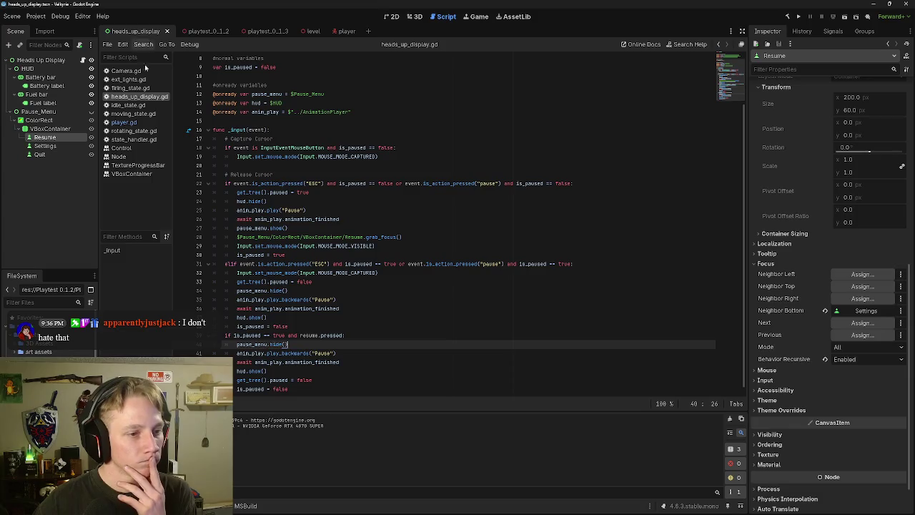
{"action": "left_click", "coordinate": [347, 335]}
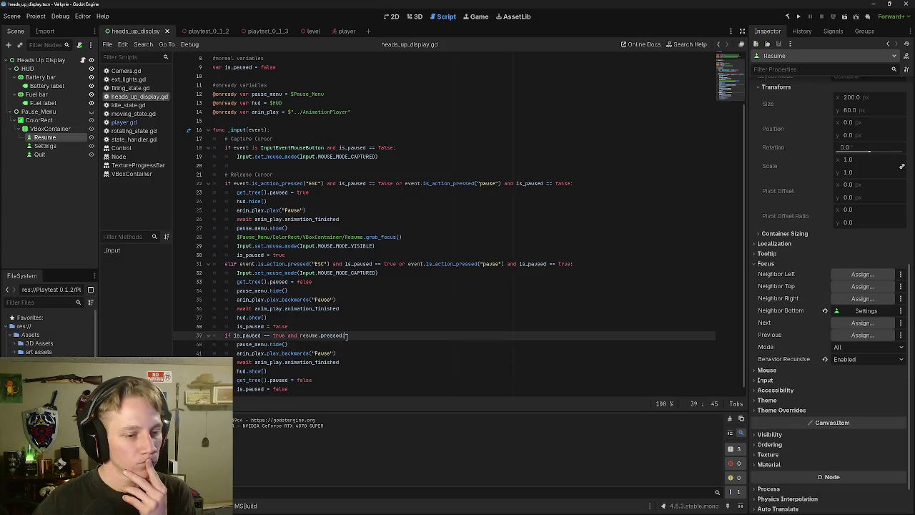
{"action": "key", "text": "Return"}
{"action": "type", "text": "print"}
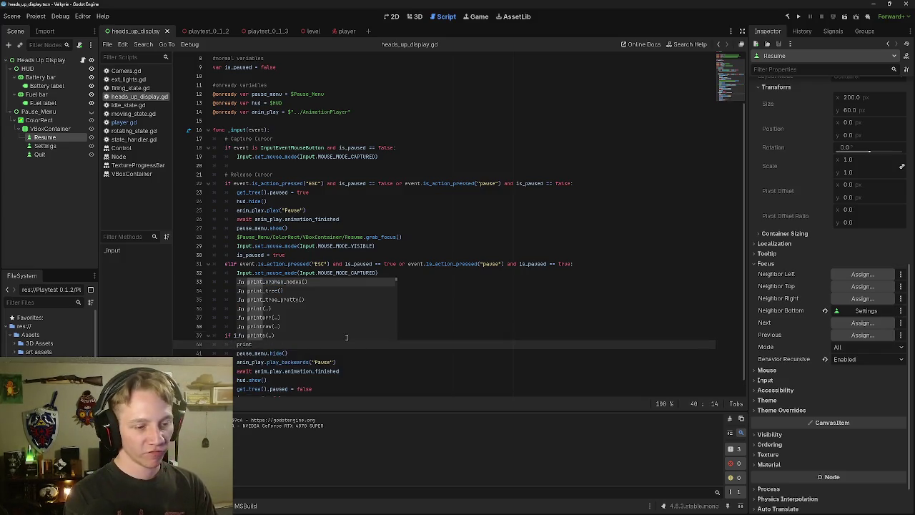
{"action": "type", "text": "("}
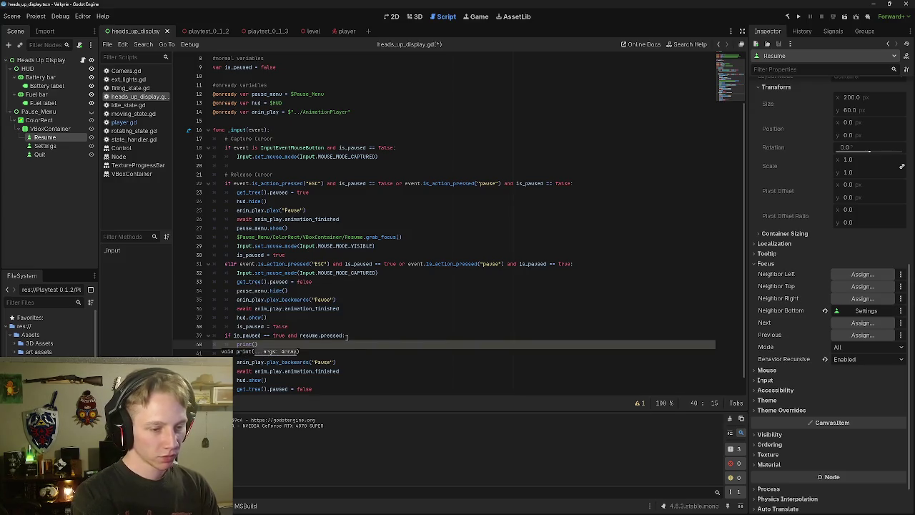
{"action": "type", "text": "\""}
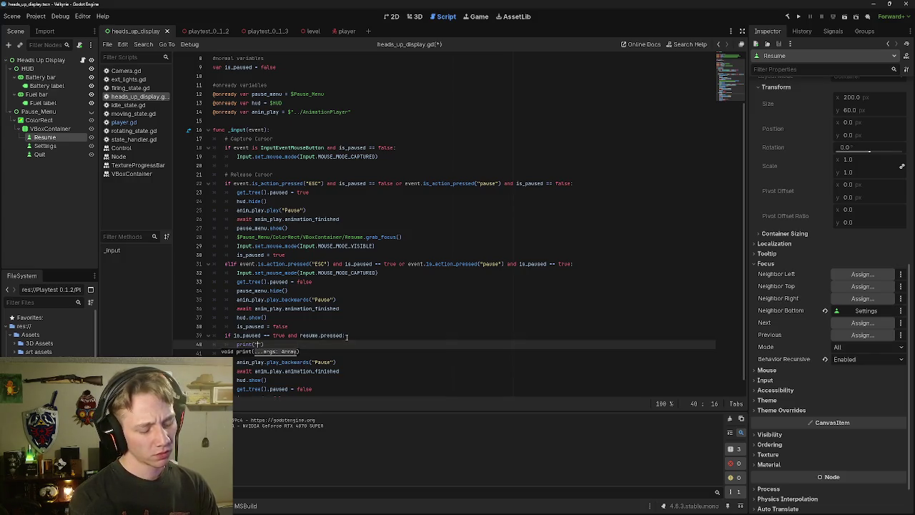
{"action": "type", "text": "paused"}
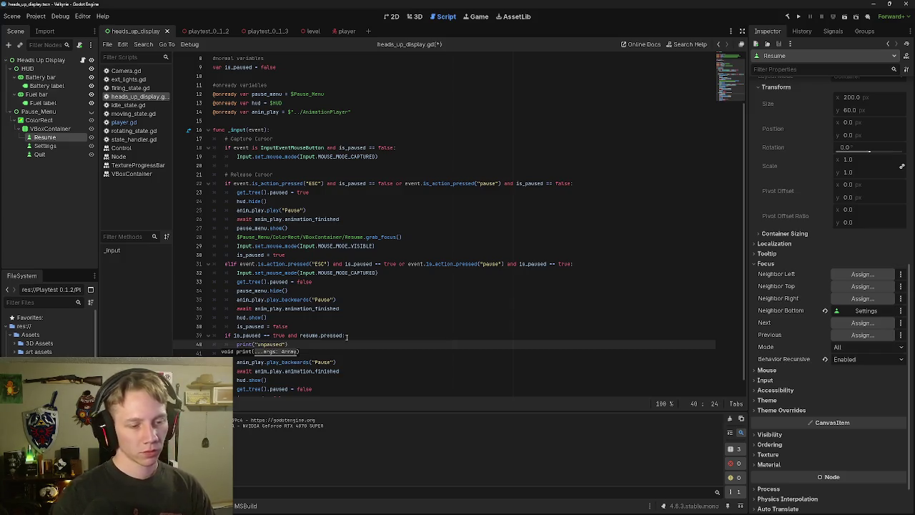
{"action": "left_click", "coordinate": [343, 30]}
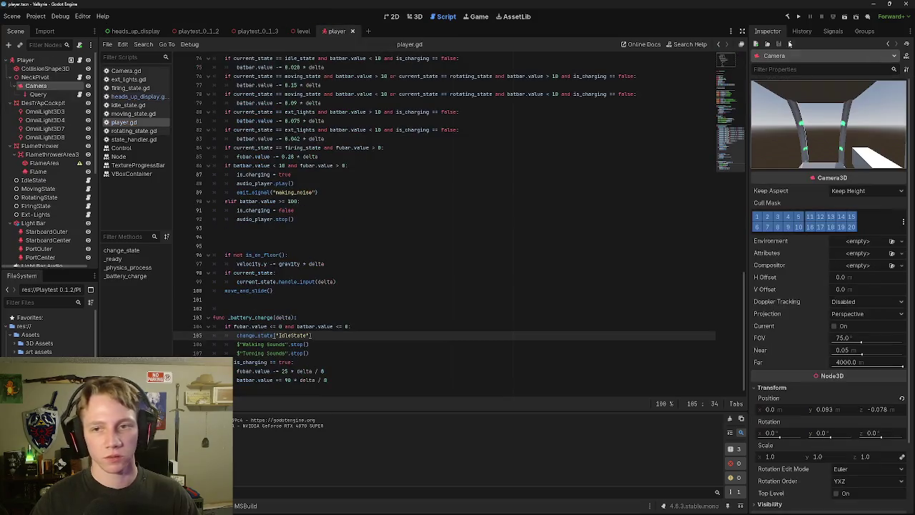
Step: Run the project to test the change, stop it with F8, and return to heads_up_display
{"action": "left_click", "coordinate": [845, 16]}
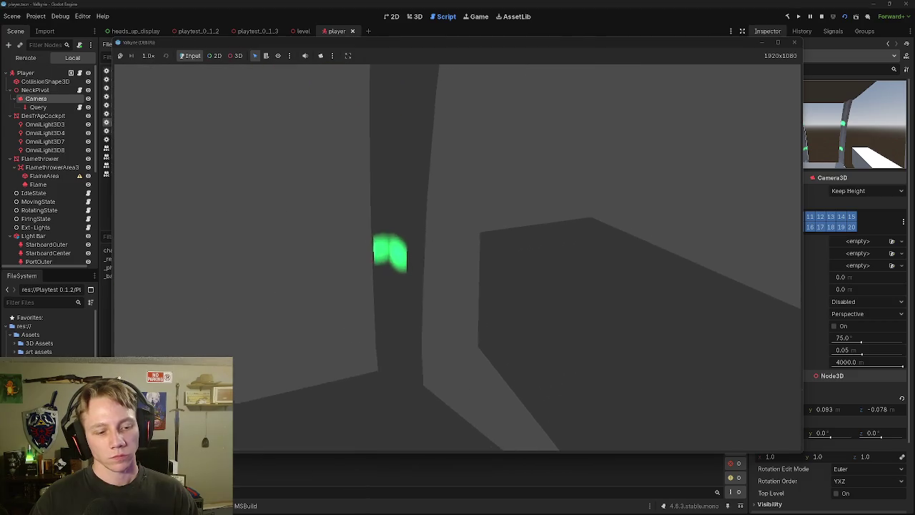
{"action": "left_click", "coordinate": [391, 274]}
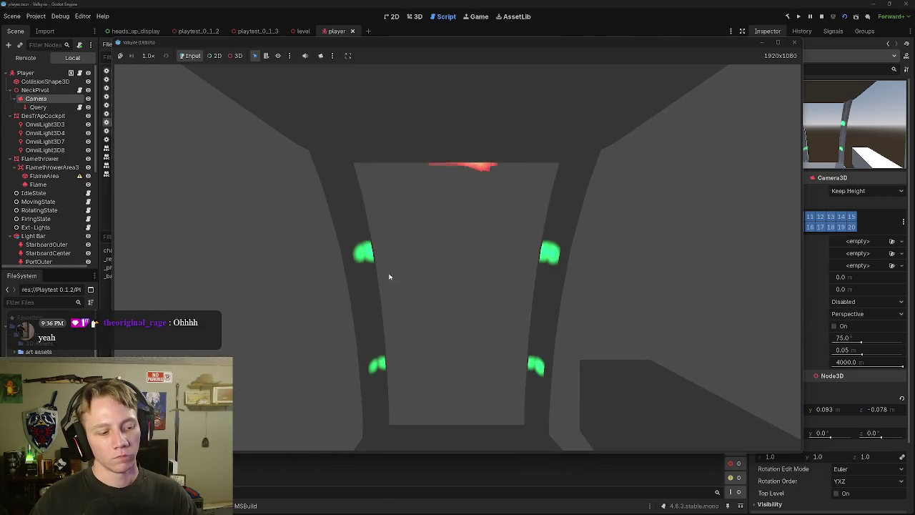
{"action": "left_click_drag", "start_coordinate": [376, 44], "coordinate": [530, 46]}
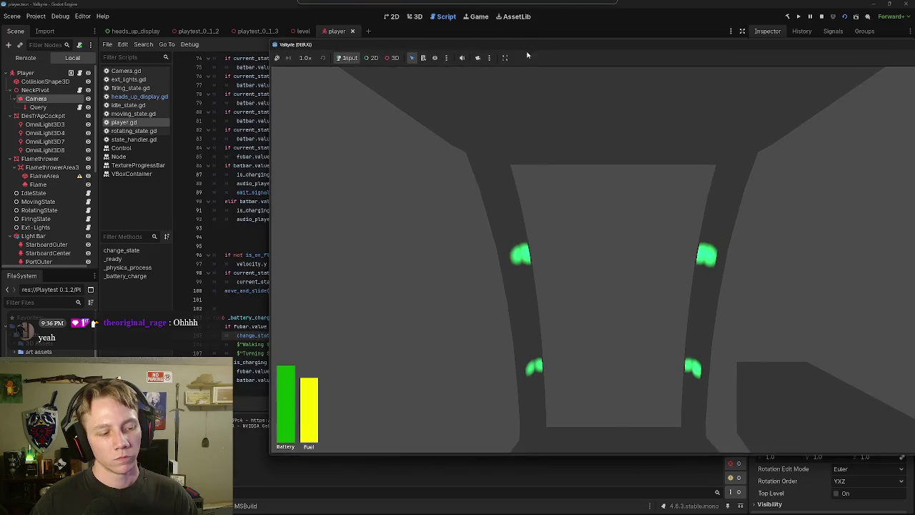
{"action": "key", "text": "F8"}
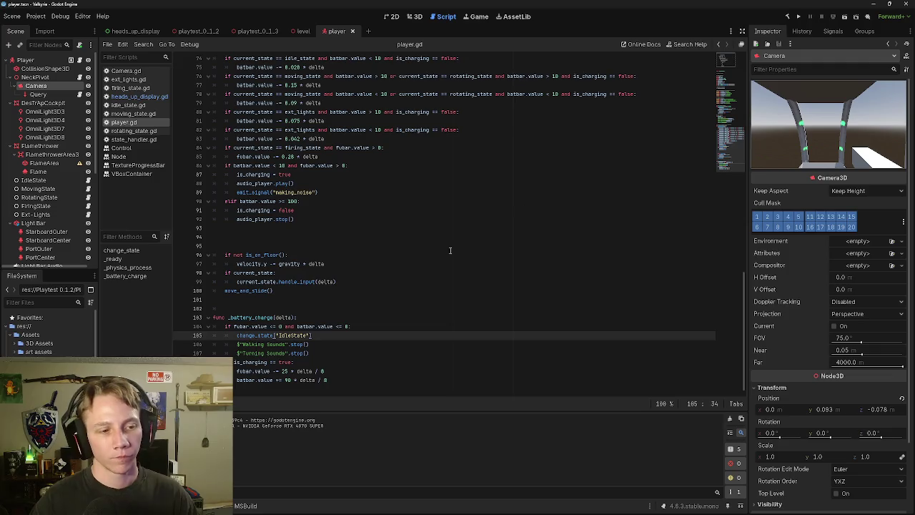
{"action": "scroll", "coordinate": [400, 290], "scroll_direction": "down", "scroll_amount": 1}
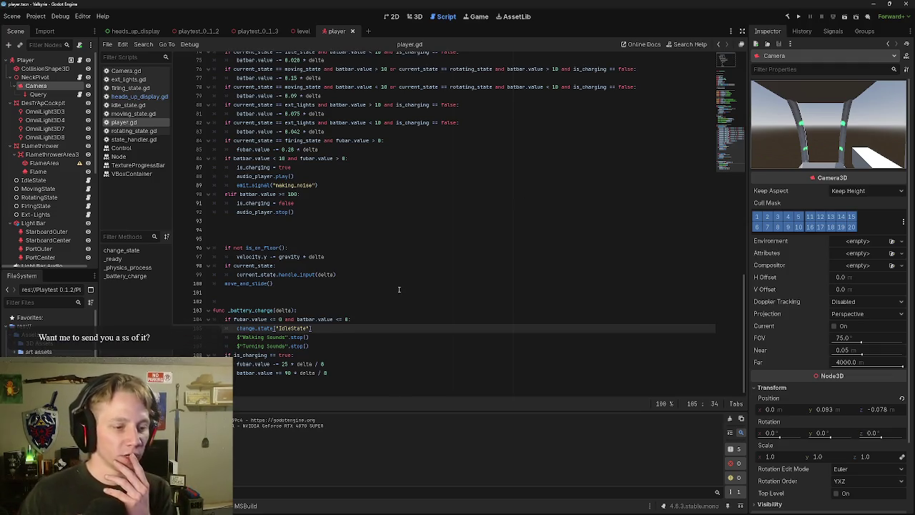
{"action": "left_click", "coordinate": [141, 32]}
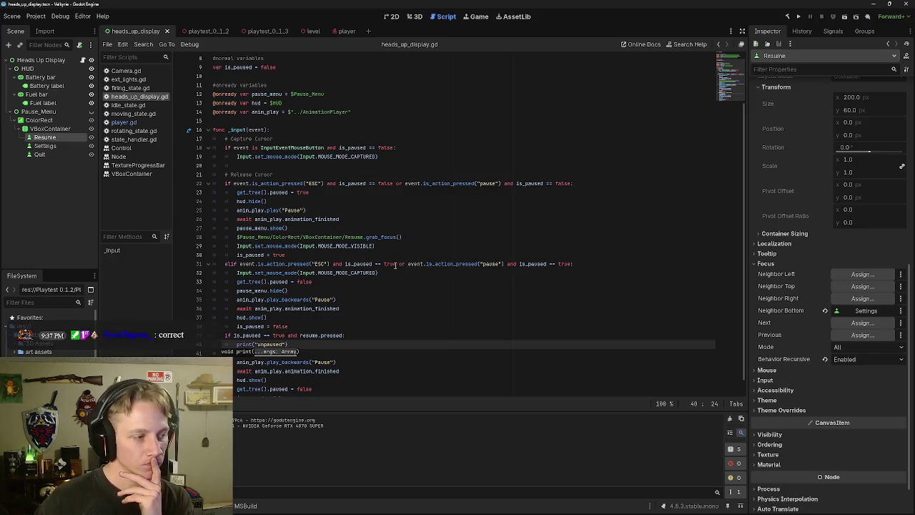
Step: Rewrite line 39 as 'if is_paused == true and resume.is_pressed():'
{"action": "left_click", "coordinate": [320, 362]}
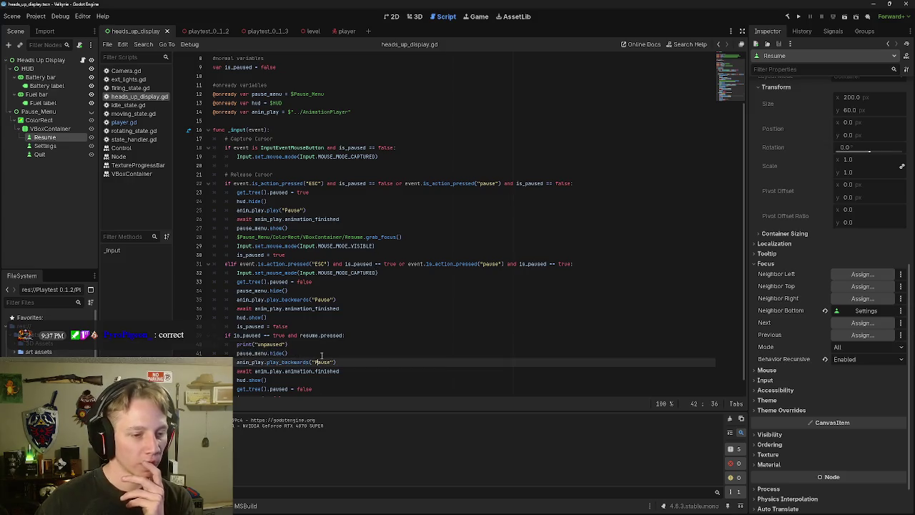
{"action": "left_click", "coordinate": [322, 336]}
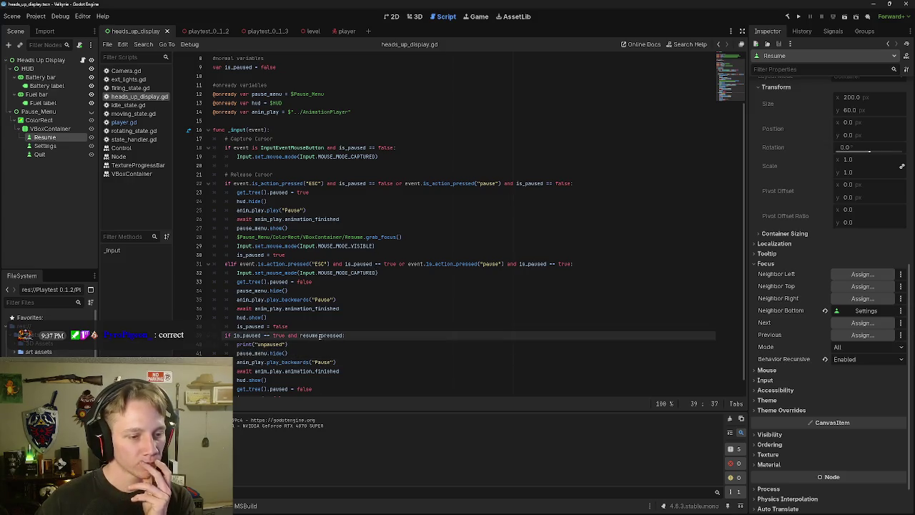
{"action": "left_click_drag", "start_coordinate": [233, 335], "coordinate": [343, 334]}
{"action": "left_click", "coordinate": [349, 335]}
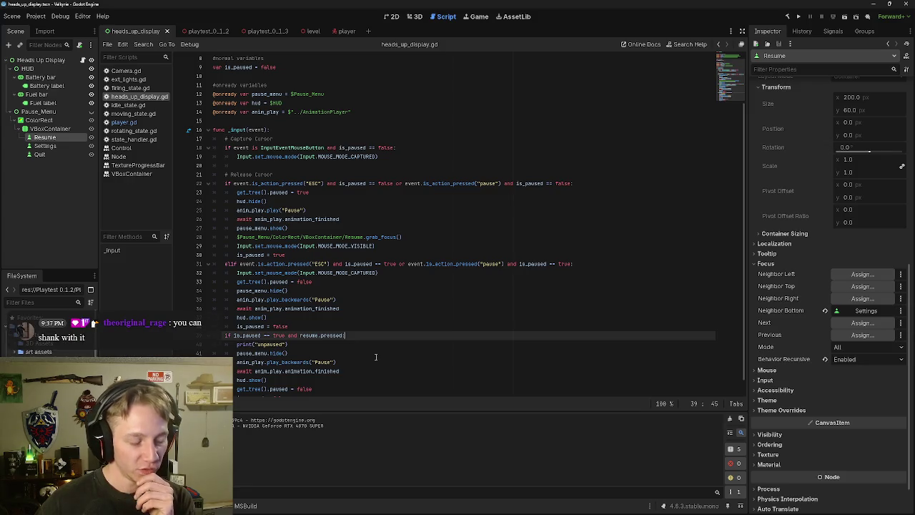
{"action": "scroll", "coordinate": [786, 236], "scroll_direction": "up", "scroll_amount": 10}
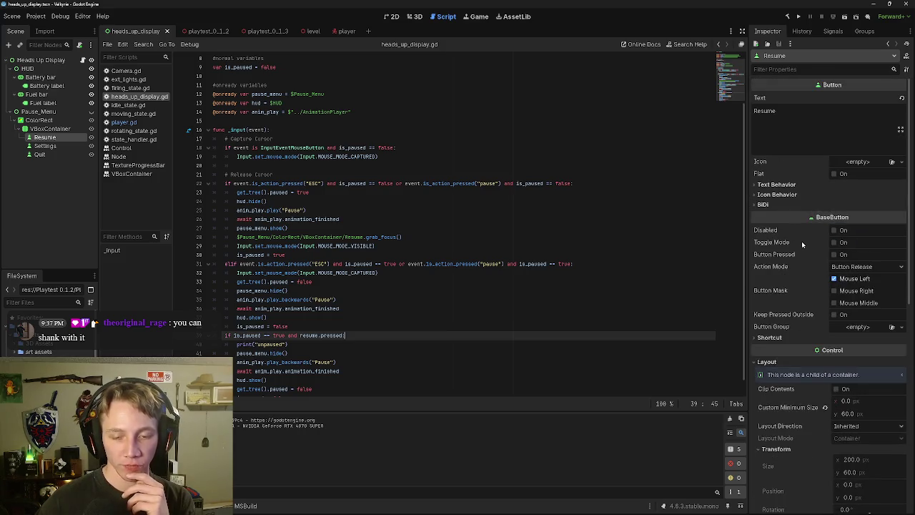
{"action": "scroll", "coordinate": [802, 241], "scroll_direction": "down", "scroll_amount": 2}
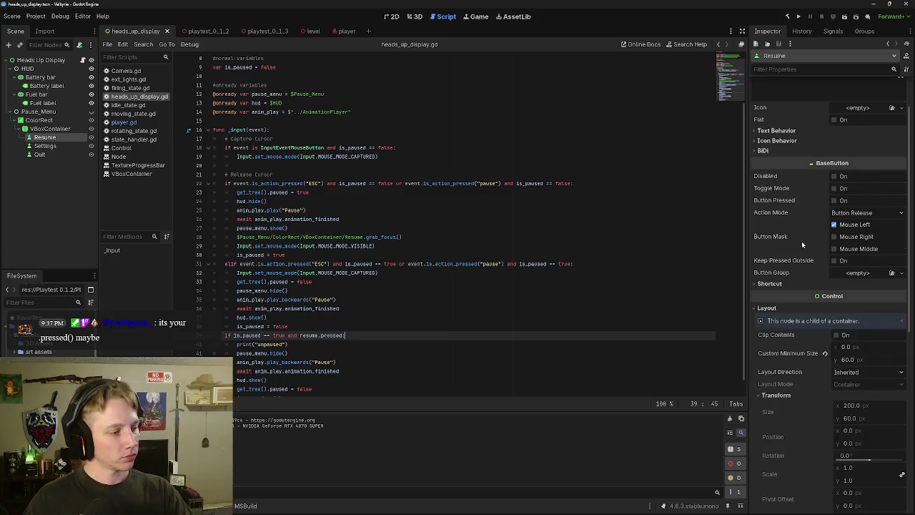
{"action": "scroll", "coordinate": [337, 330], "scroll_direction": "down", "scroll_amount": 1}
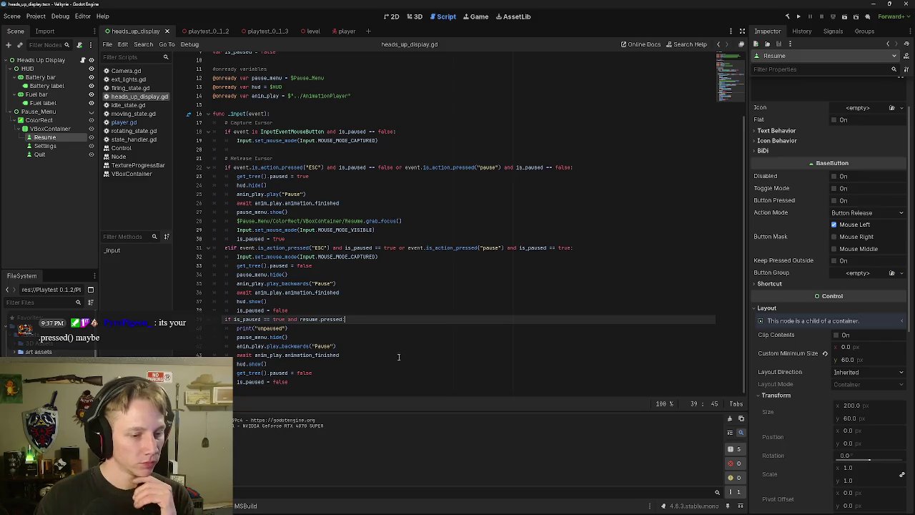
{"action": "key", "text": "BackSpace"}
{"action": "key", "text": "BackSpace"}
{"action": "type", "text": ":"}
{"action": "key", "text": "BackSpace"}
{"action": "key", "text": "BackSpace"}
{"action": "key", "text": "BackSpace"}
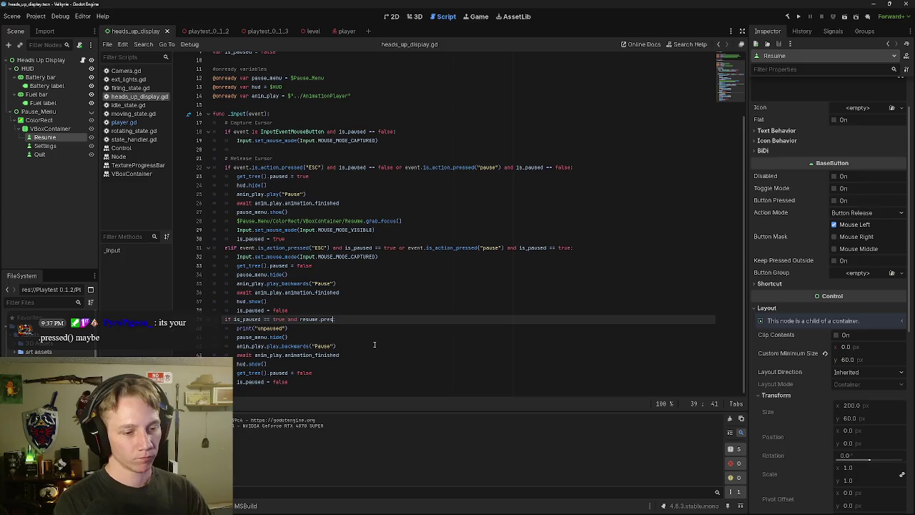
{"action": "type", "text": "is_pressed"}
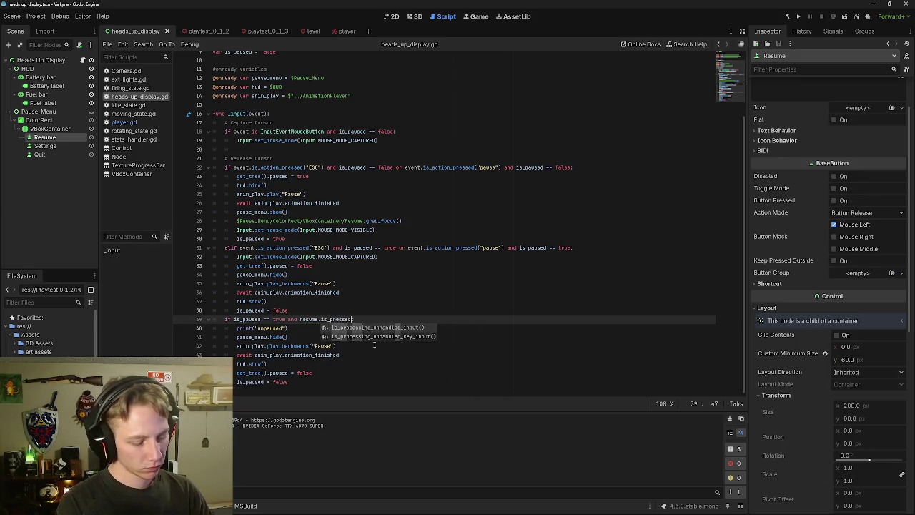
{"action": "type", "text": "("}
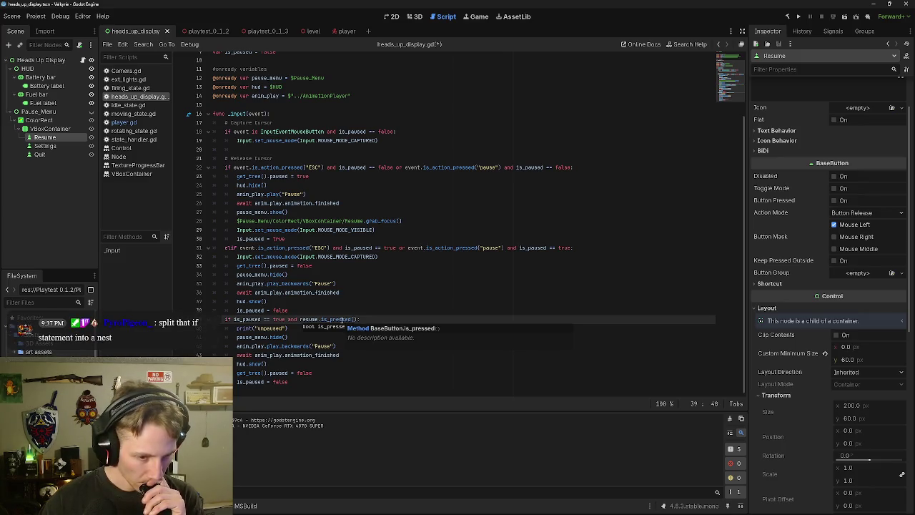
{"action": "type", "text": "):"}
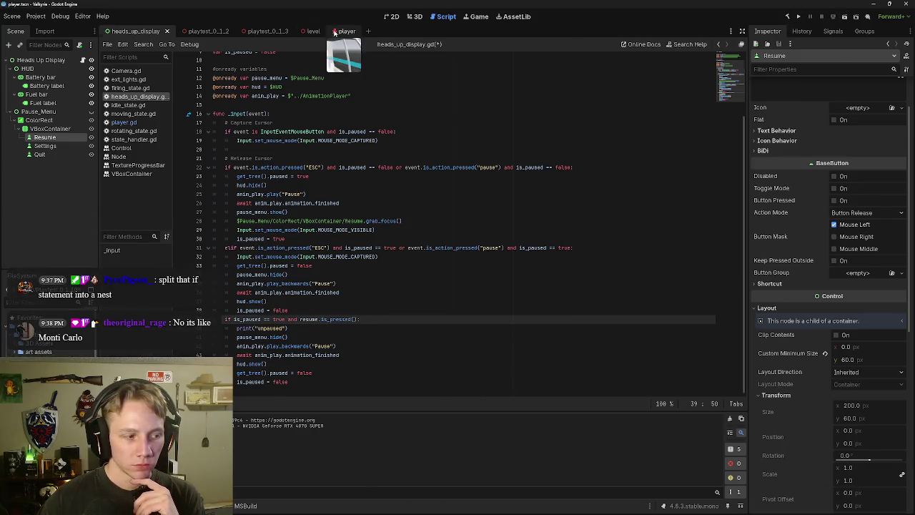
Step: From player.gd, run the game, pause with Esc, resume, pause again, then stop it
{"action": "left_click", "coordinate": [337, 31]}
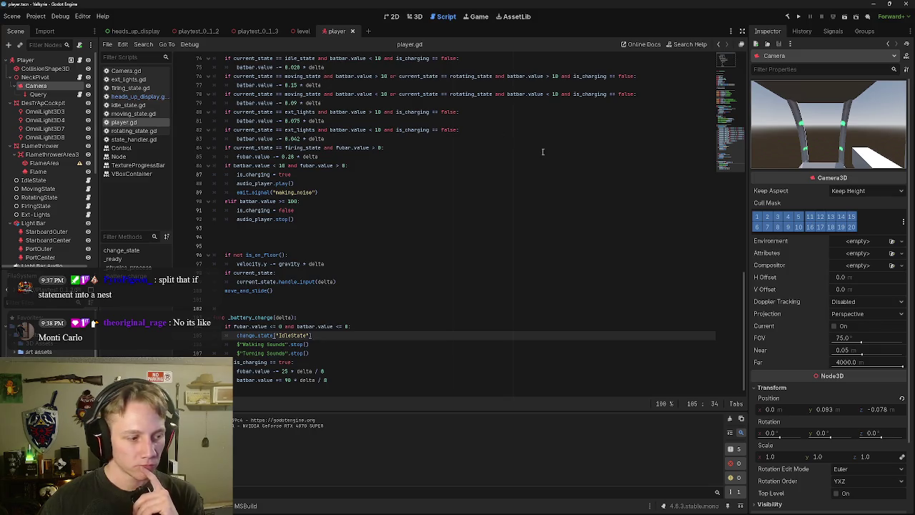
{"action": "left_click", "coordinate": [844, 15]}
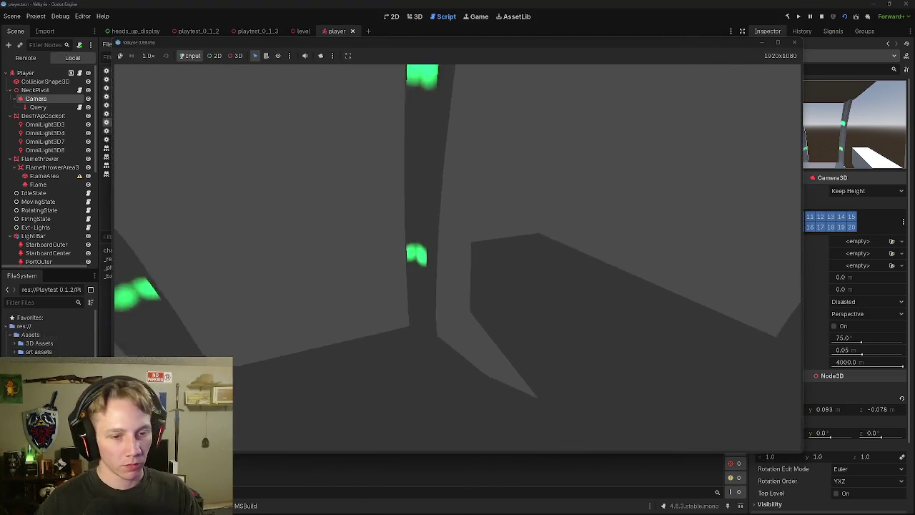
{"action": "key", "text": "Escape"}
{"action": "left_click", "coordinate": [458, 236]}
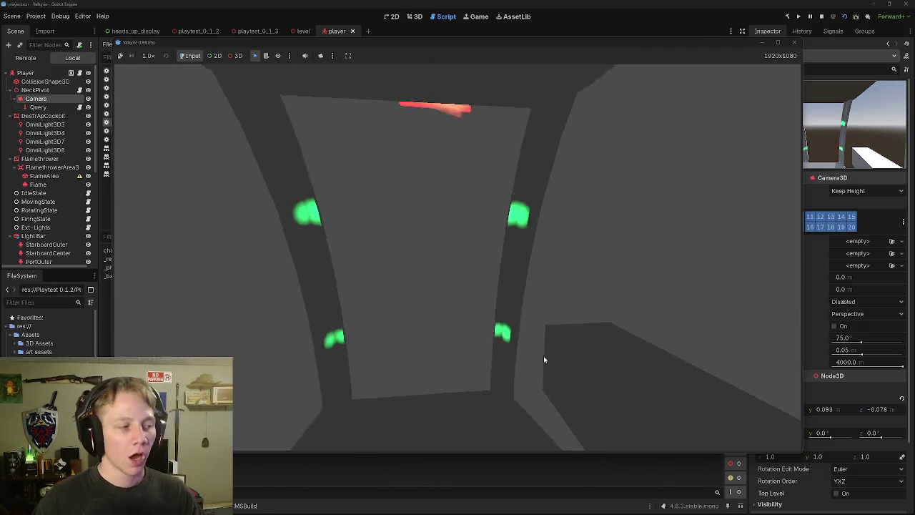
{"action": "key", "text": "Escape"}
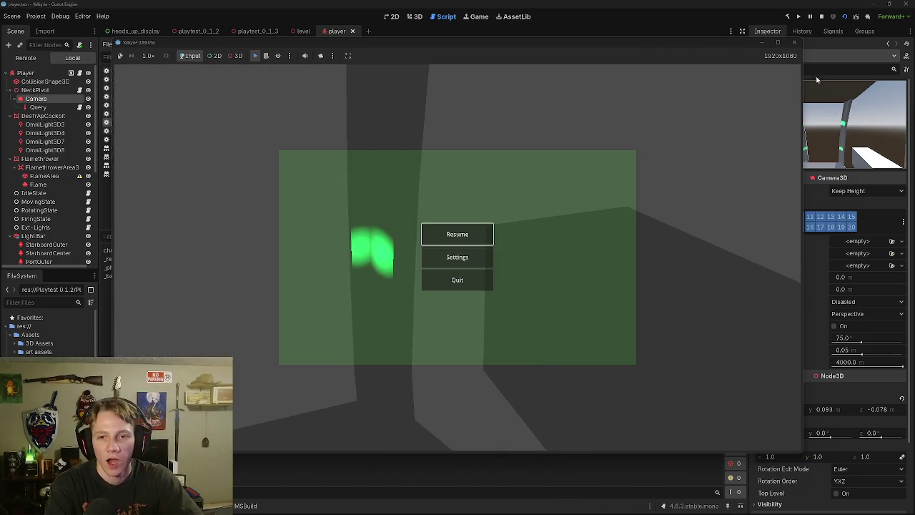
{"action": "left_click", "coordinate": [793, 42]}
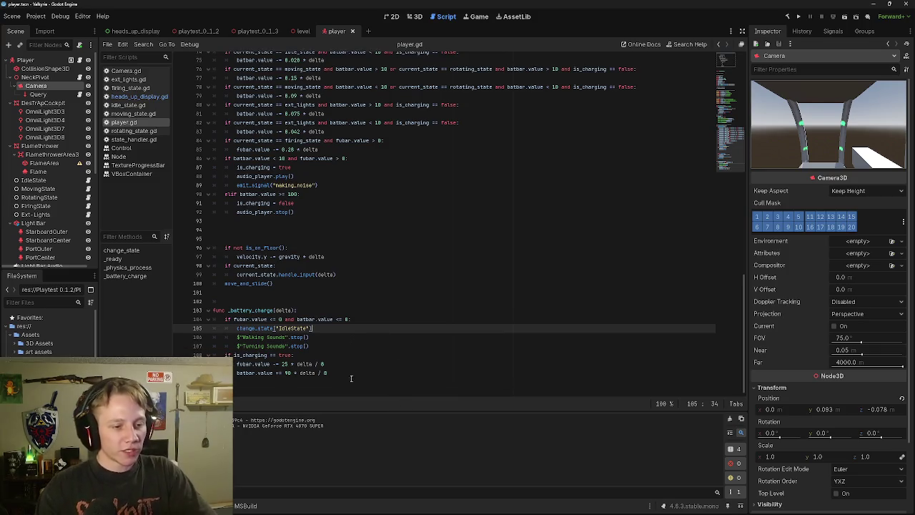
Step: Reopen heads_up_display and inspect the pause conditions on lines 22, 31 and 39
{"action": "left_click", "coordinate": [131, 31]}
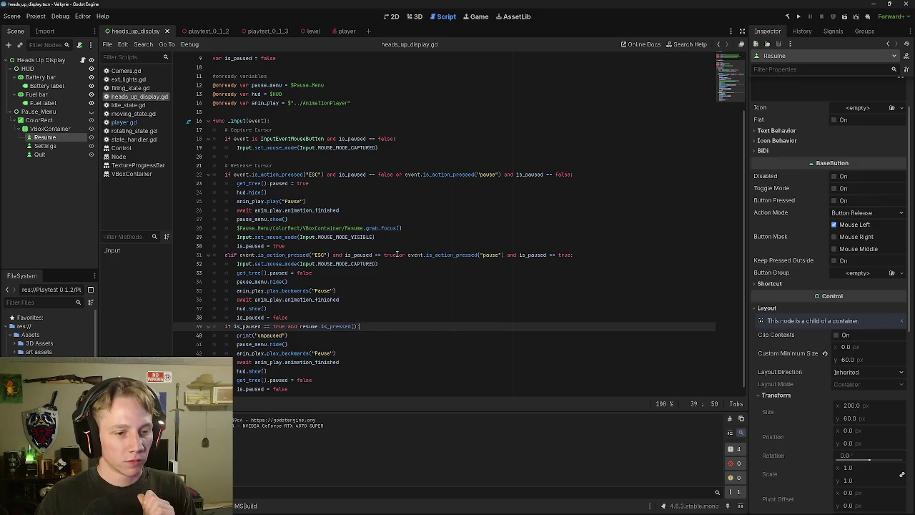
{"action": "left_click_drag", "start_coordinate": [397, 254], "coordinate": [571, 251]}
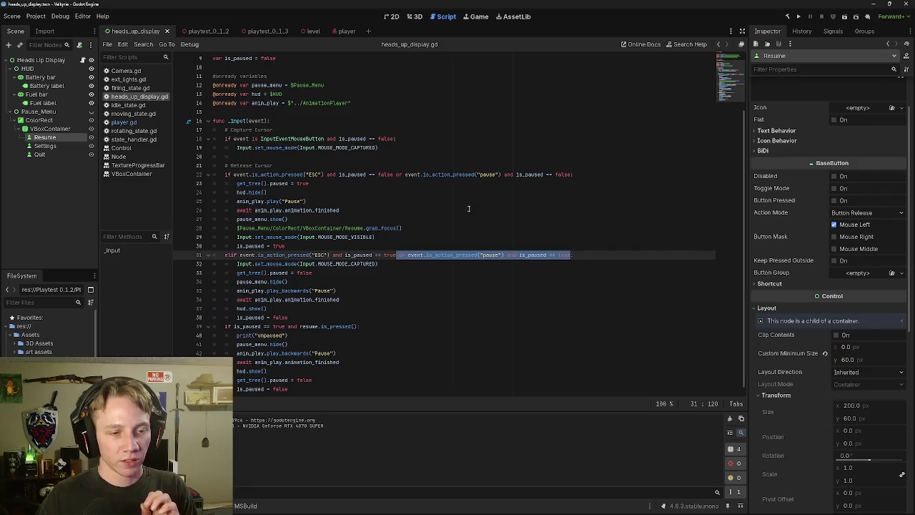
{"action": "left_click_drag", "start_coordinate": [393, 174], "coordinate": [571, 174]}
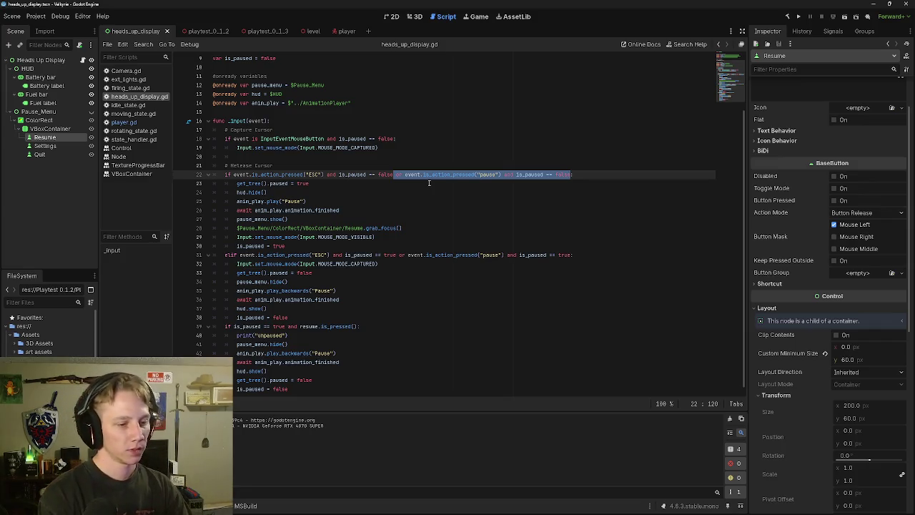
{"action": "scroll", "coordinate": [327, 375], "scroll_direction": "down", "scroll_amount": 1}
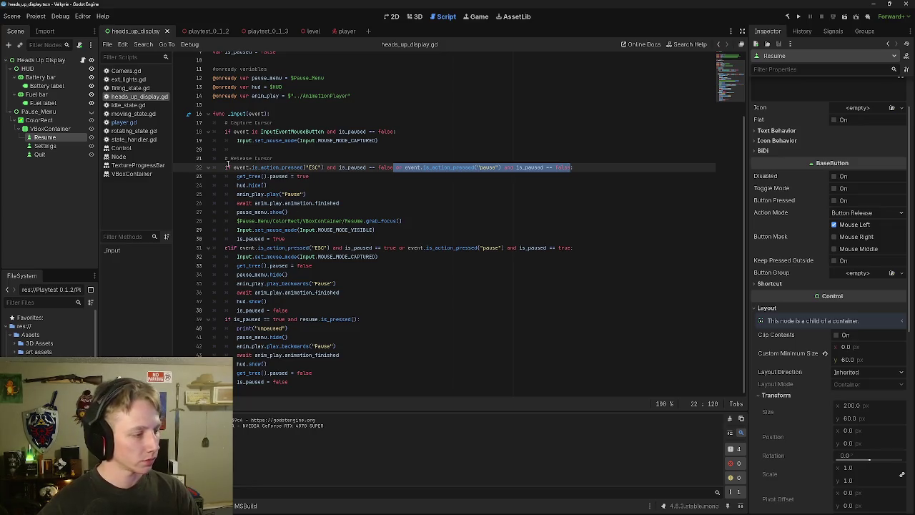
{"action": "left_click_drag", "start_coordinate": [228, 319], "coordinate": [345, 319]}
{"action": "left_click", "coordinate": [291, 345]}
{"action": "left_click", "coordinate": [291, 335]}
{"action": "left_click", "coordinate": [314, 330]}
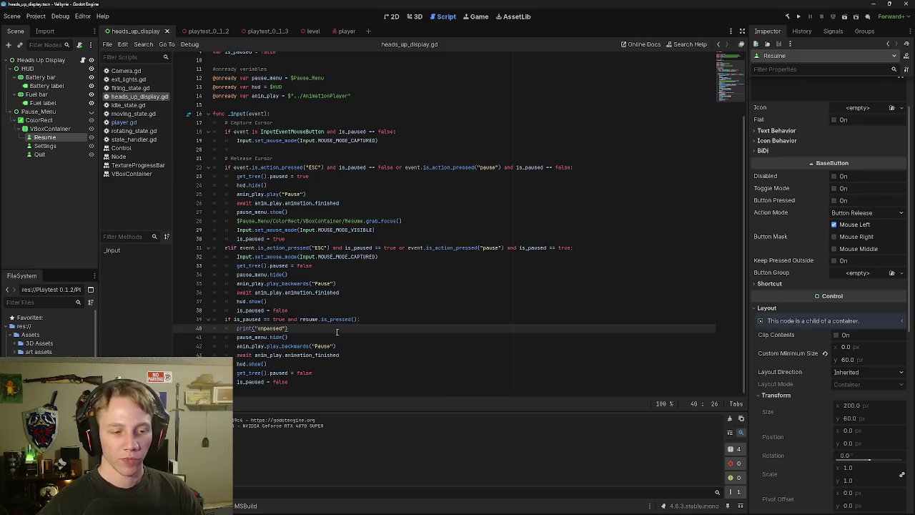
Step: Break line 39 so resume.is_pressed() becomes its own if under is_paused == true
{"action": "left_click", "coordinate": [301, 319]}
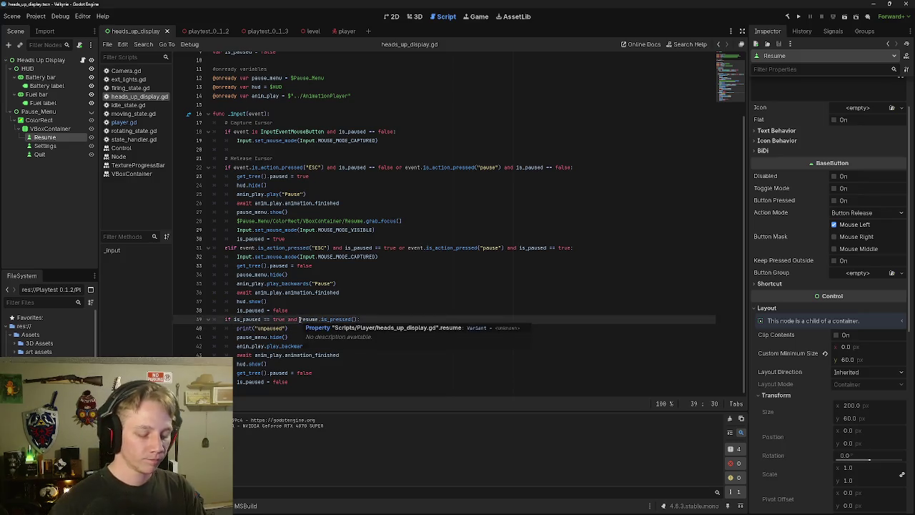
{"action": "key", "text": "BackSpace"}
{"action": "key", "text": "BackSpace"}
{"action": "key", "text": "BackSpace"}
{"action": "key", "text": "Return"}
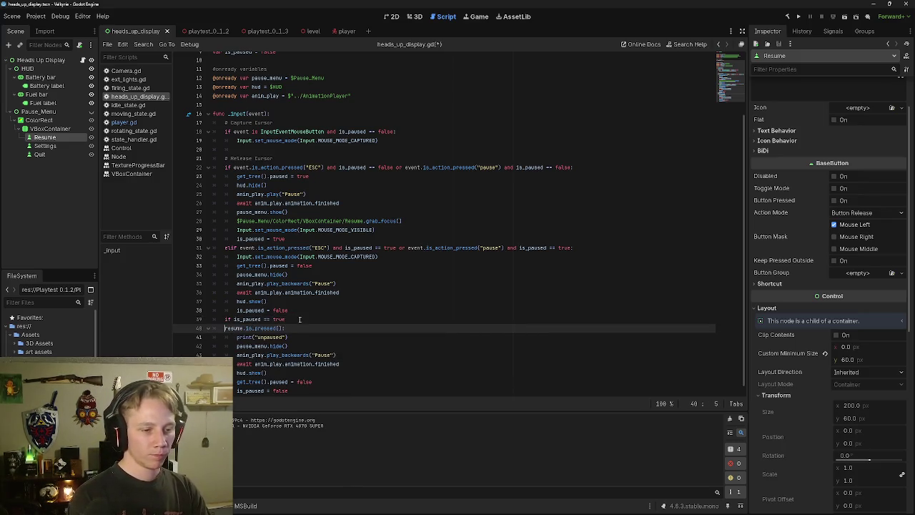
{"action": "key", "text": "BackSpace"}
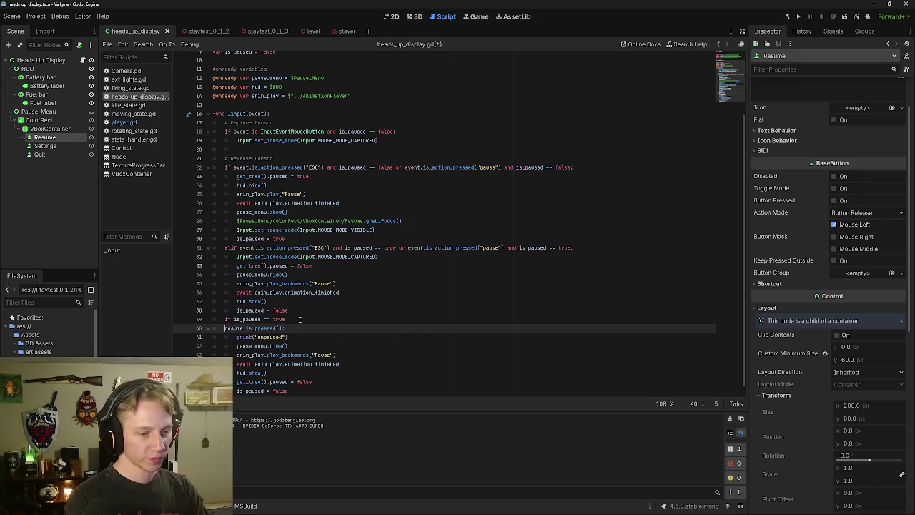
{"action": "key", "text": "Tab"}
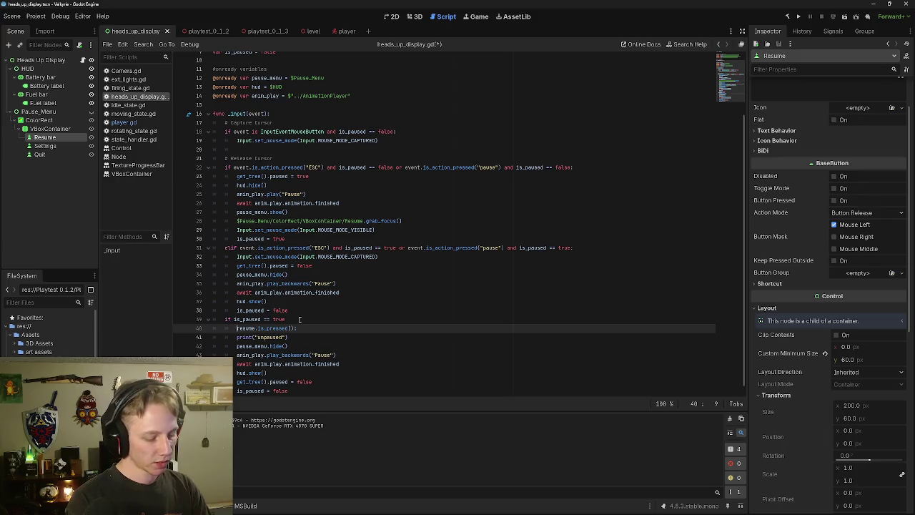
{"action": "type", "text": "if"}
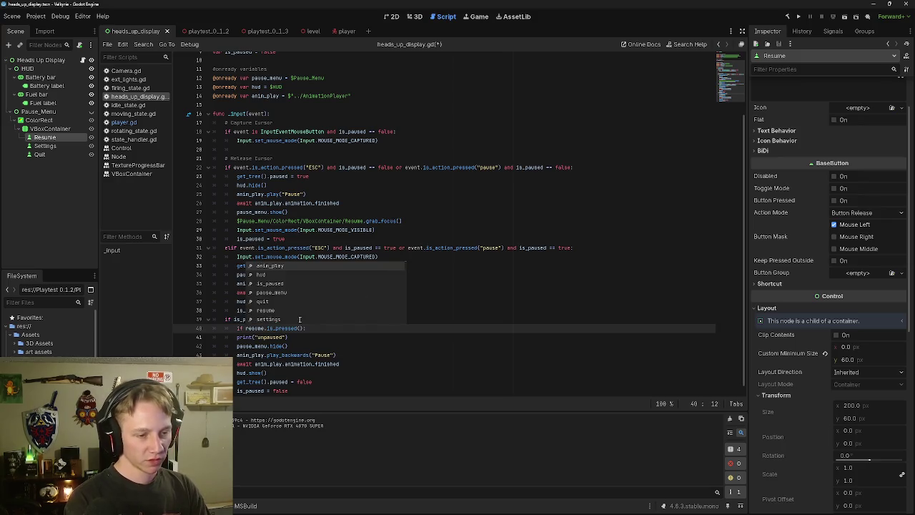
Step: Indent the unpause body lines, through the tree unpause, under the resume check
{"action": "scroll", "coordinate": [196, 346], "scroll_direction": "up", "scroll_amount": 1}
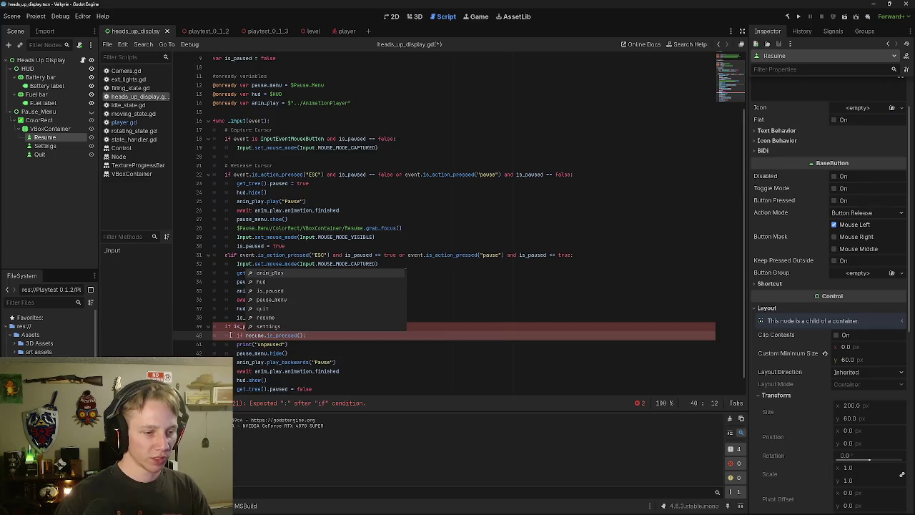
{"action": "left_click", "coordinate": [235, 344]}
{"action": "key", "text": "Tab"}
{"action": "left_click", "coordinate": [235, 353]}
{"action": "key", "text": "Tab"}
{"action": "left_click", "coordinate": [236, 361]}
{"action": "key", "text": "Tab"}
{"action": "left_click", "coordinate": [235, 371]}
{"action": "key", "text": "Tab"}
{"action": "left_click", "coordinate": [235, 380]}
{"action": "key", "text": "Tab"}
{"action": "left_click", "coordinate": [235, 389]}
{"action": "key", "text": "Tab"}
Step: Indent is_paused = false into the resume block as well
{"action": "left_click", "coordinate": [310, 329]}
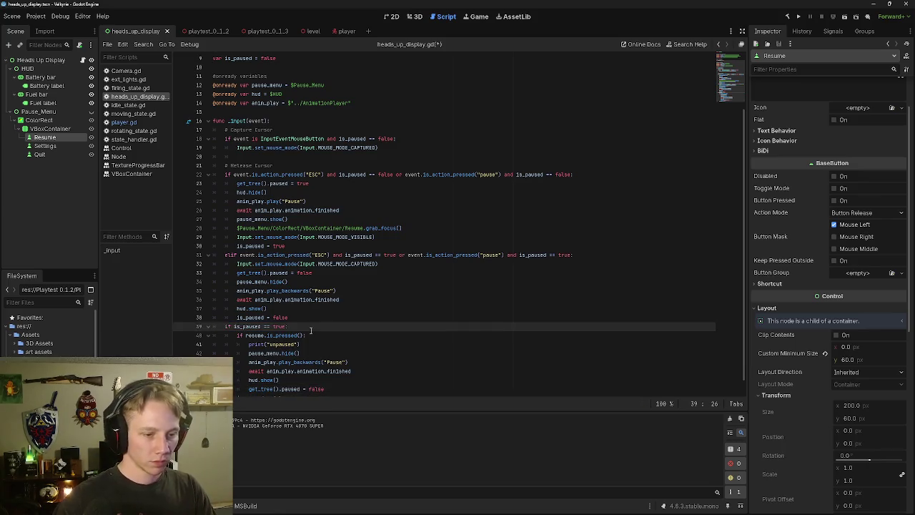
{"action": "left_click", "coordinate": [318, 353]}
{"action": "scroll", "coordinate": [320, 346], "scroll_direction": "down", "scroll_amount": 1}
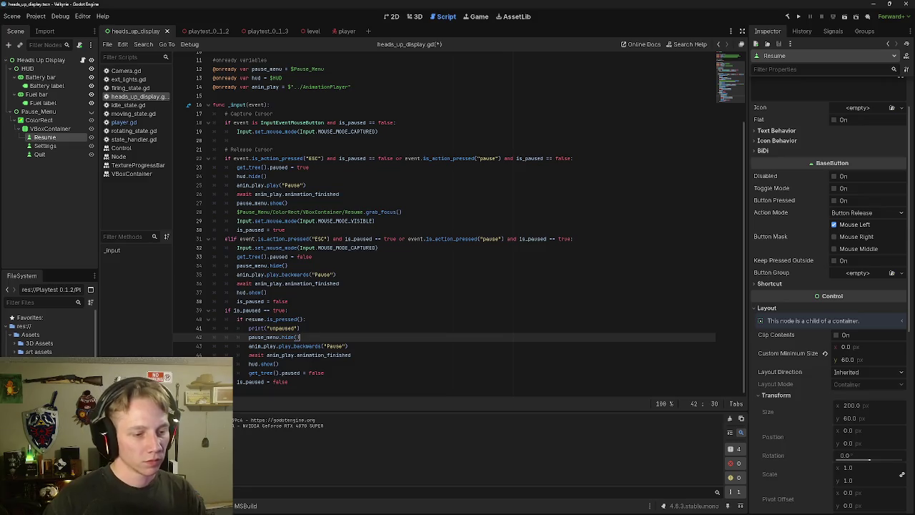
{"action": "left_click", "coordinate": [237, 381]}
{"action": "key", "text": "Tab"}
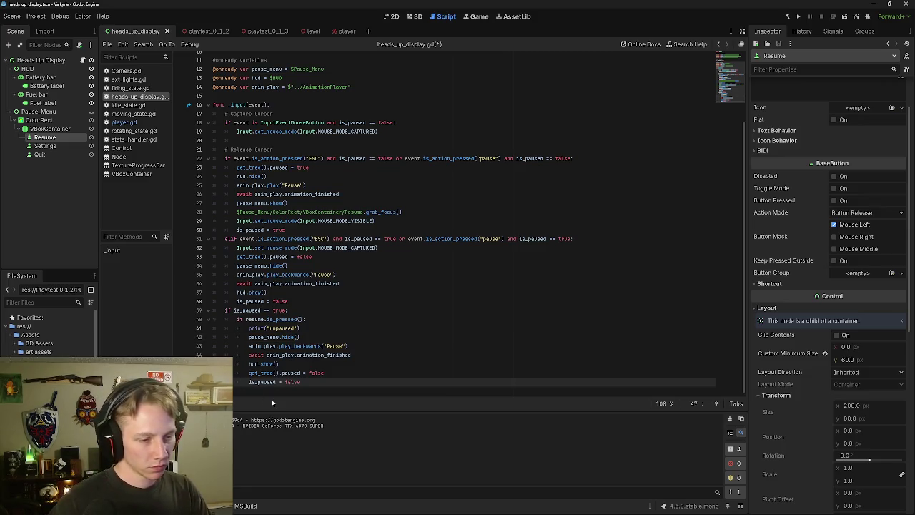
Step: Start a new outer-level line reading 'elif settings' after is_paused = false
{"action": "left_click", "coordinate": [311, 382]}
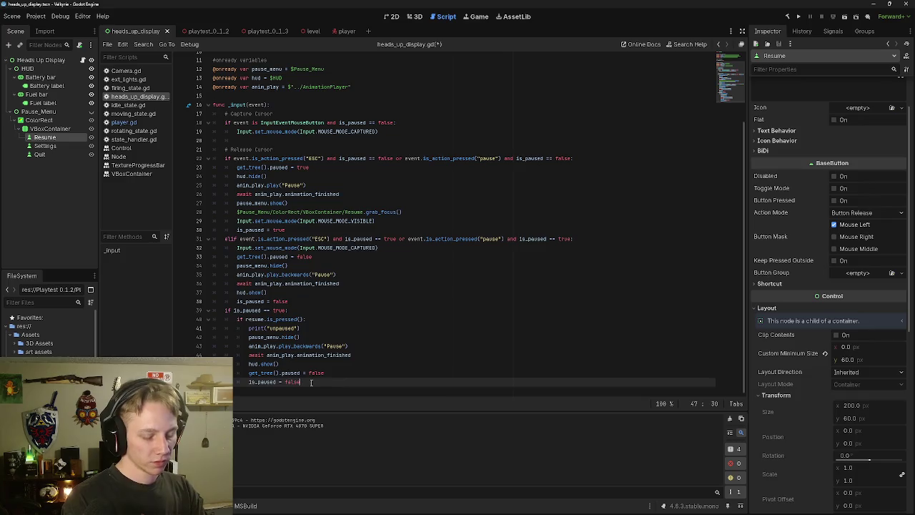
{"action": "key", "text": "Return"}
{"action": "key", "text": "BackSpace"}
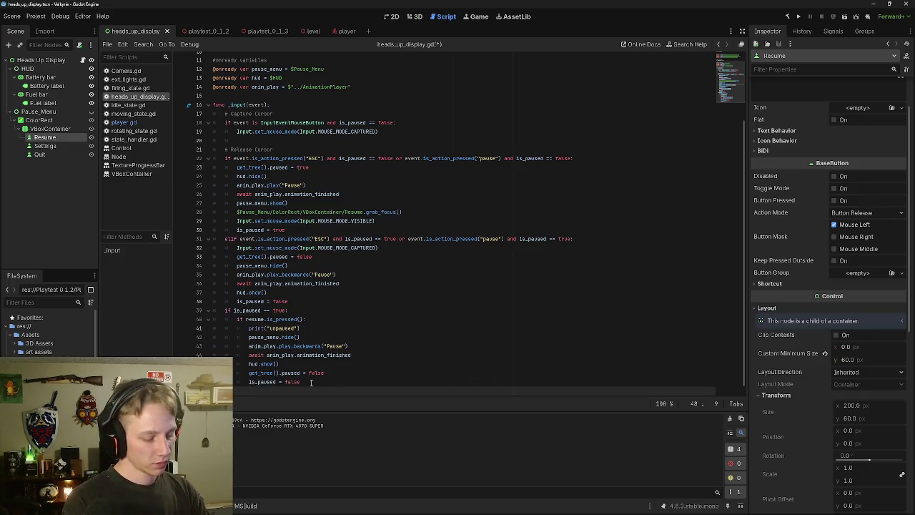
{"action": "type", "text": "elif"}
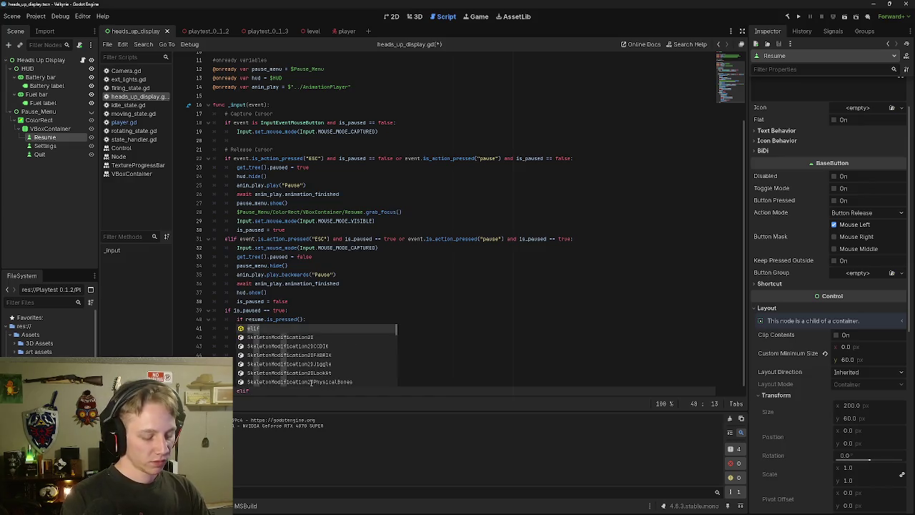
{"action": "type", "text": " settings"}
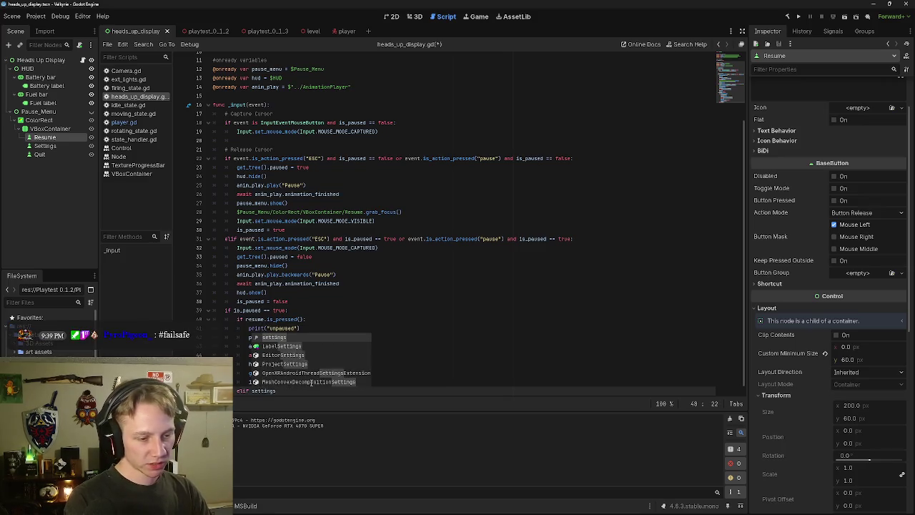
Step: Dismiss the suggestions and add blank lines below the elif settings line
{"action": "key", "text": "Escape"}
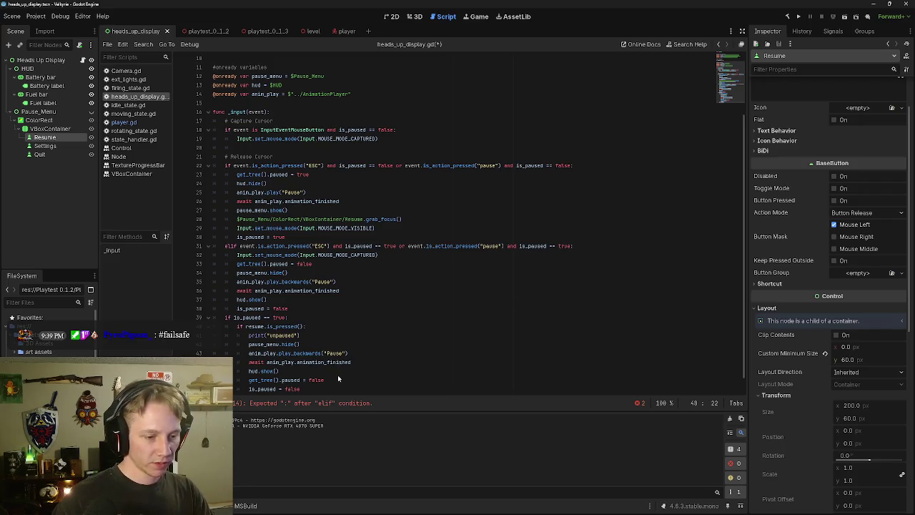
{"action": "key", "text": "ctrl+space"}
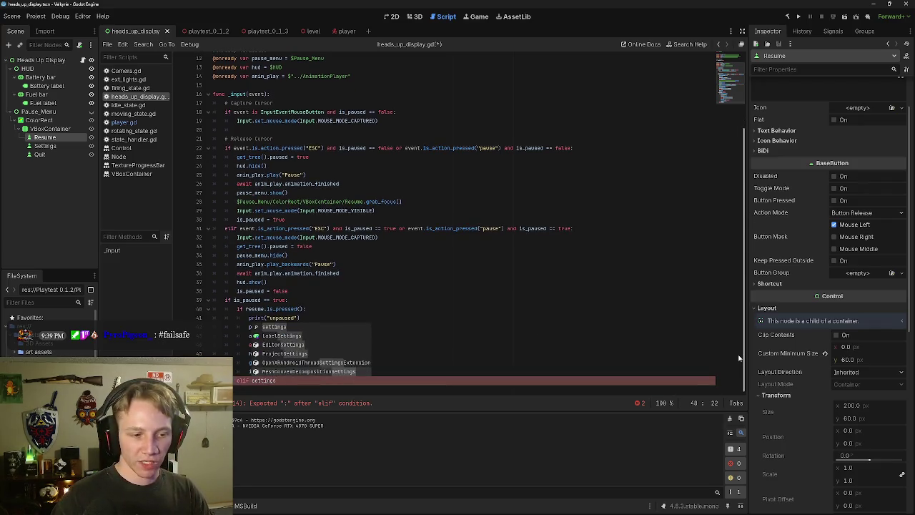
{"action": "left_click", "coordinate": [378, 389]}
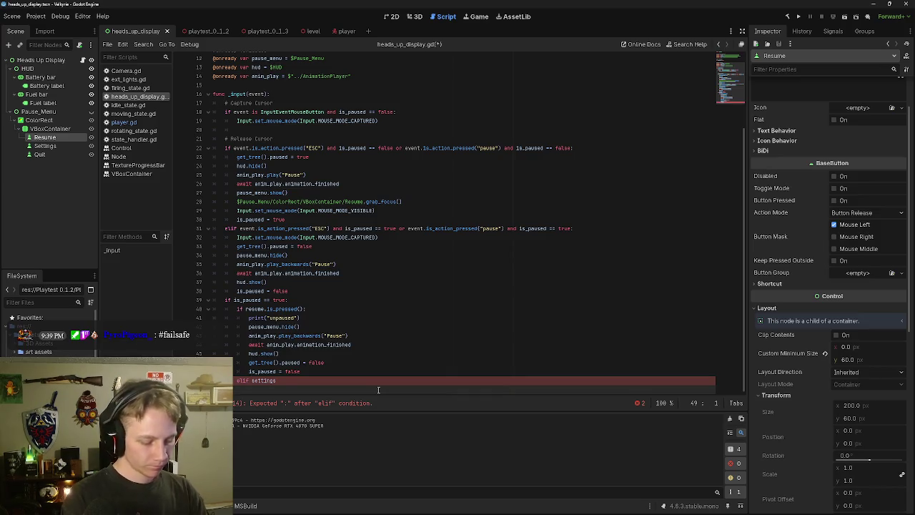
{"action": "key", "text": "Return"}
{"action": "key", "text": "Return"}
{"action": "key", "text": "Return"}
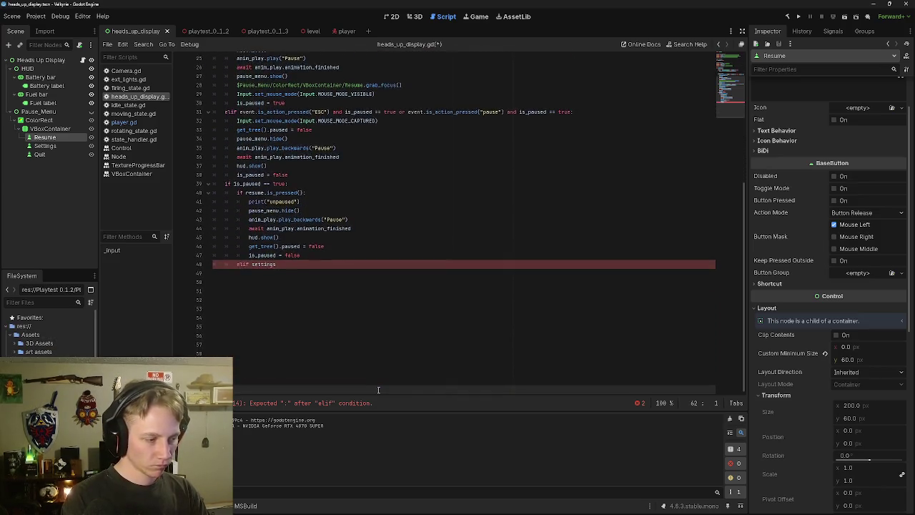
{"action": "key", "text": "Return"}
{"action": "key", "text": "Return"}
Step: Complete the line as 'elif settings.is_pressed():' with a placeholder pass body
{"action": "left_click", "coordinate": [336, 245]}
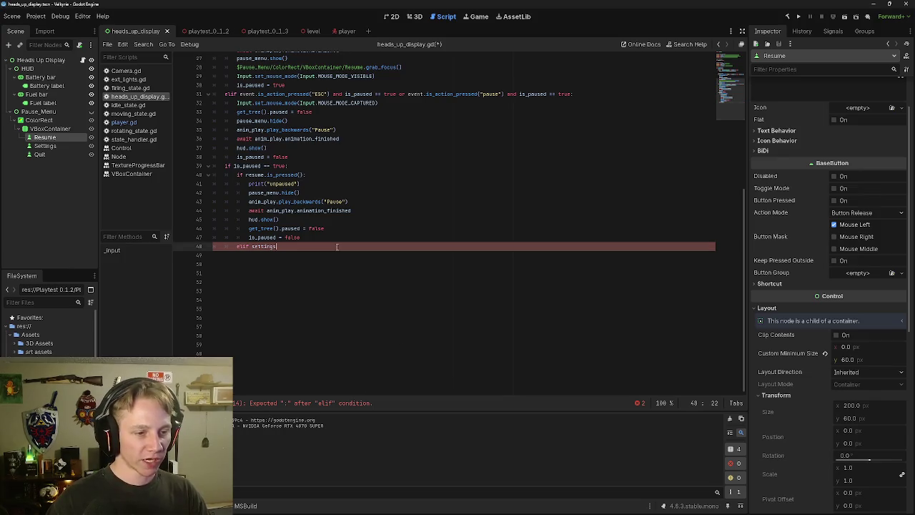
{"action": "type", "text": "."}
{"action": "key", "text": "Escape"}
{"action": "key", "text": "BackSpace"}
{"action": "key", "text": "BackSpace"}
{"action": "type", "text": "s."}
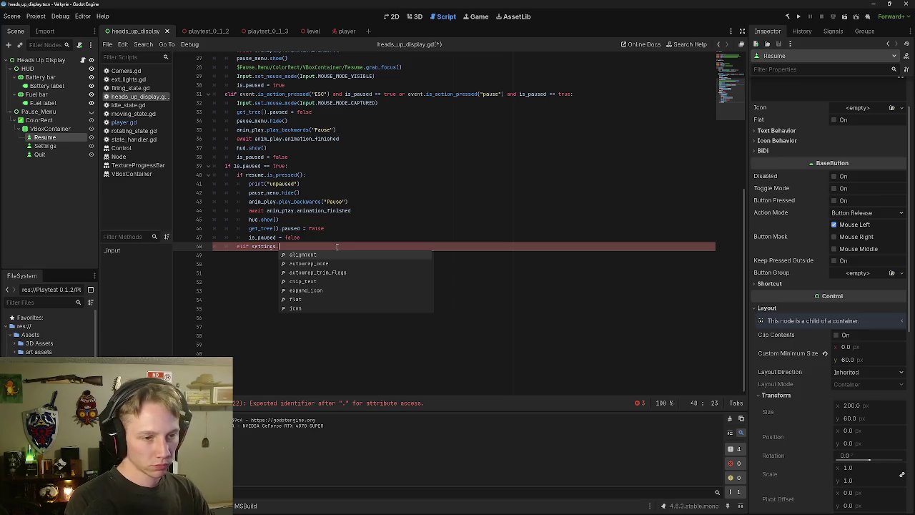
{"action": "type", "text": "is"}
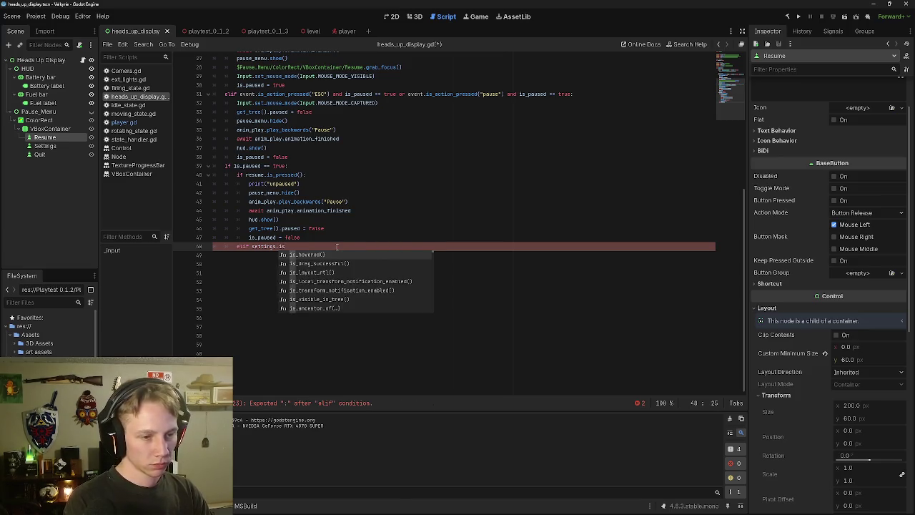
{"action": "type", "text": "_pressed"}
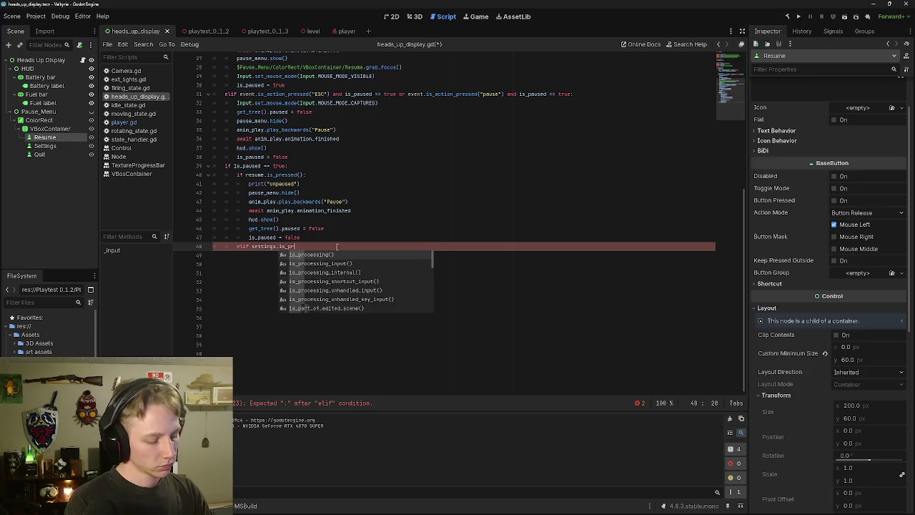
{"action": "key", "text": "Escape"}
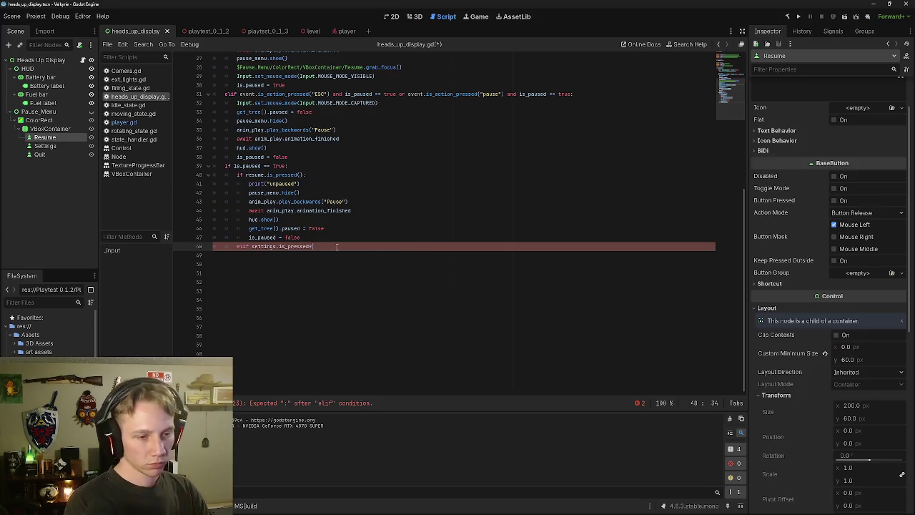
{"action": "type", "text": "()"}
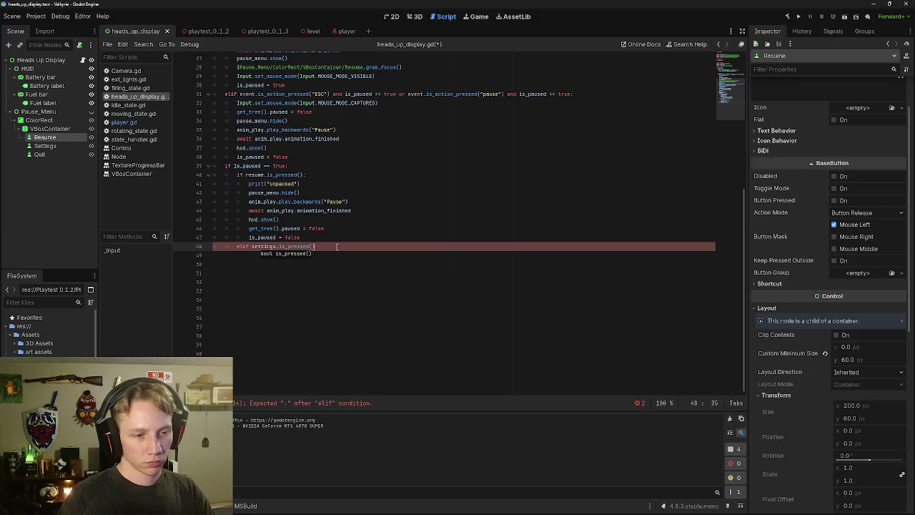
{"action": "type", "text": ":"}
{"action": "key", "text": "Return"}
{"action": "type", "text": "pass"}
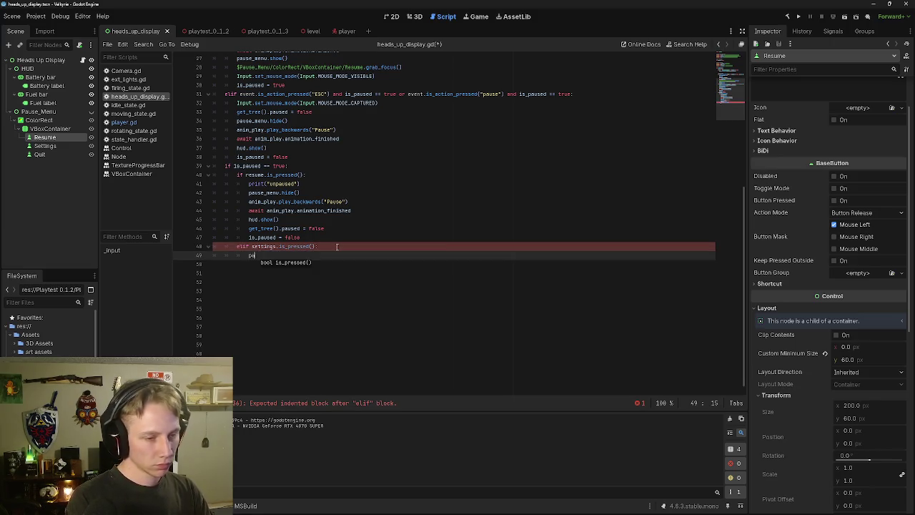
{"action": "key", "text": "Return"}
{"action": "key", "text": "Return"}
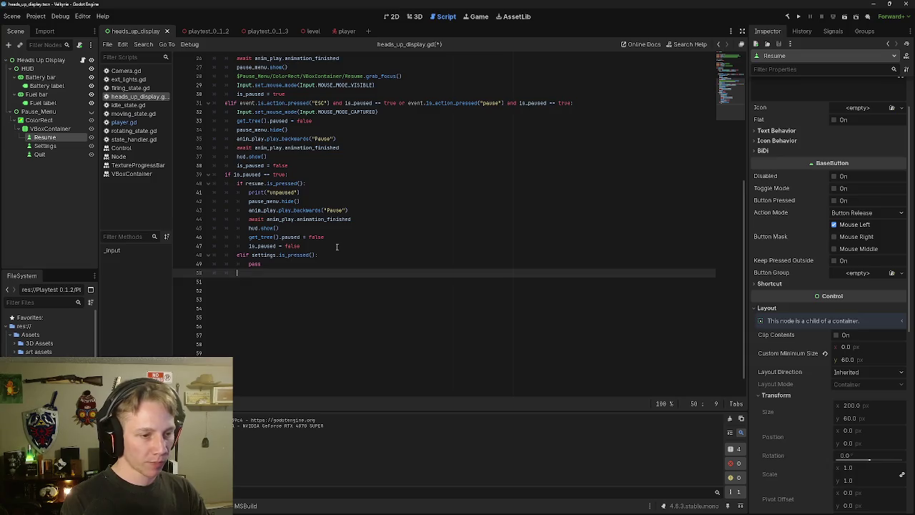
Step: Type 'elif quit.is_pressed():' on line 50, picking quit from autocomplete, and open its body
{"action": "type", "text": "el"}
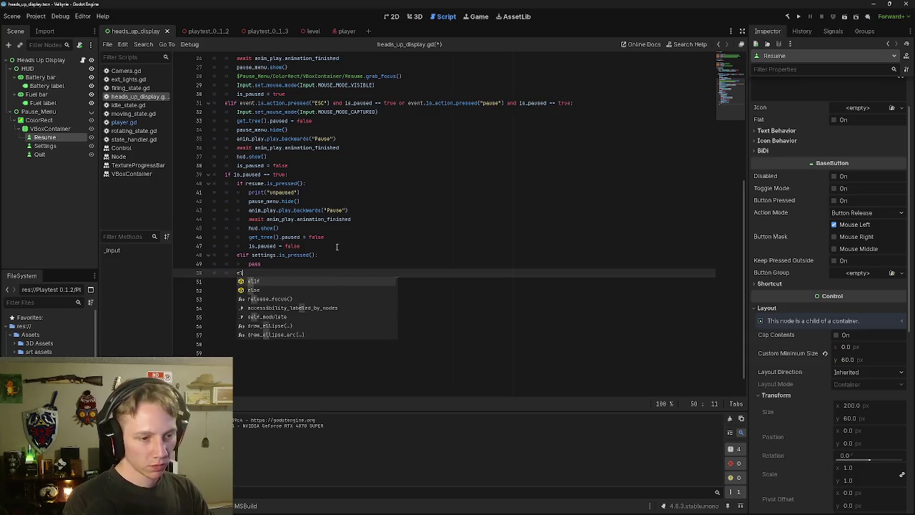
{"action": "type", "text": "if"}
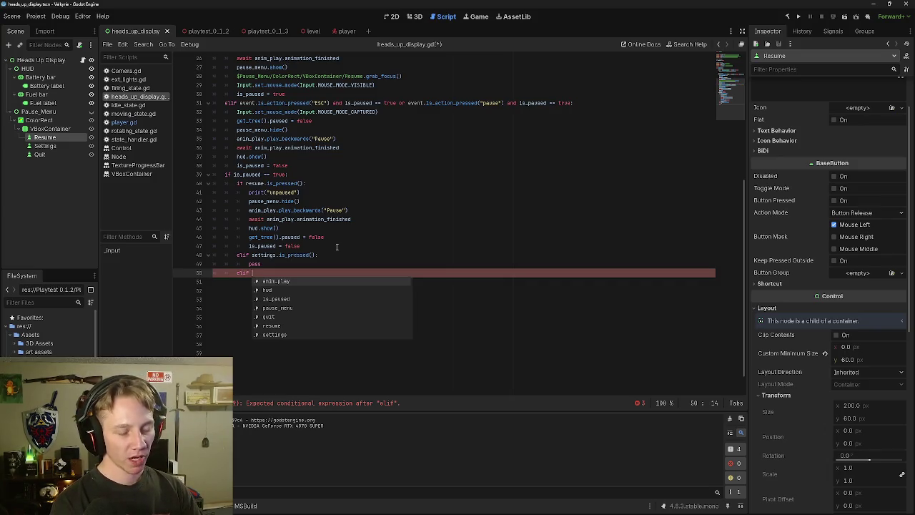
{"action": "key", "text": "Down"}
{"action": "key", "text": "Down"}
{"action": "key", "text": "Down"}
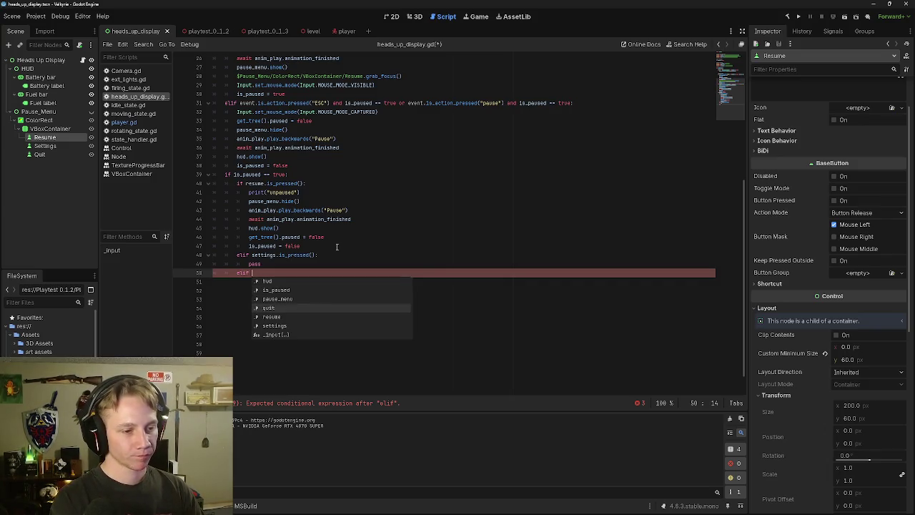
{"action": "key", "text": "Return"}
{"action": "type", "text": ".is"}
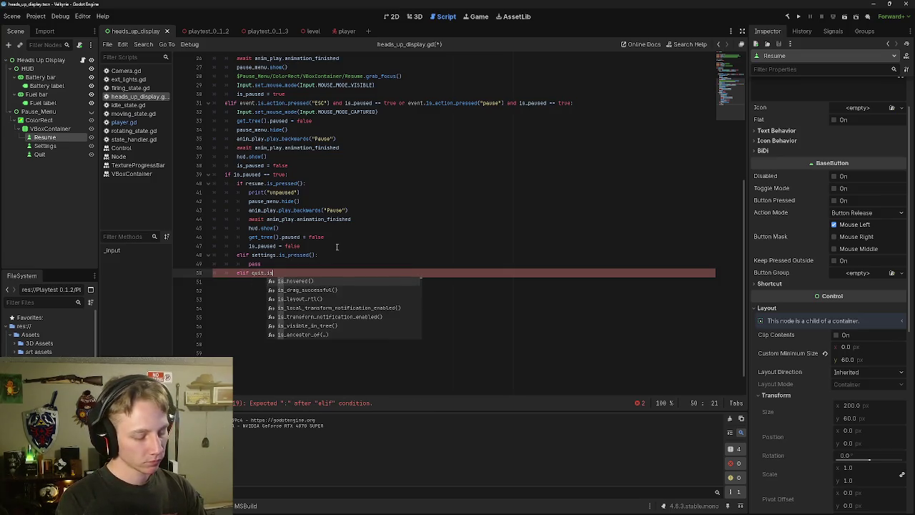
{"action": "key", "text": "Escape"}
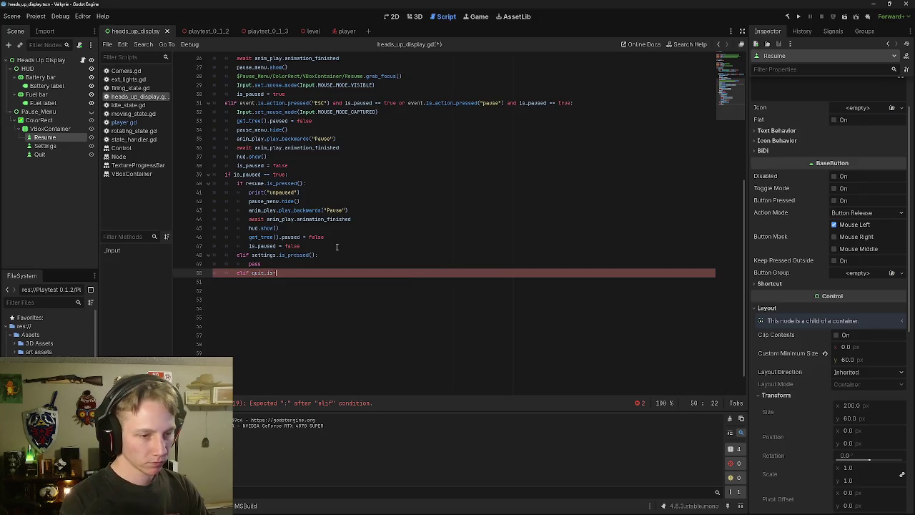
{"action": "type", "text": "_"}
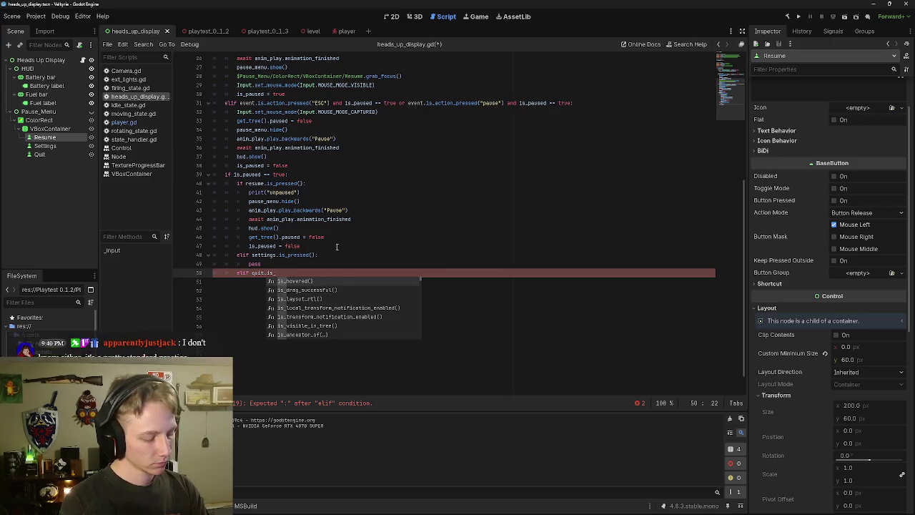
{"action": "type", "text": "pressed"}
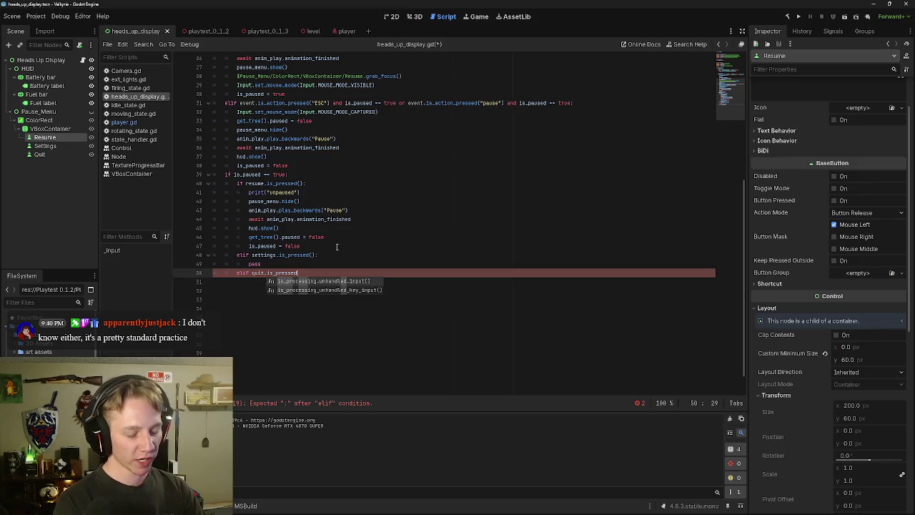
{"action": "type", "text": "()"}
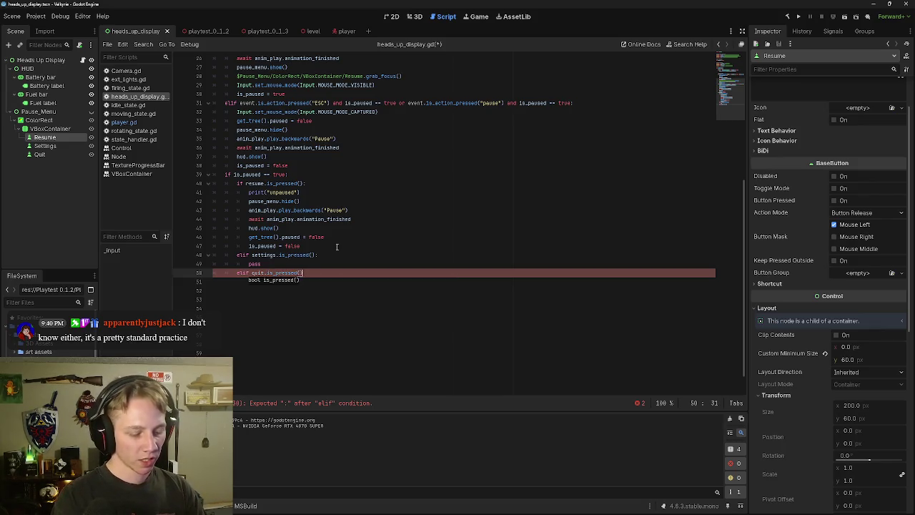
{"action": "type", "text": ":"}
{"action": "key", "text": "Return"}
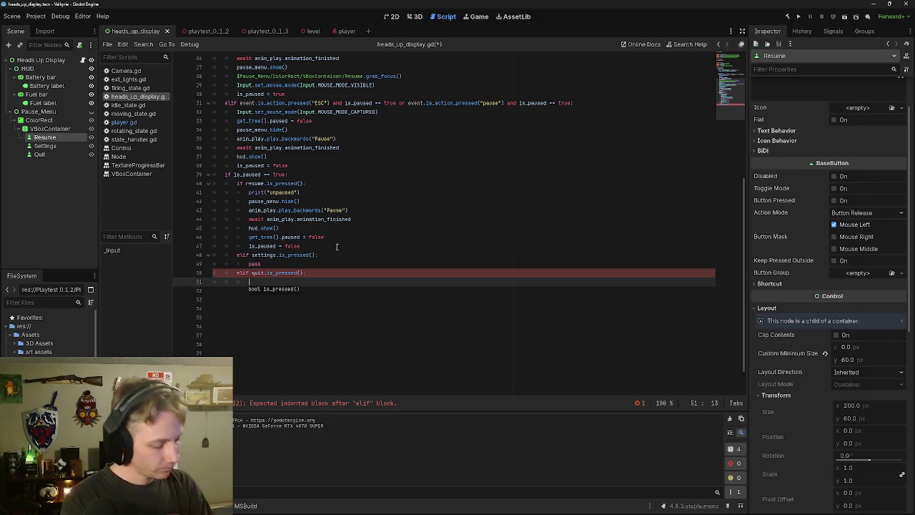
Step: Try a get_root(get_root()) call on line 51, then erase it
{"action": "type", "text": "quese"}
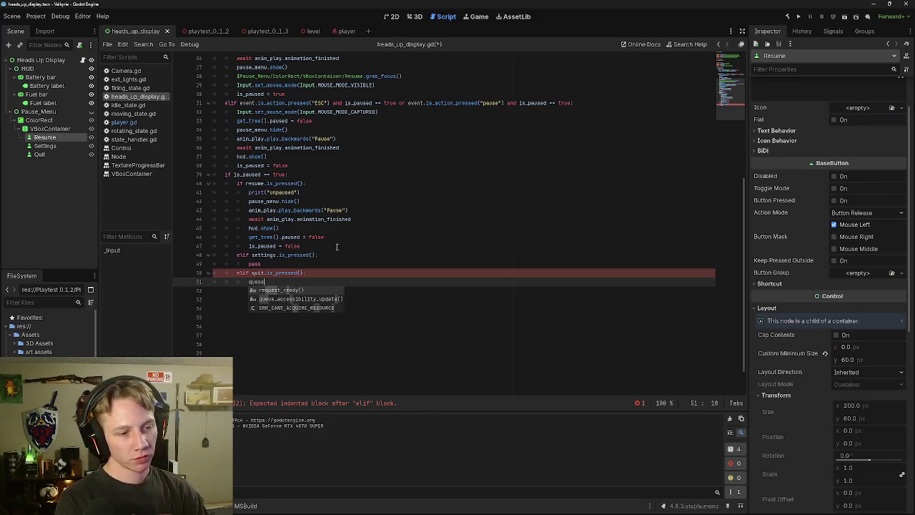
{"action": "key", "text": "BackSpace"}
{"action": "key", "text": "BackSpace"}
{"action": "key", "text": "BackSpace"}
{"action": "key", "text": "BackSpace"}
{"action": "key", "text": "BackSpace"}
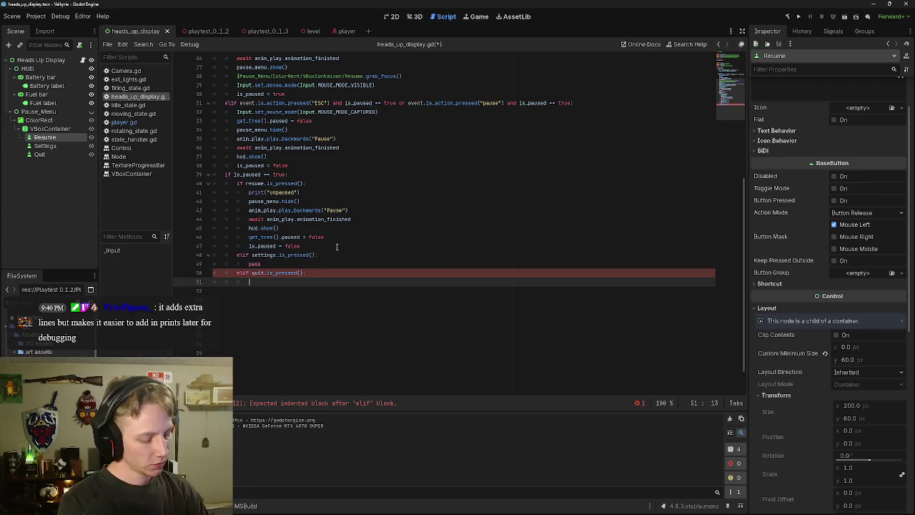
{"action": "type", "text": "ger"}
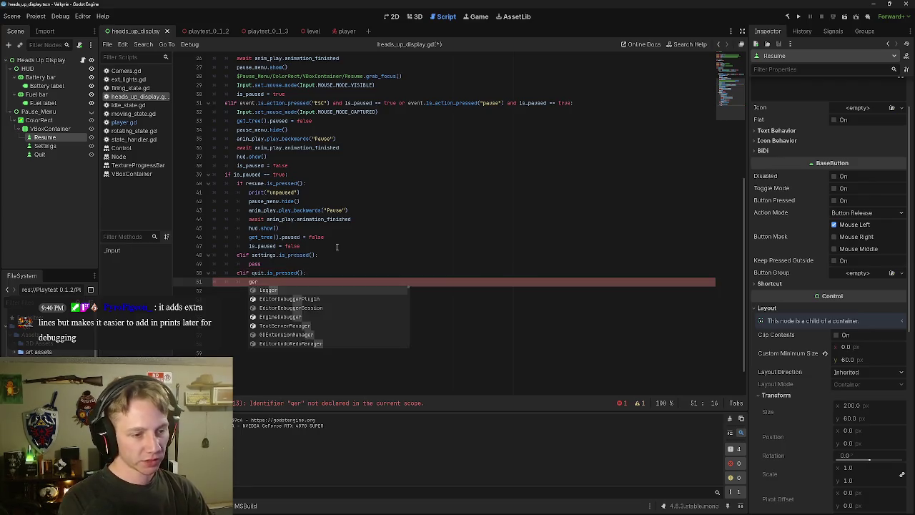
{"action": "key", "text": "BackSpace"}
{"action": "type", "text": "t_"}
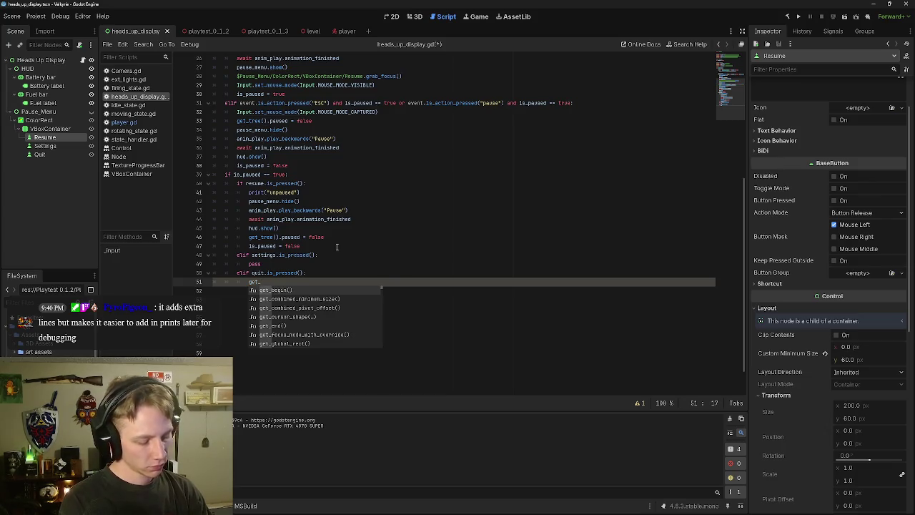
{"action": "type", "text": "root"}
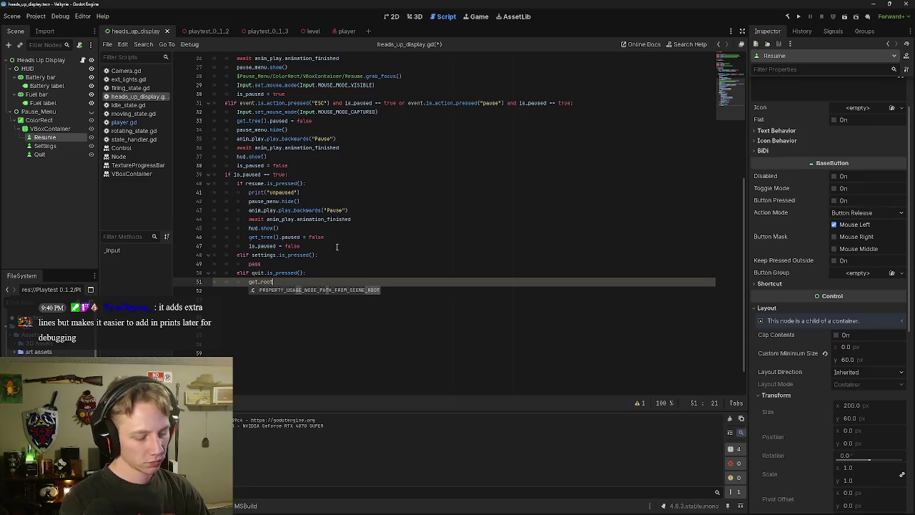
{"action": "type", "text": "("}
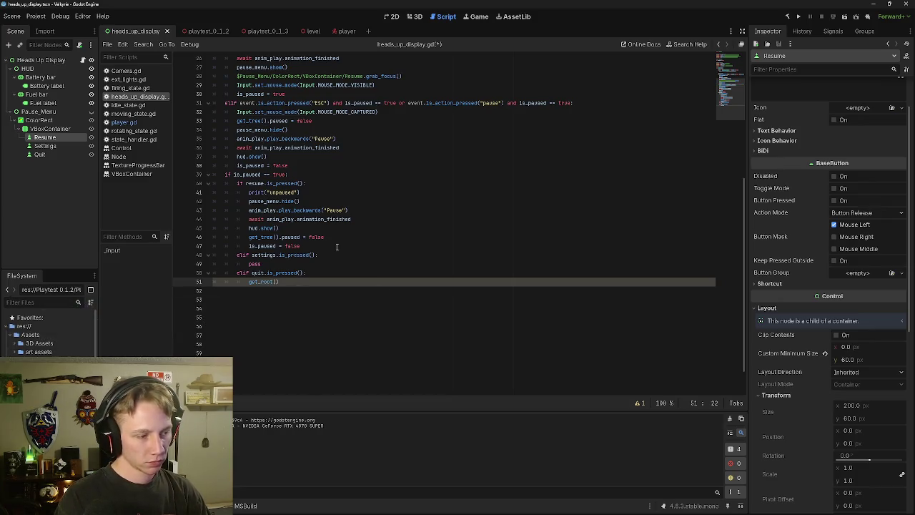
{"action": "type", "text": "get"}
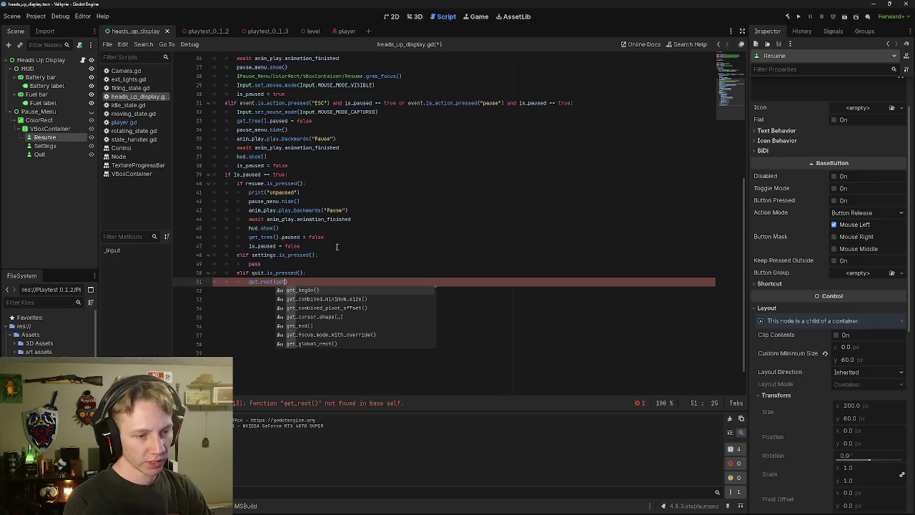
{"action": "type", "text": "_"}
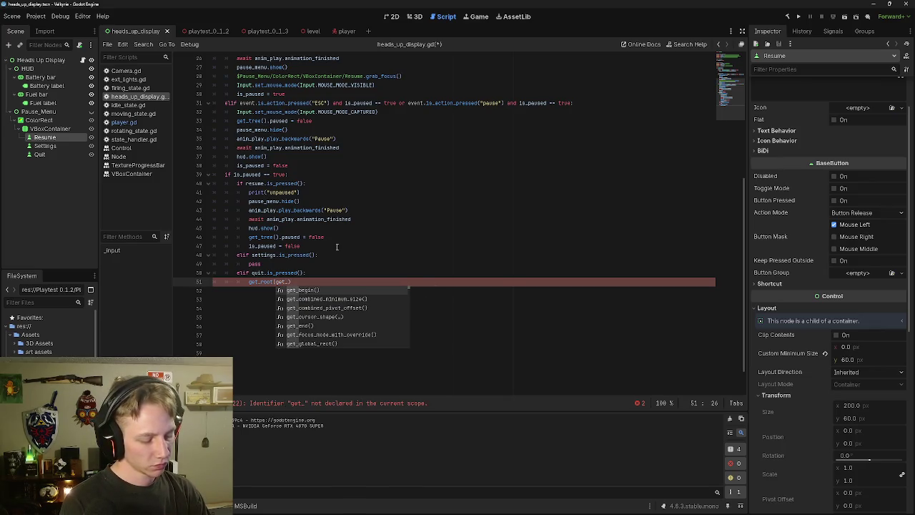
{"action": "type", "text": "root"}
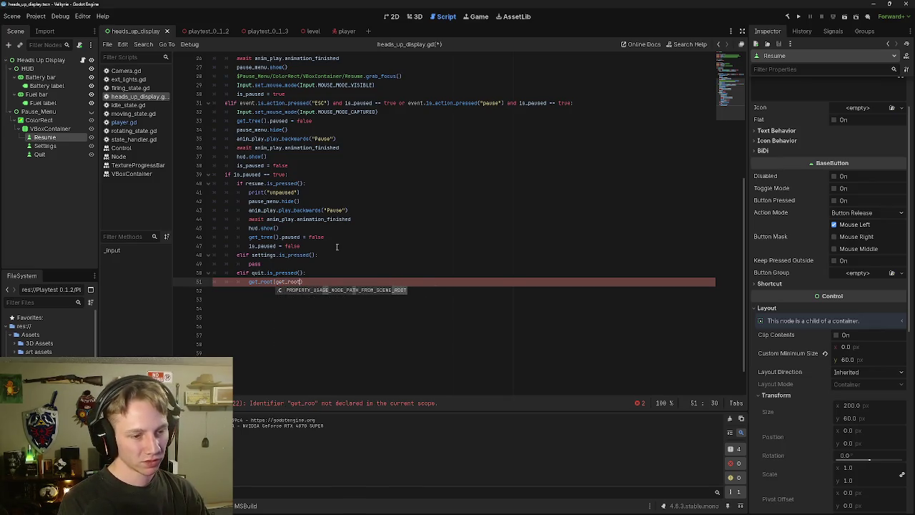
{"action": "type", "text": "("}
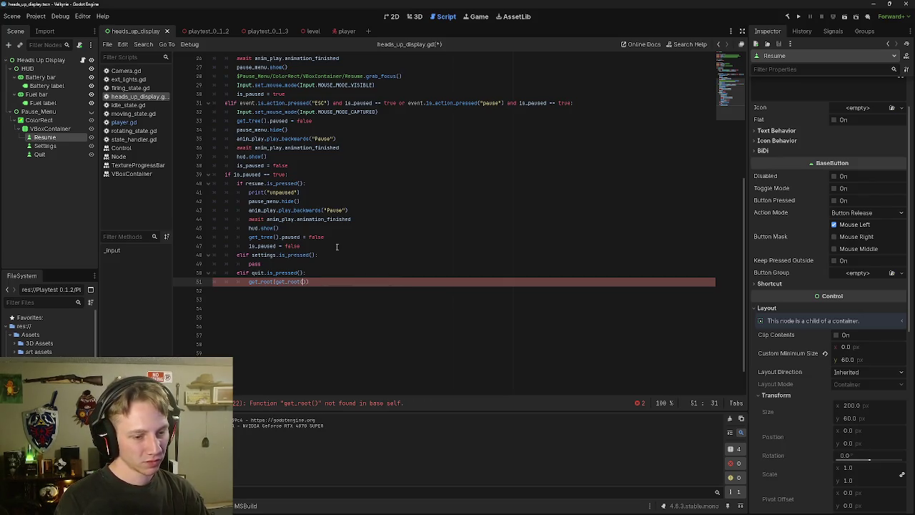
{"action": "type", "text": "))"}
{"action": "key", "text": "BackSpace"}
{"action": "key", "text": "BackSpace"}
{"action": "key", "text": "BackSpace"}
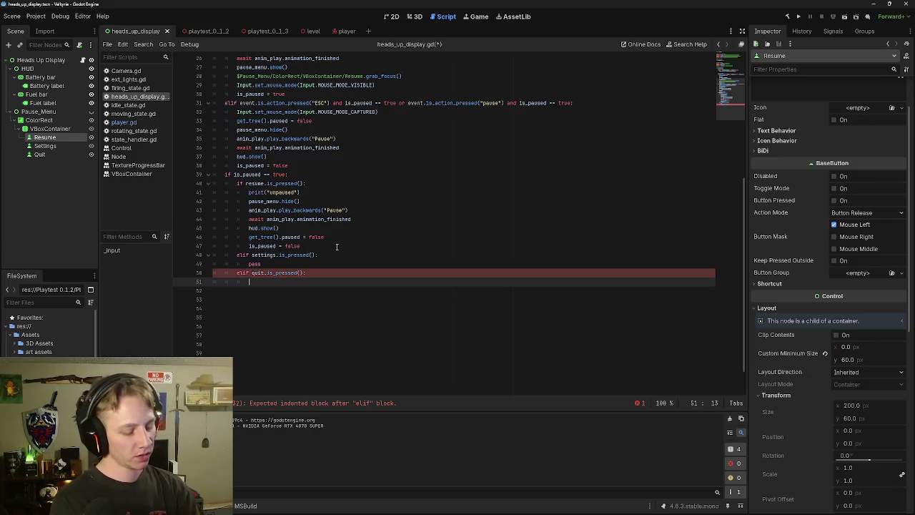
Step: Try get_begin() and get_root_node() on line 51, then delete them, leaving the line empty
{"action": "type", "text": "get"}
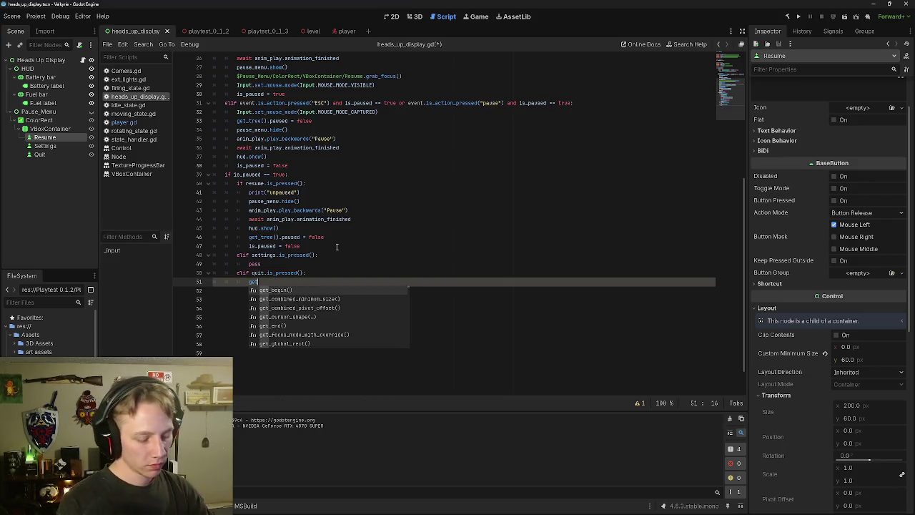
{"action": "type", "text": "_"}
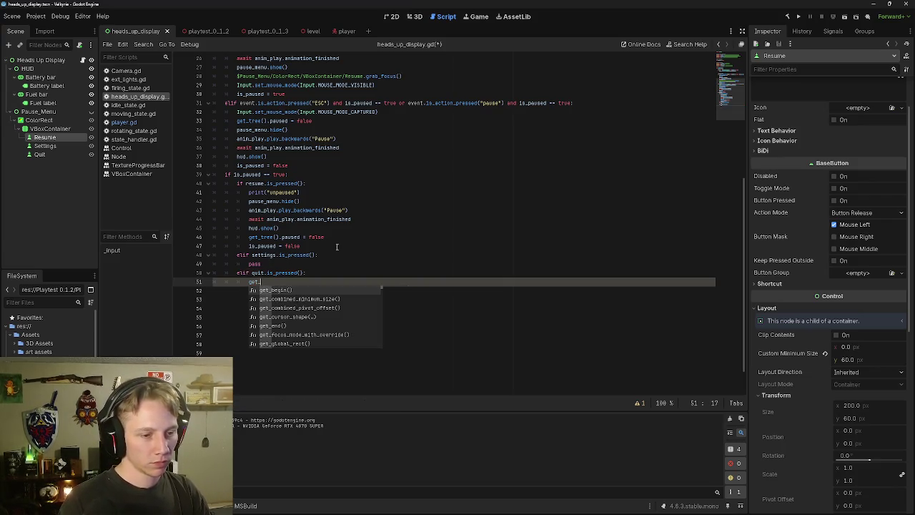
{"action": "key", "text": "Return"}
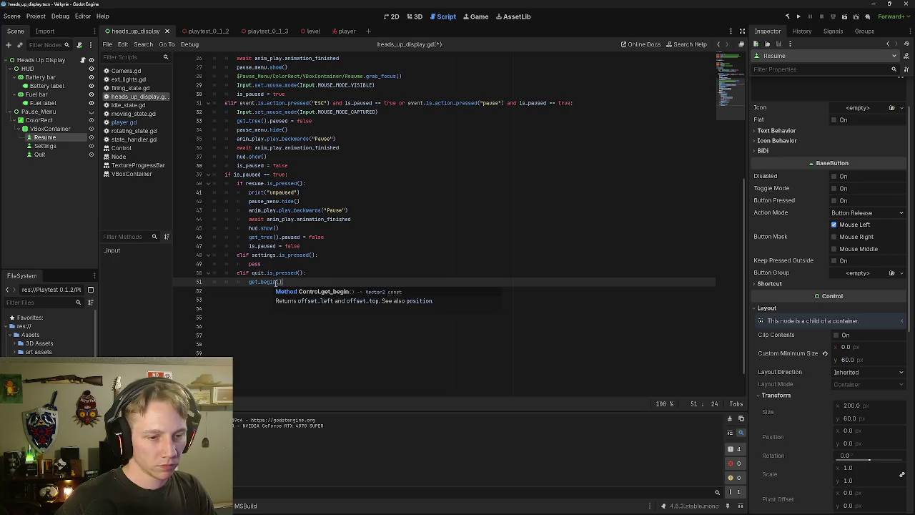
{"action": "left_click_drag", "start_coordinate": [282, 283], "coordinate": [246, 283]}
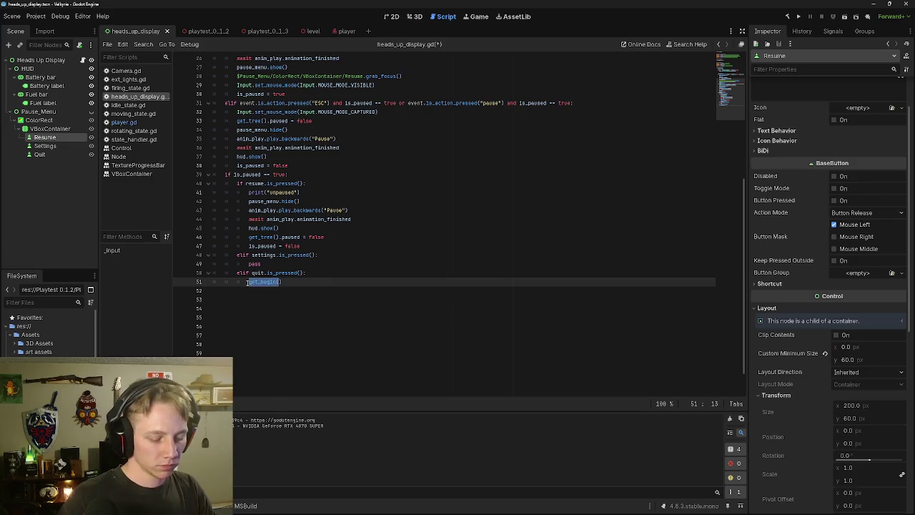
{"action": "key", "text": "BackSpace"}
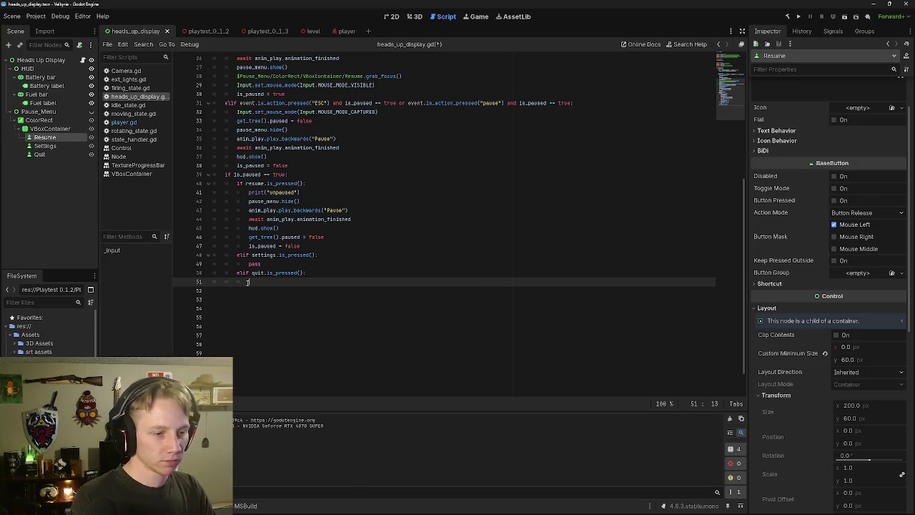
{"action": "type", "text": "get"}
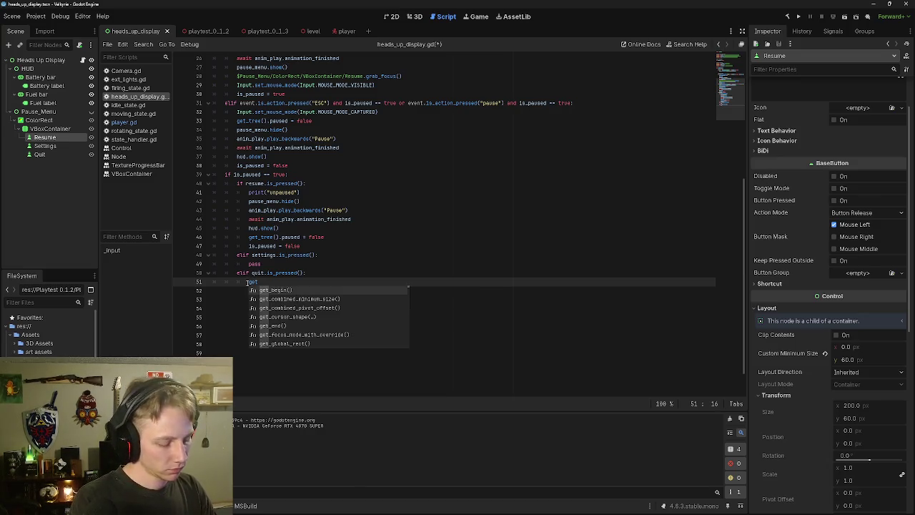
{"action": "type", "text": "_roo"}
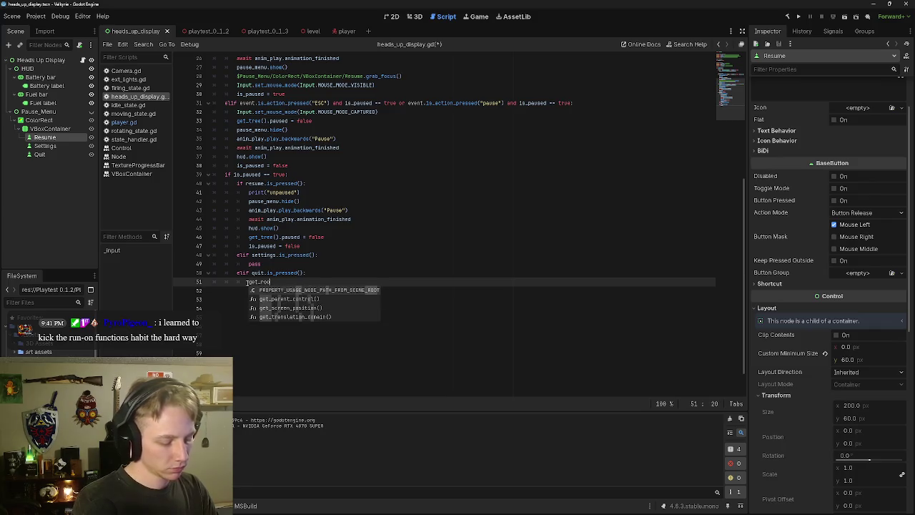
{"action": "type", "text": "t("}
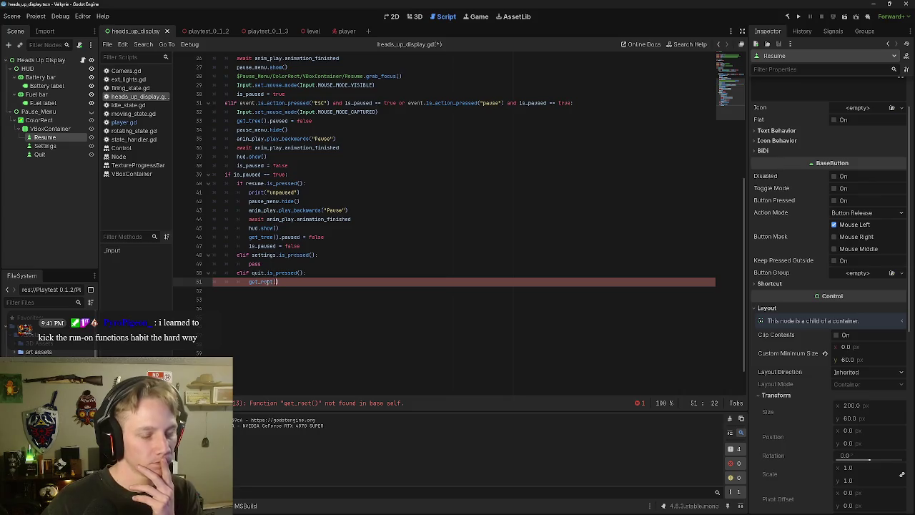
{"action": "type", "text": ")"}
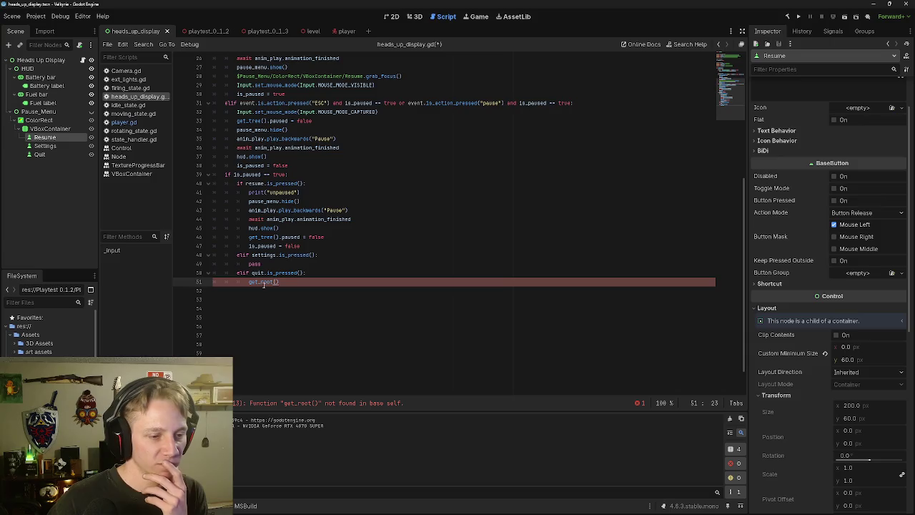
{"action": "left_click", "coordinate": [272, 282]}
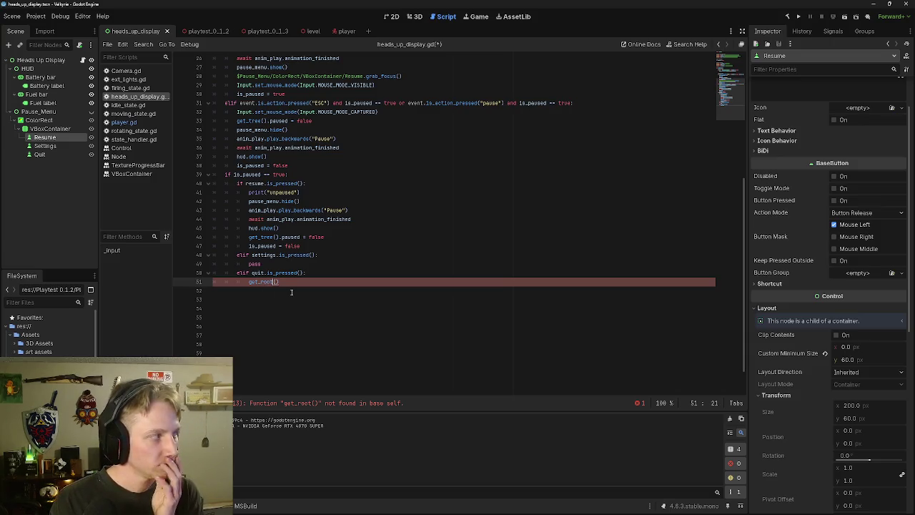
{"action": "type", "text": "_node"}
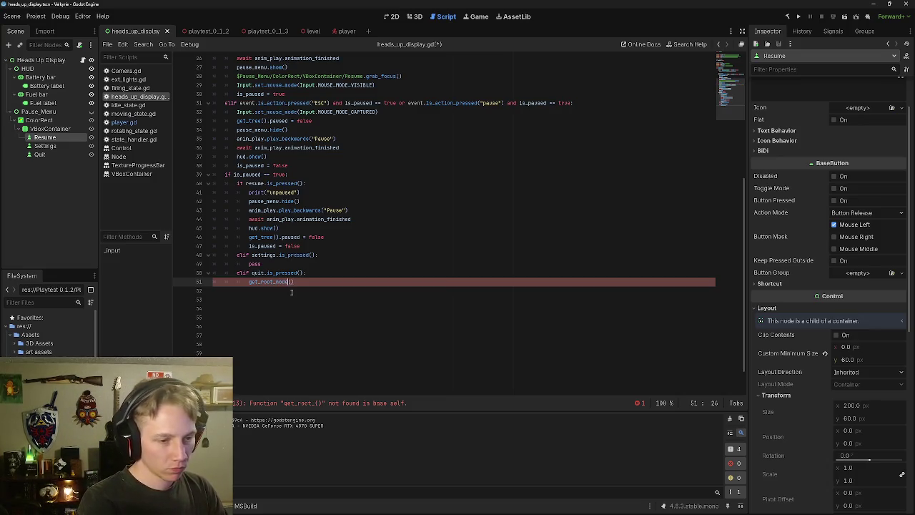
{"action": "key", "text": "Right"}
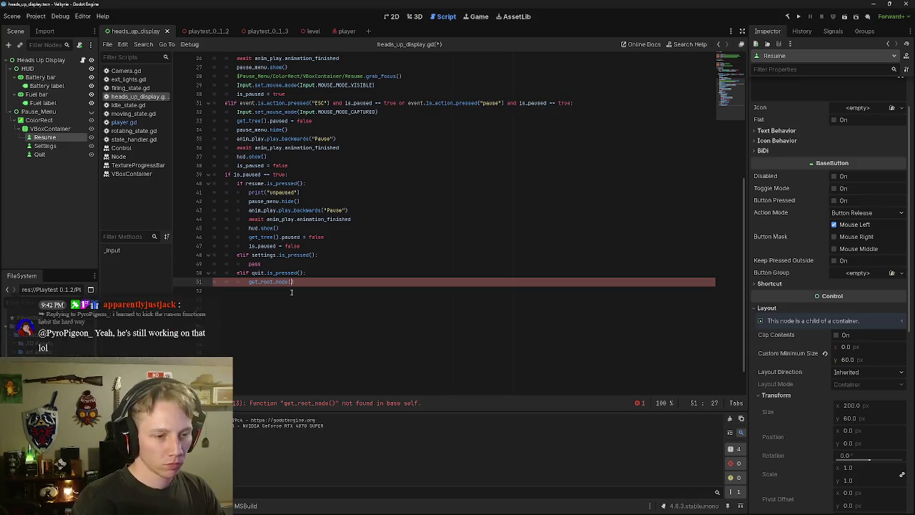
{"action": "key", "text": "BackSpace"}
{"action": "key", "text": "BackSpace"}
{"action": "key", "text": "BackSpace"}
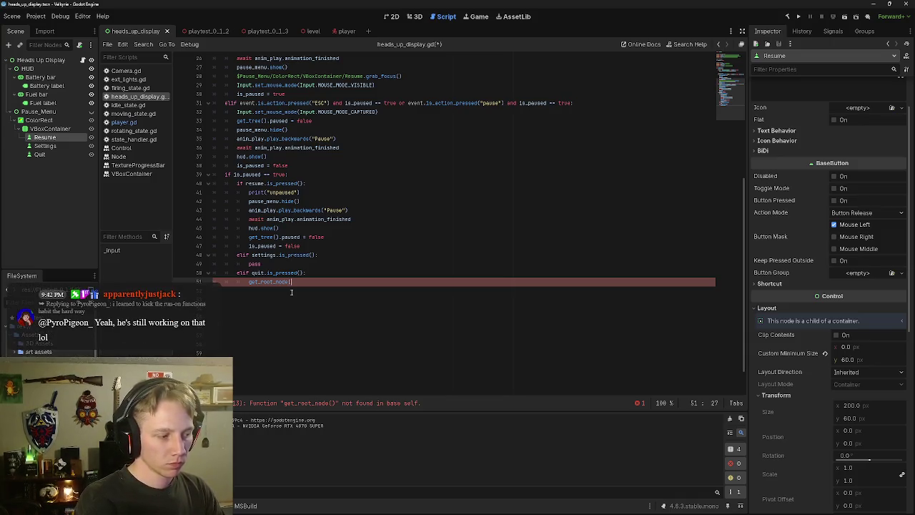
{"action": "key", "text": "BackSpace"}
{"action": "key", "text": "BackSpace"}
{"action": "key", "text": "BackSpace"}
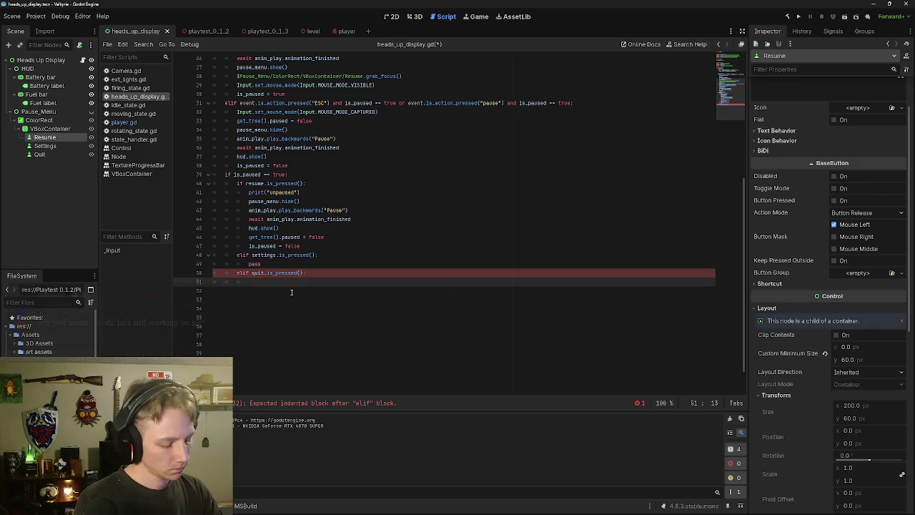
Step: Make line 51 call queue_free() on the node at path $"../../.."
{"action": "type", "text": "que"}
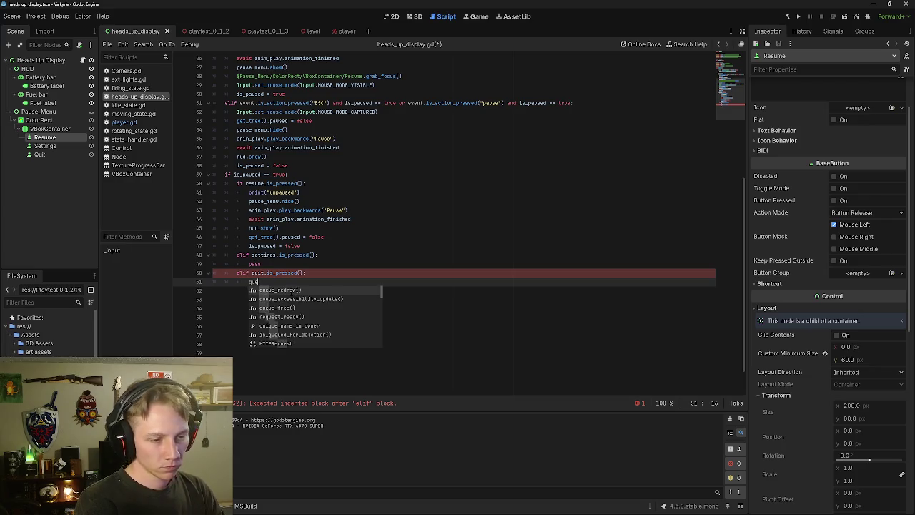
{"action": "type", "text": "se"}
{"action": "key", "text": "BackSpace"}
{"action": "key", "text": "BackSpace"}
{"action": "key", "text": "BackSpace"}
{"action": "key", "text": "BackSpace"}
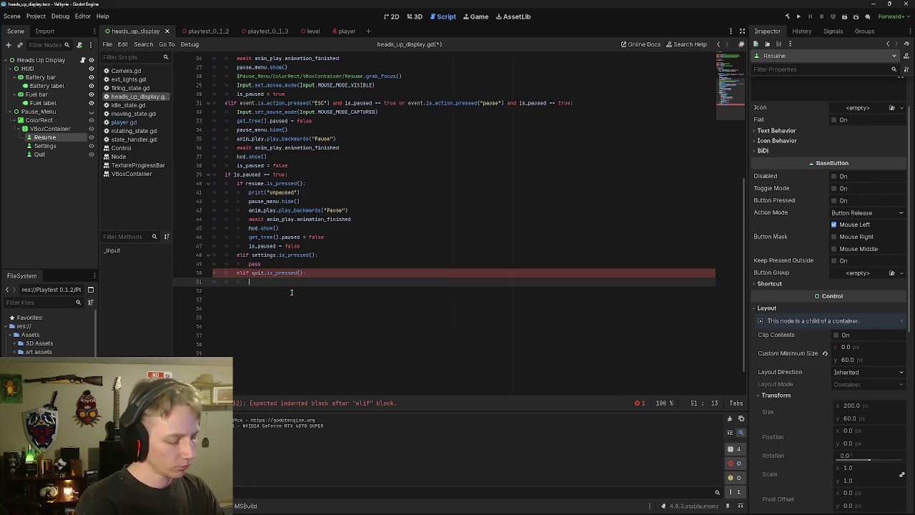
{"action": "type", "text": "ge"}
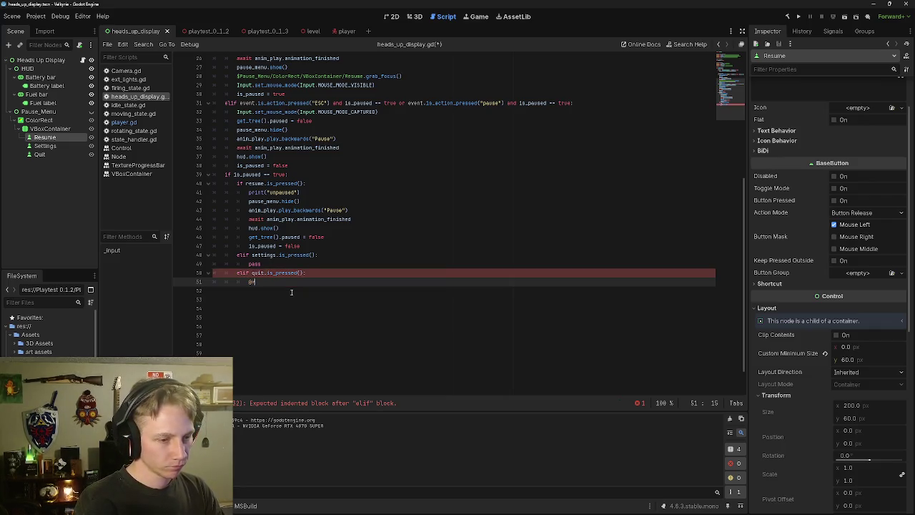
{"action": "key", "text": "BackSpace"}
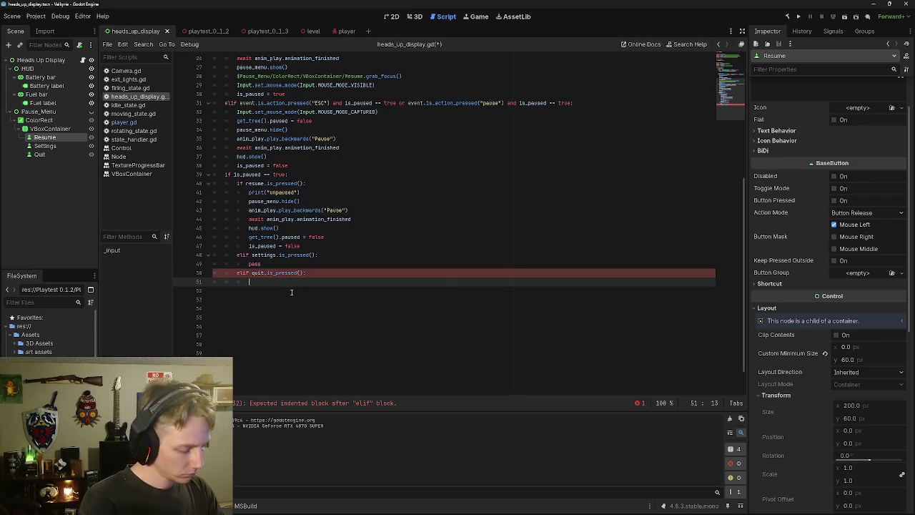
{"action": "type", "text": "g"}
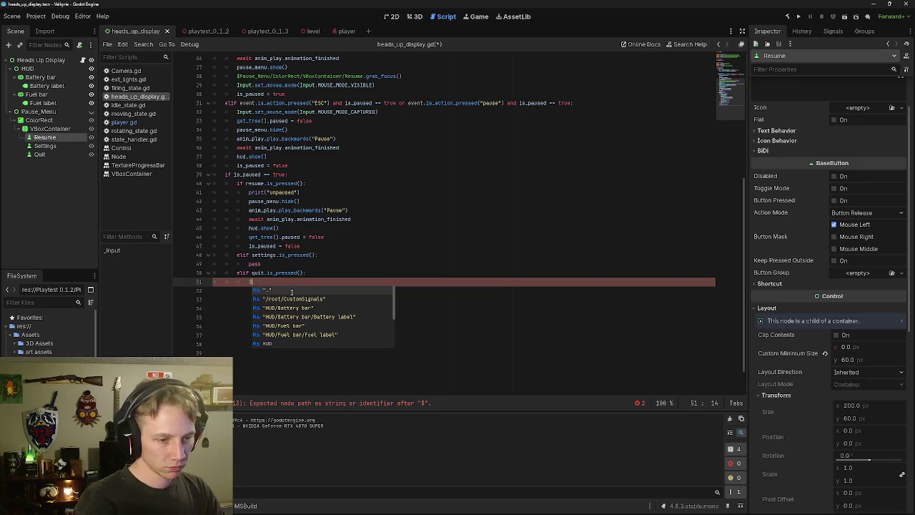
{"action": "type", "text": "\"/\""}
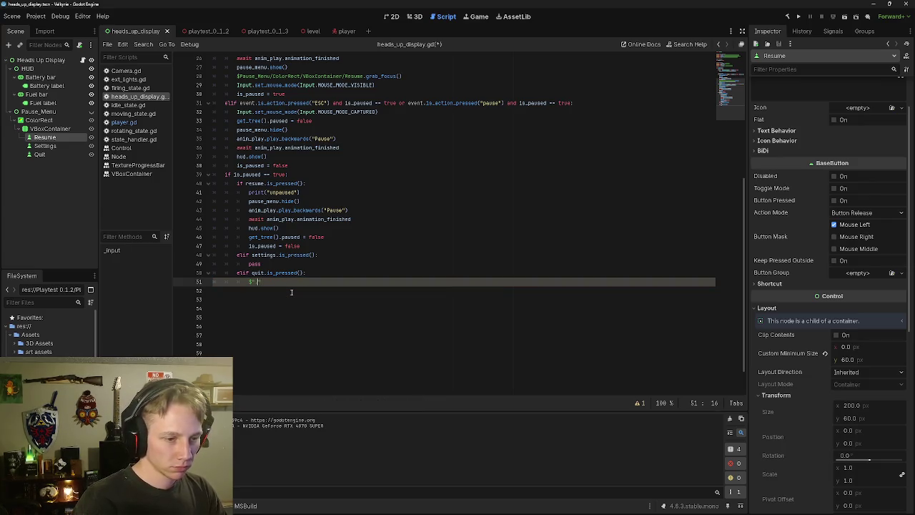
{"action": "type", "text": "../.."}
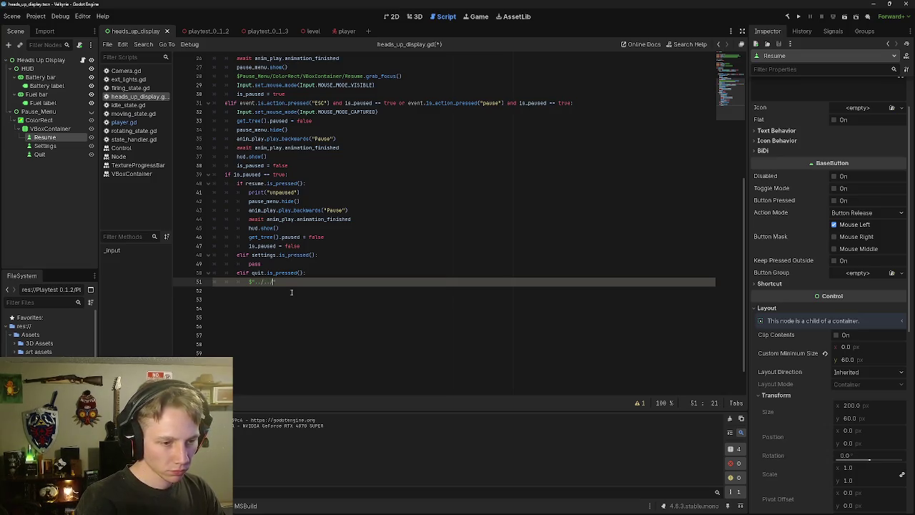
{"action": "type", "text": "/../"}
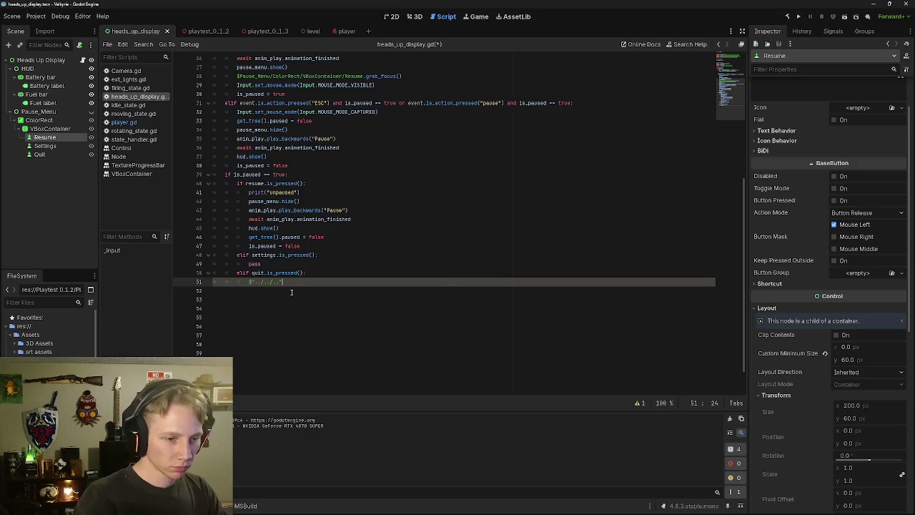
{"action": "type", "text": "."}
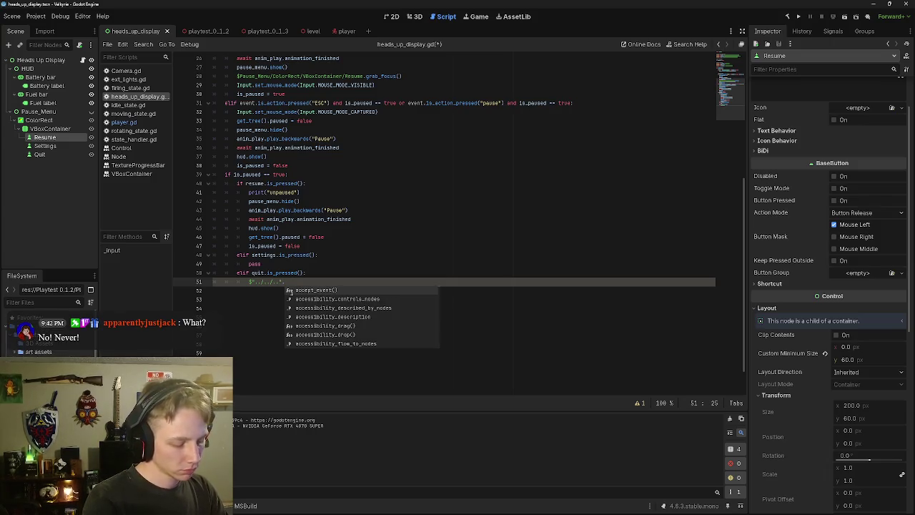
{"action": "type", "text": "queu"}
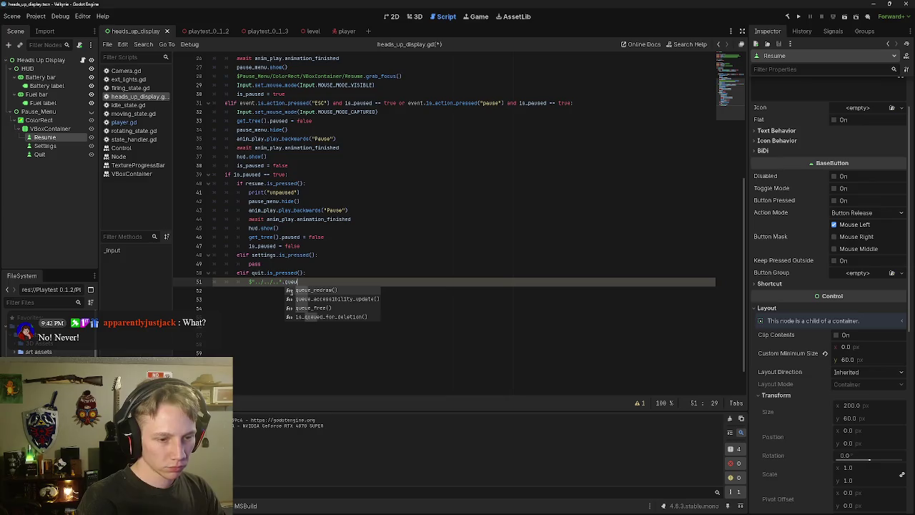
{"action": "key", "text": "Down"}
{"action": "key", "text": "Down"}
{"action": "key", "text": "Return"}
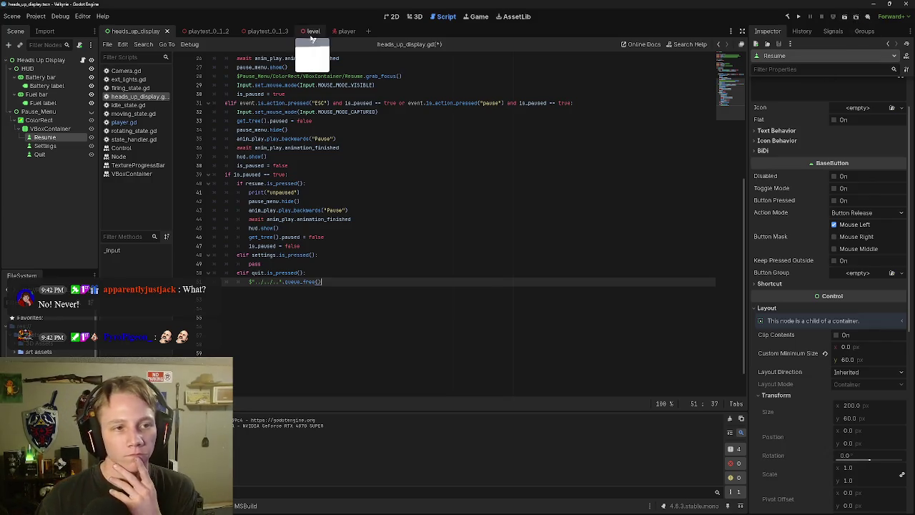
{"action": "left_click", "coordinate": [336, 31]}
Step: Run the game, pause with Esc, and try the Quit option
{"action": "left_click", "coordinate": [845, 15]}
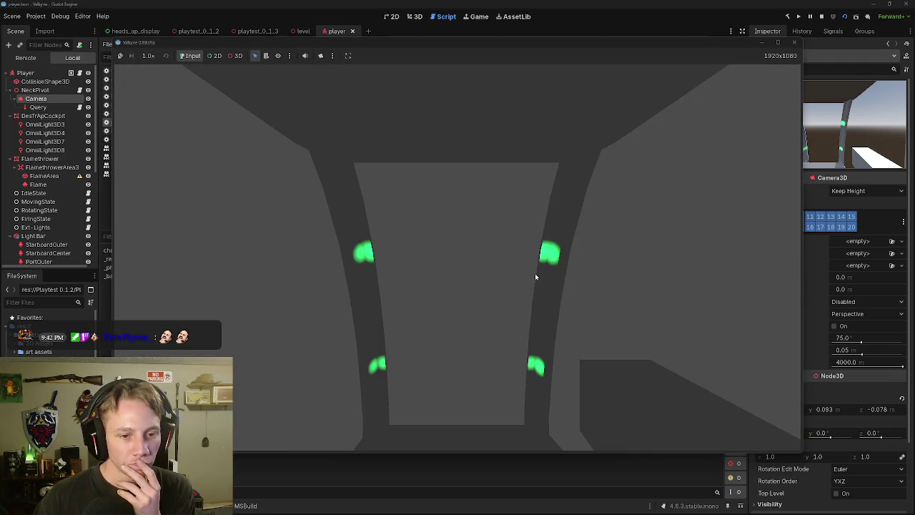
{"action": "key", "text": "Escape"}
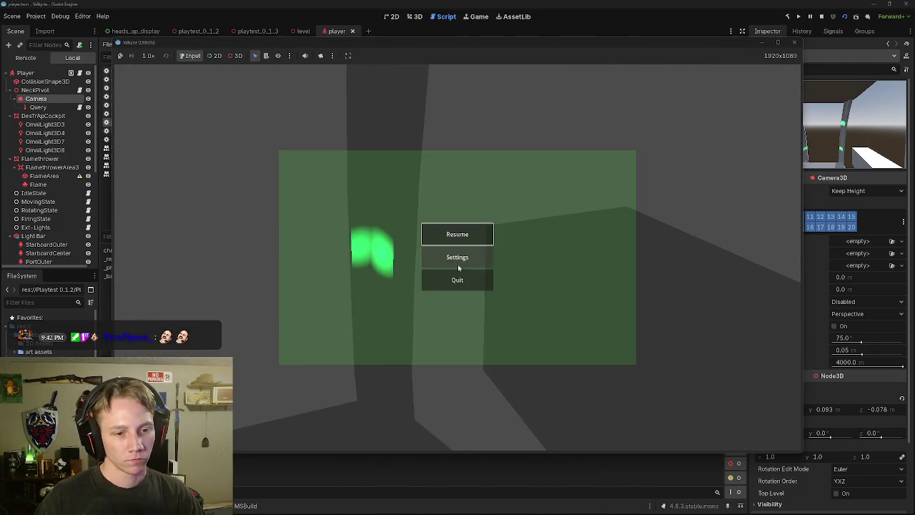
{"action": "left_click", "coordinate": [459, 279]}
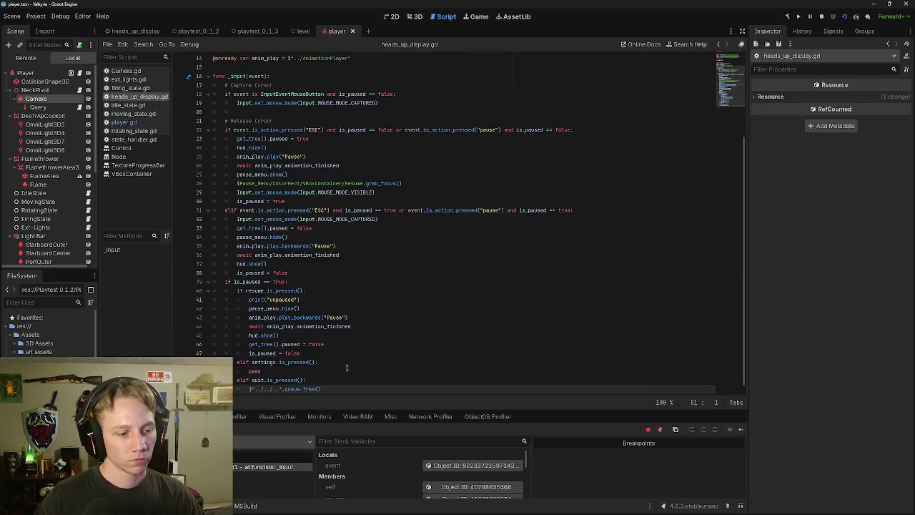
{"action": "scroll", "coordinate": [346, 367], "scroll_direction": "down", "scroll_amount": 1}
Step: Shorten the node path on line 51, then rerun the game and pause it to retest quitting
{"action": "left_click", "coordinate": [279, 380]}
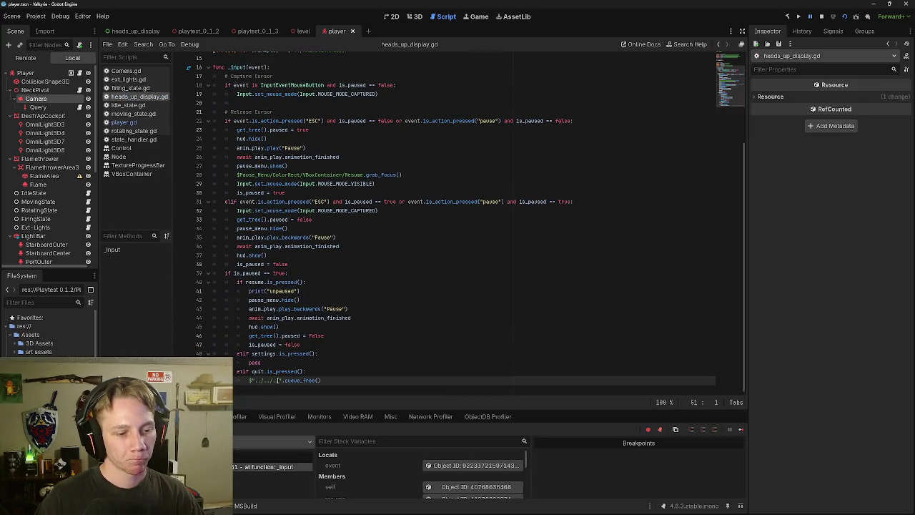
{"action": "key", "text": "BackSpace"}
{"action": "key", "text": "BackSpace"}
{"action": "type", "text": "."}
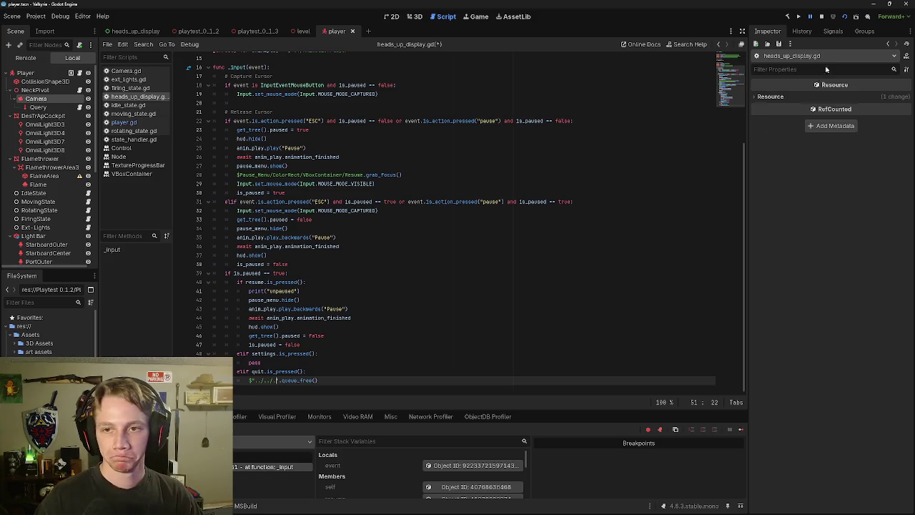
{"action": "left_click", "coordinate": [844, 17]}
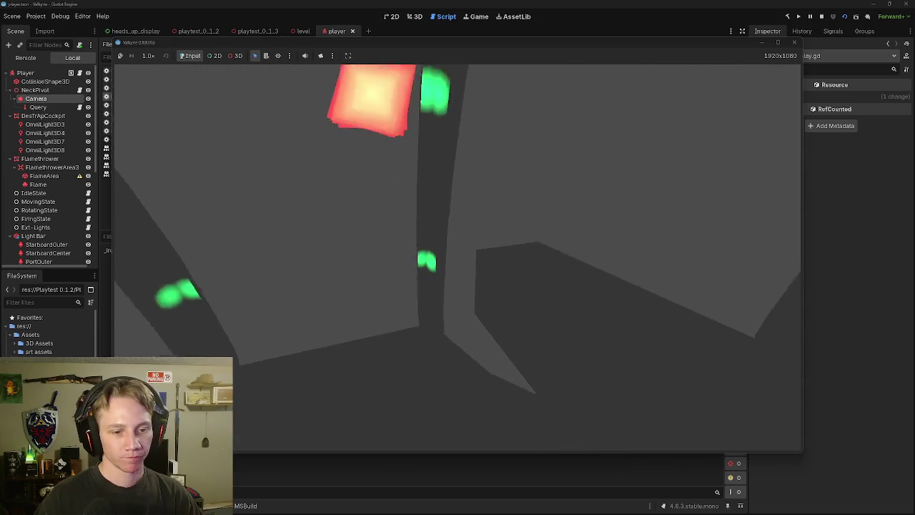
{"action": "key", "text": "Escape"}
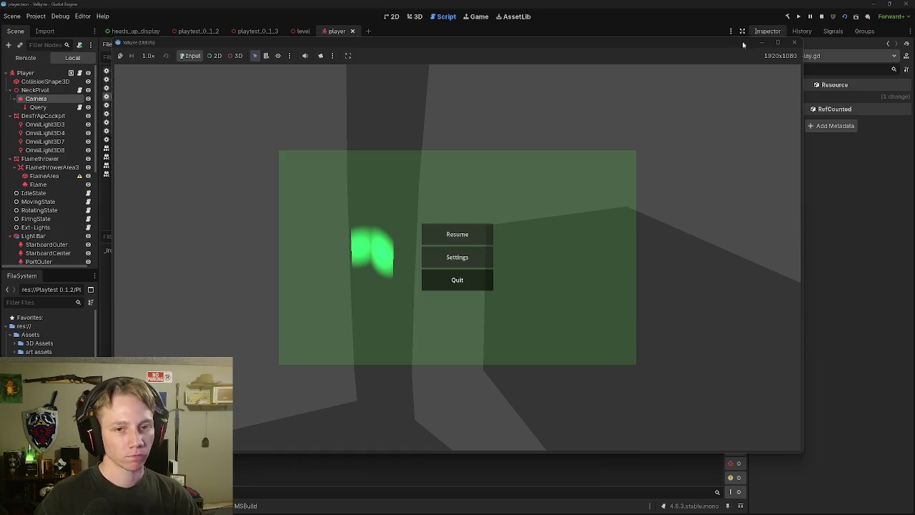
{"action": "left_click", "coordinate": [793, 44]}
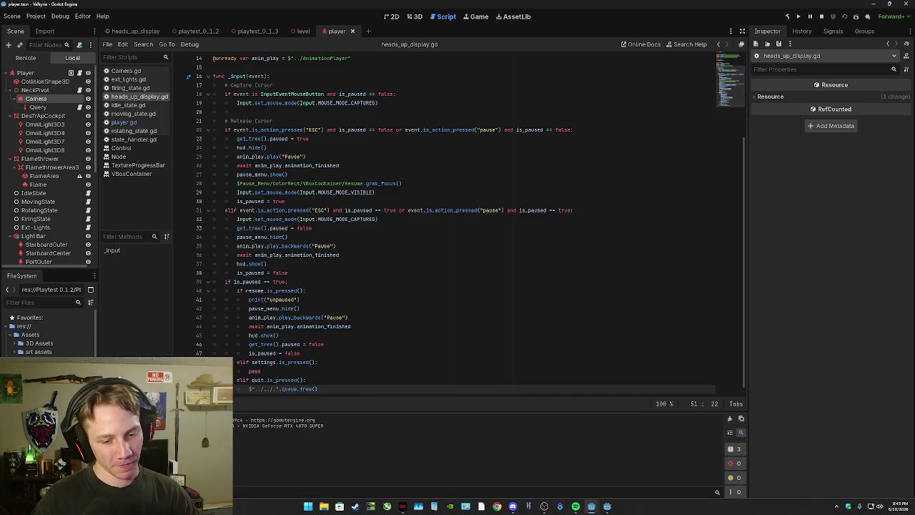
{"action": "left_click", "coordinate": [608, 505]}
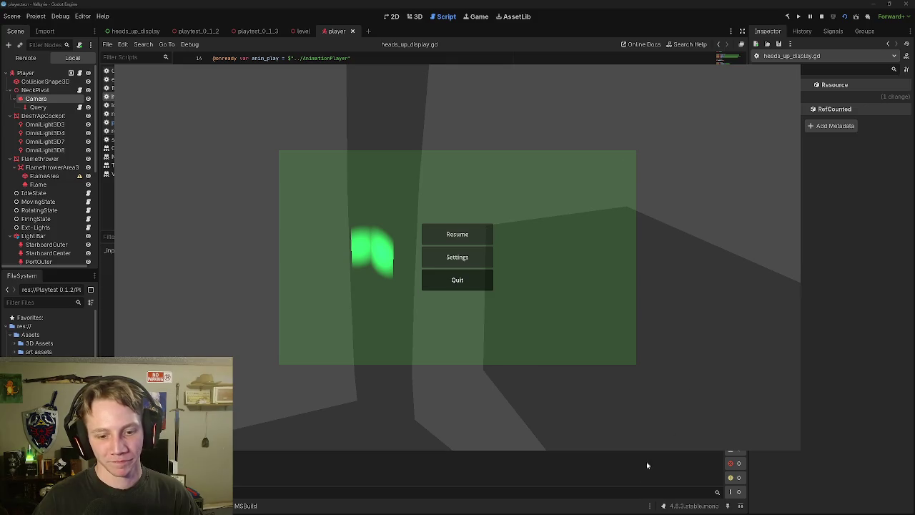
Step: Delete the trailing dot so line 51 reads $"../..".queue_free()
{"action": "mouse_move", "coordinate": [607, 509]}
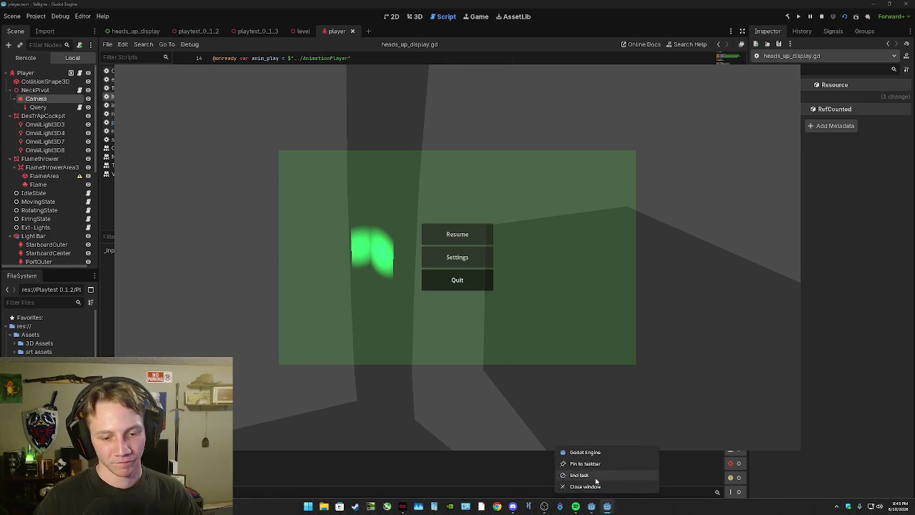
{"action": "left_click", "coordinate": [593, 473]}
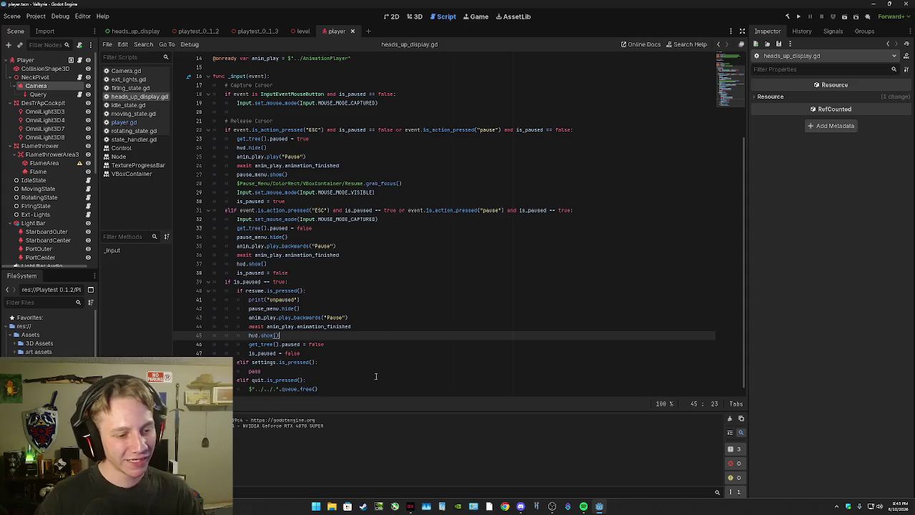
{"action": "scroll", "coordinate": [300, 372], "scroll_direction": "down", "scroll_amount": 1}
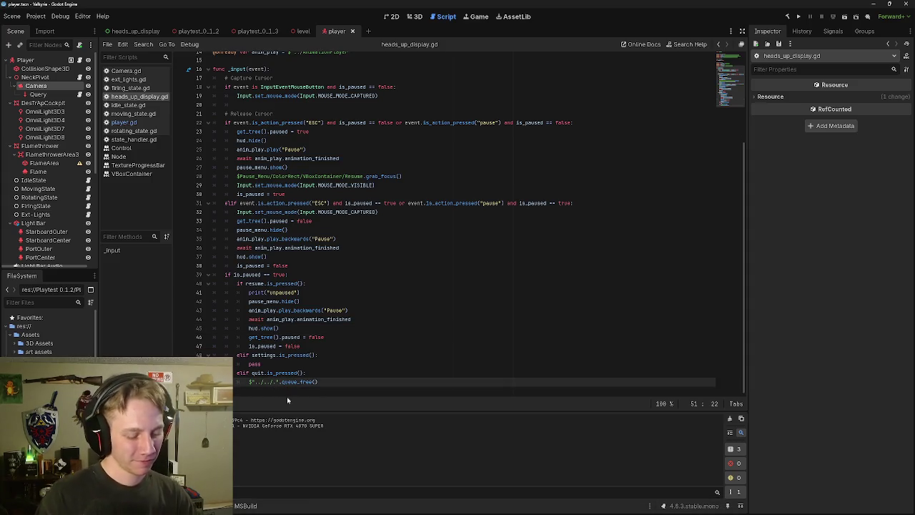
{"action": "key", "text": "BackSpace"}
{"action": "key", "text": "BackSpace"}
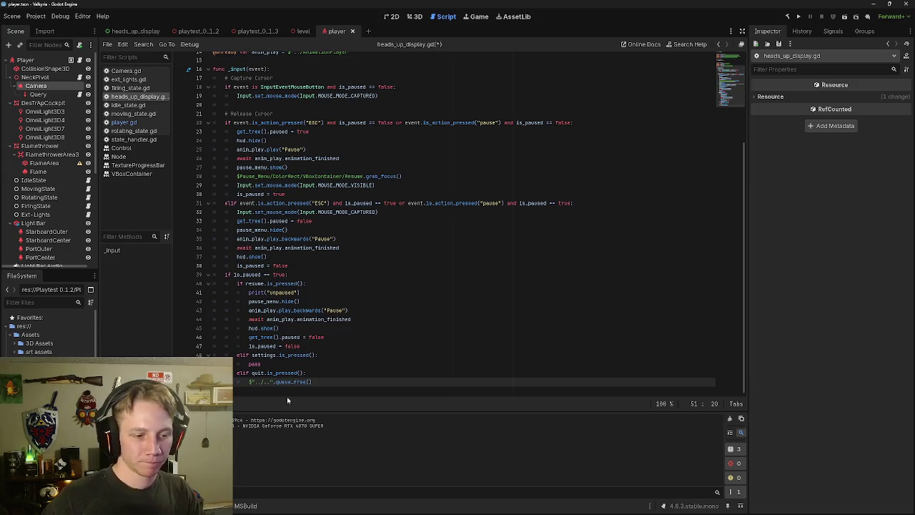
Step: Rerun the game, pause it with Esc, then close the game window from the taskbar
{"action": "left_click", "coordinate": [844, 16]}
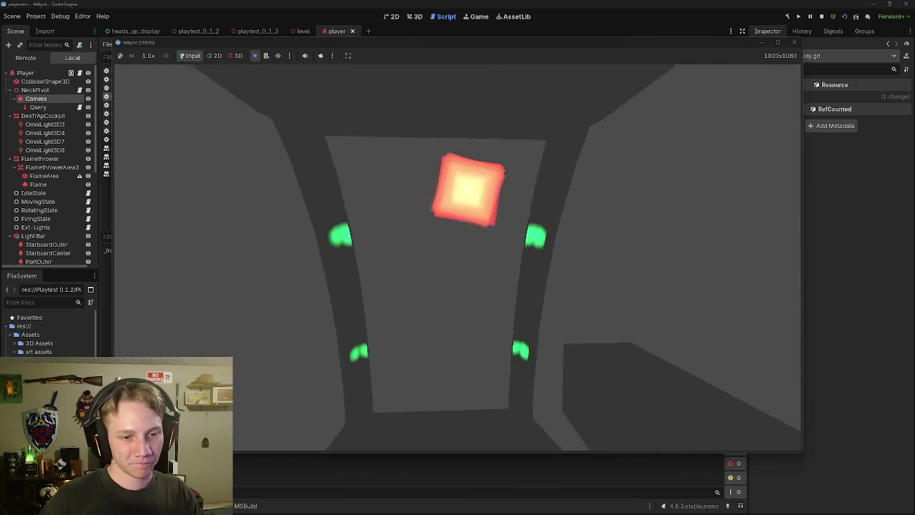
{"action": "key", "text": "Escape"}
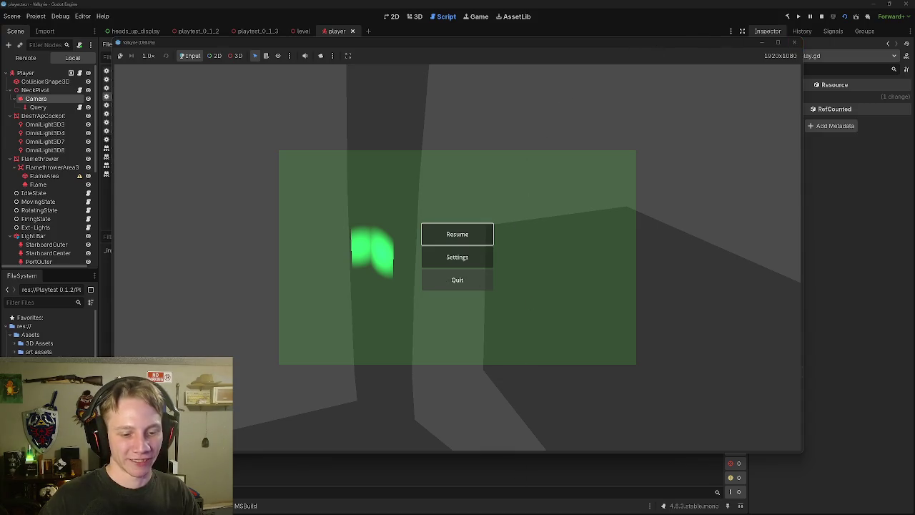
{"action": "mouse_move", "coordinate": [574, 504]}
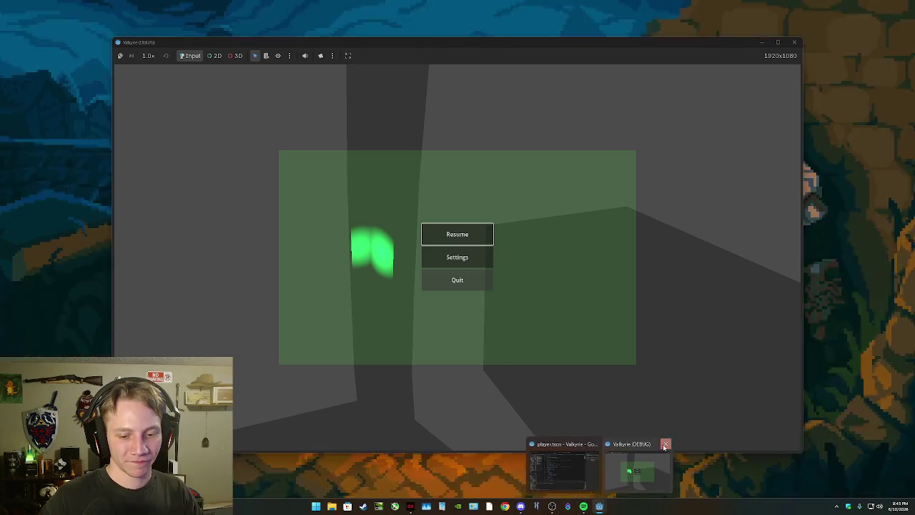
{"action": "left_click", "coordinate": [644, 468]}
{"action": "right_click", "coordinate": [606, 506]}
{"action": "left_click", "coordinate": [609, 485]}
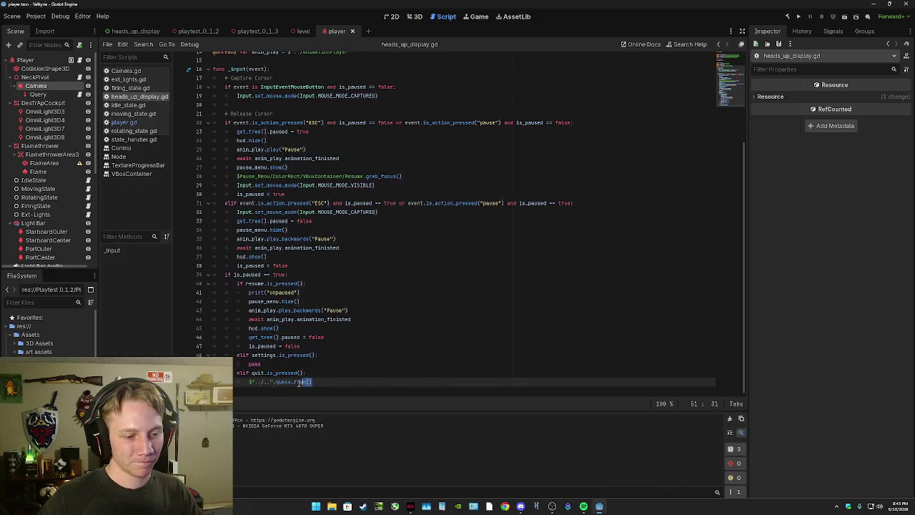
Step: Swap line 51's queue_free call for pass, then launch the Project Manager from the Godot taskbar icon
{"action": "left_click_drag", "start_coordinate": [310, 384], "coordinate": [249, 381]}
{"action": "key", "text": "BackSpace"}
{"action": "key", "text": "Tab"}
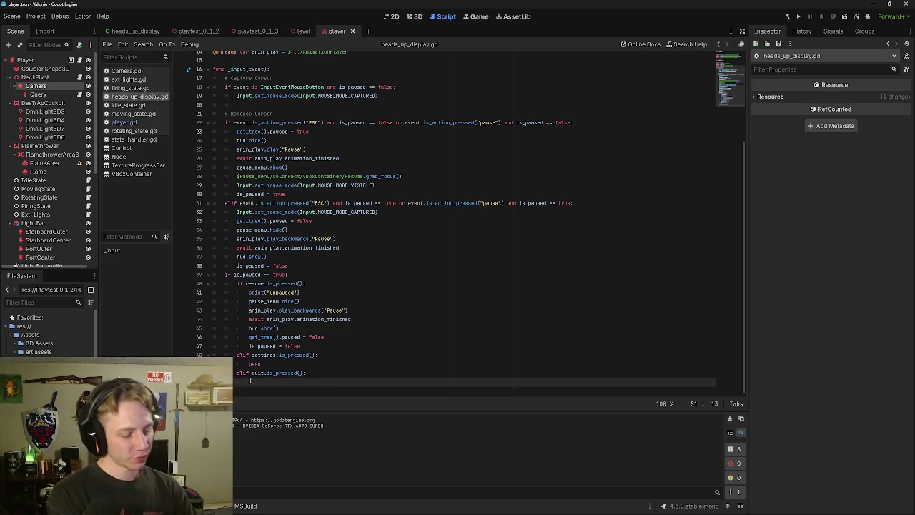
{"action": "type", "text": "pass"}
{"action": "key", "text": "Escape"}
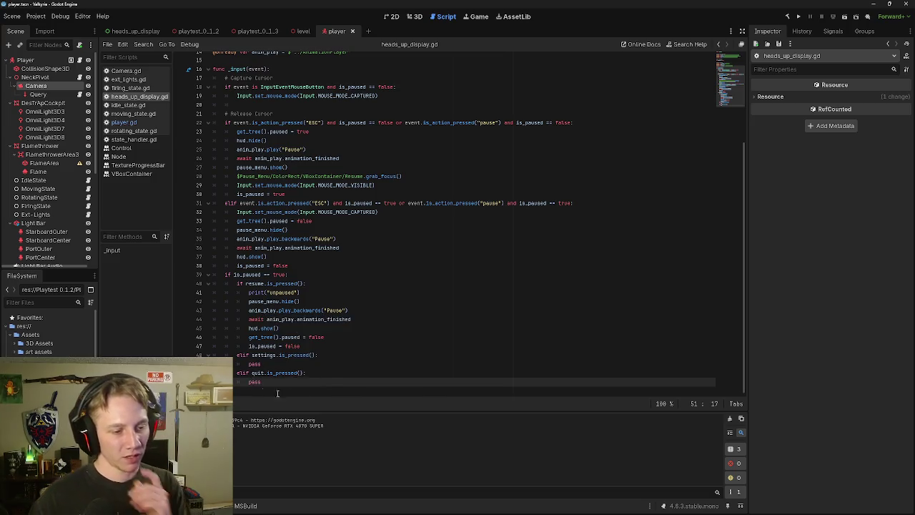
{"action": "left_click", "coordinate": [304, 390]}
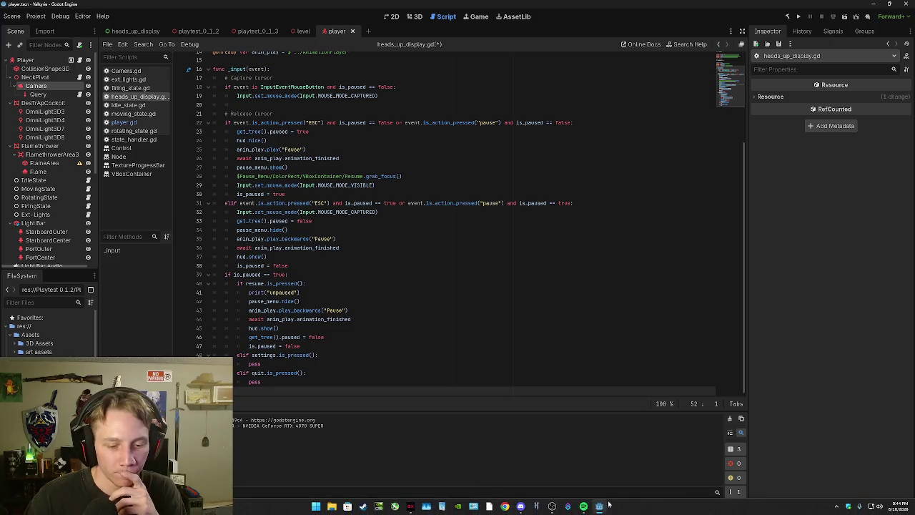
{"action": "right_click", "coordinate": [599, 506]}
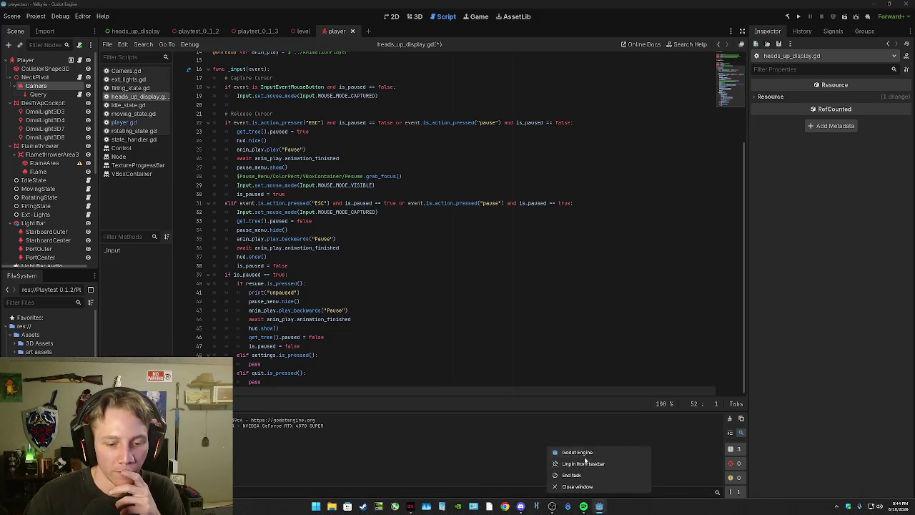
{"action": "left_click", "coordinate": [576, 453]}
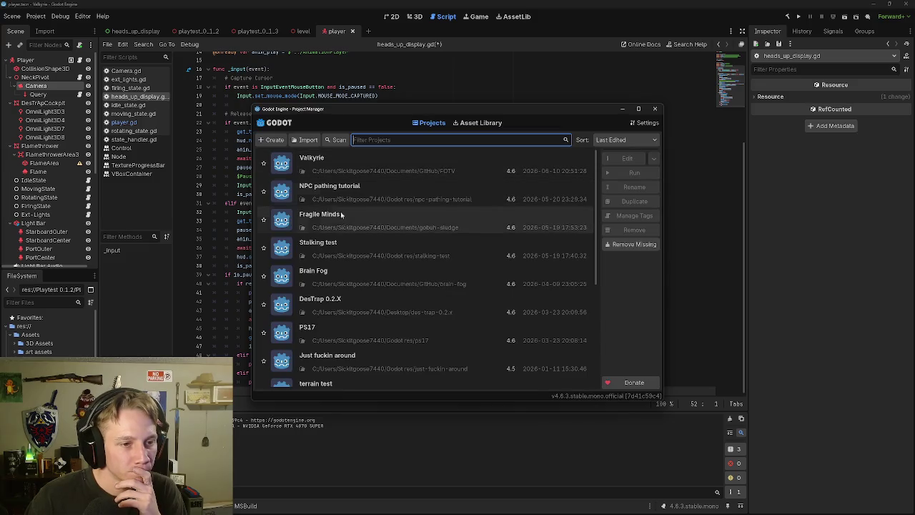
Step: Open the Fragile Minds project and run it to its Play/Quit main menu
{"action": "double_click", "coordinate": [338, 218]}
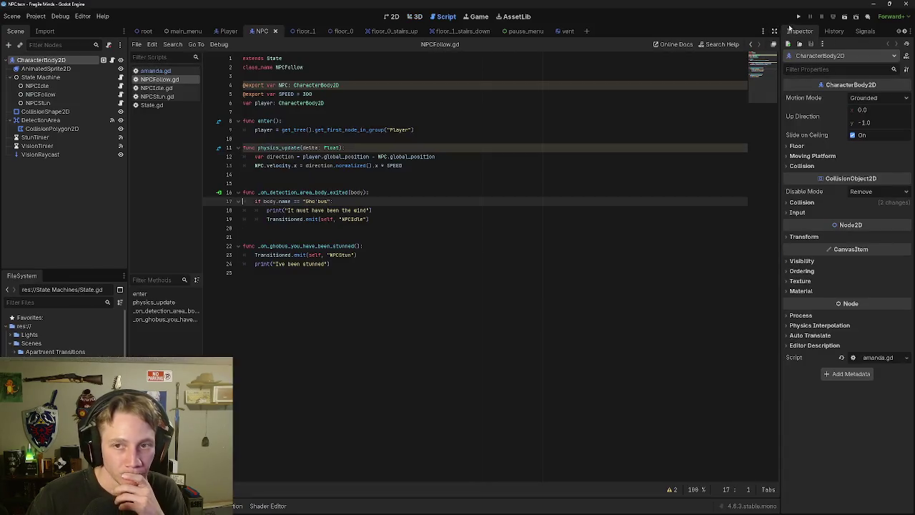
{"action": "left_click", "coordinate": [804, 16]}
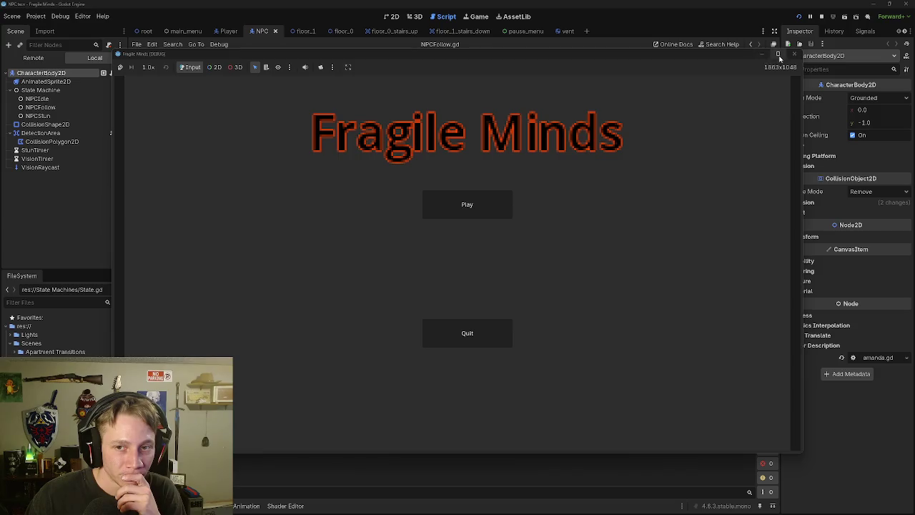
Step: Maximize the game, start play, and walk right, up the stairs and through the green door
{"action": "left_click", "coordinate": [778, 54]}
{"action": "left_click", "coordinate": [479, 192]}
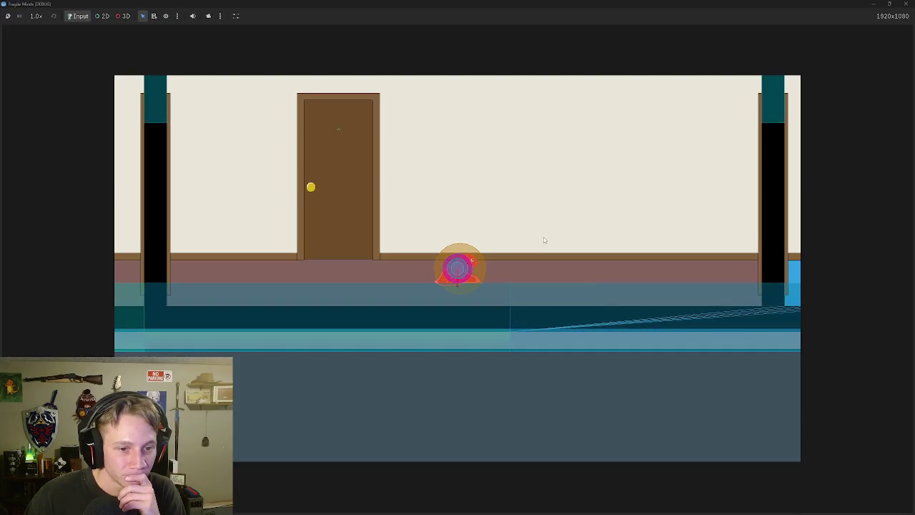
{"action": "key", "text": "d"}
{"action": "key", "text": "d"}
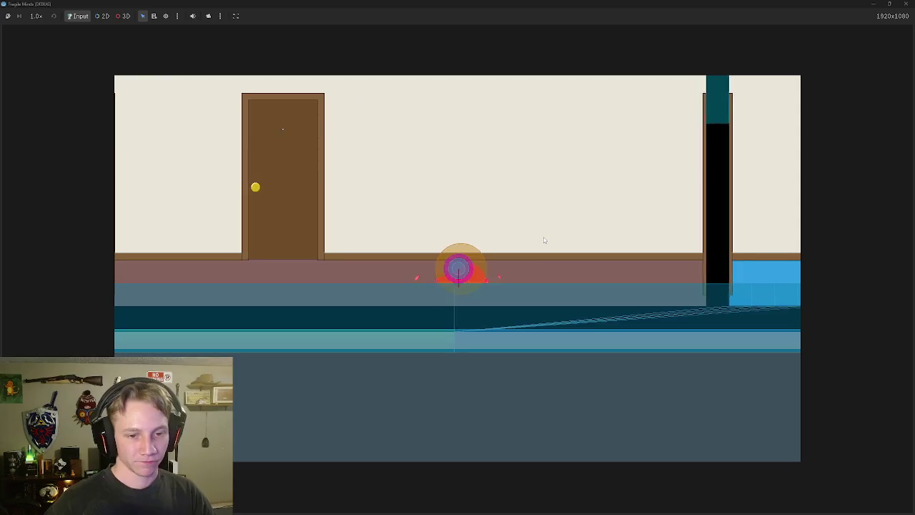
{"action": "key", "text": "d"}
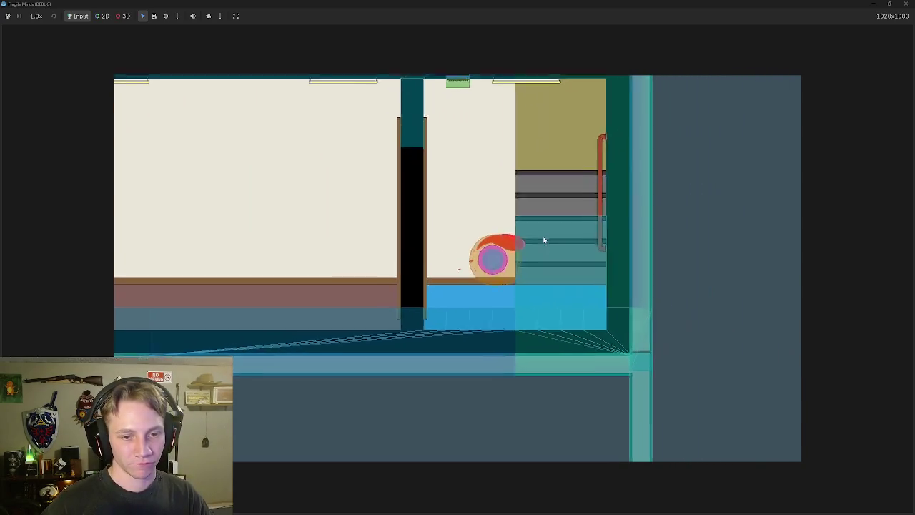
{"action": "key", "text": "w"}
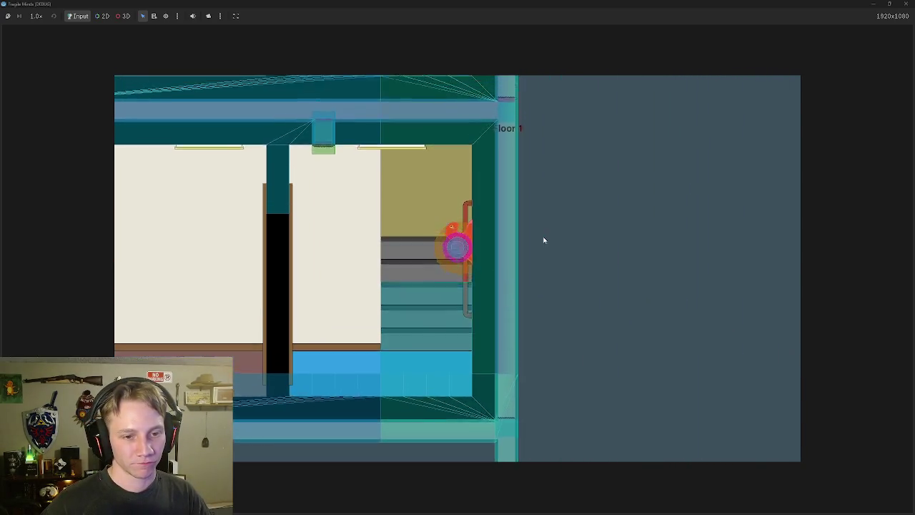
{"action": "key", "text": "a"}
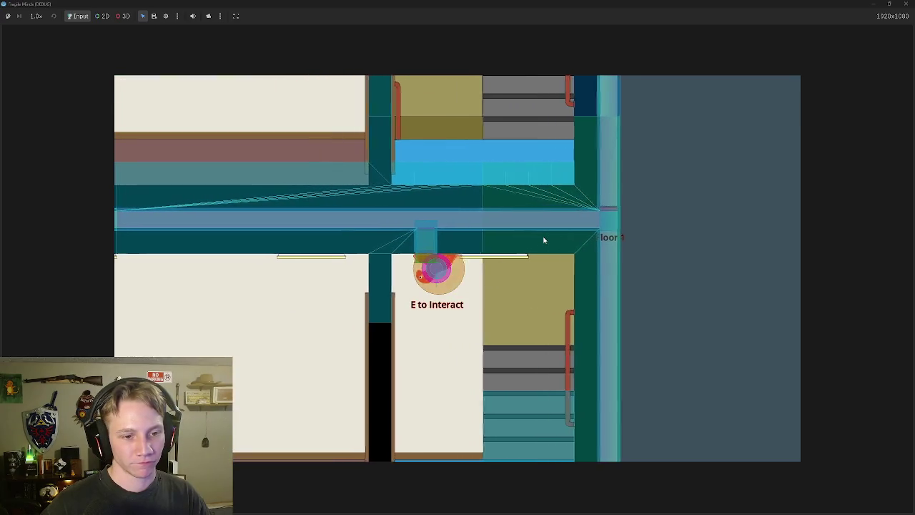
{"action": "key", "text": "w"}
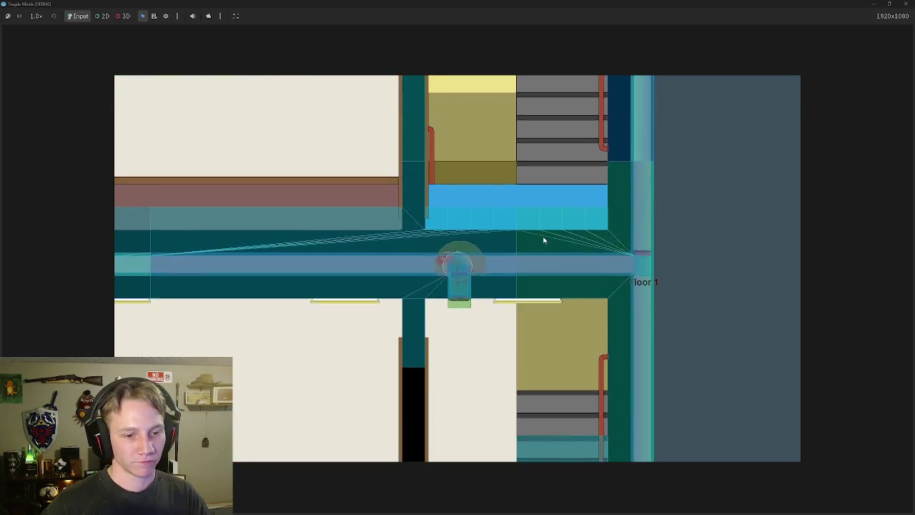
Step: Pause with Esc, quit to the title screen, then quit the game from there
{"action": "key", "text": "Escape"}
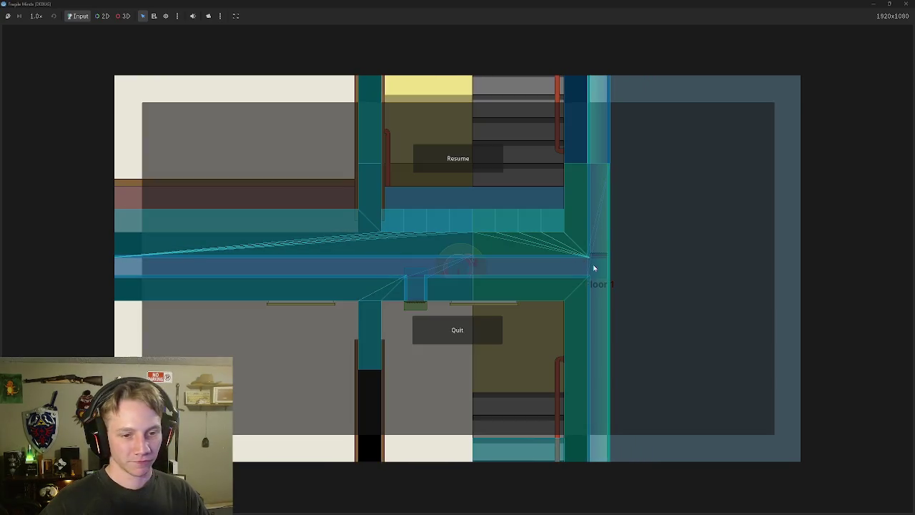
{"action": "left_click", "coordinate": [479, 321]}
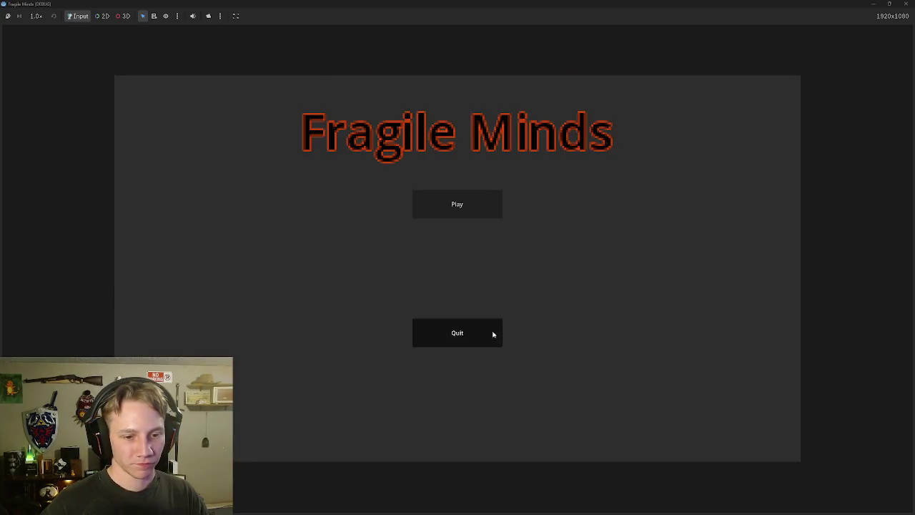
{"action": "left_click", "coordinate": [492, 333]}
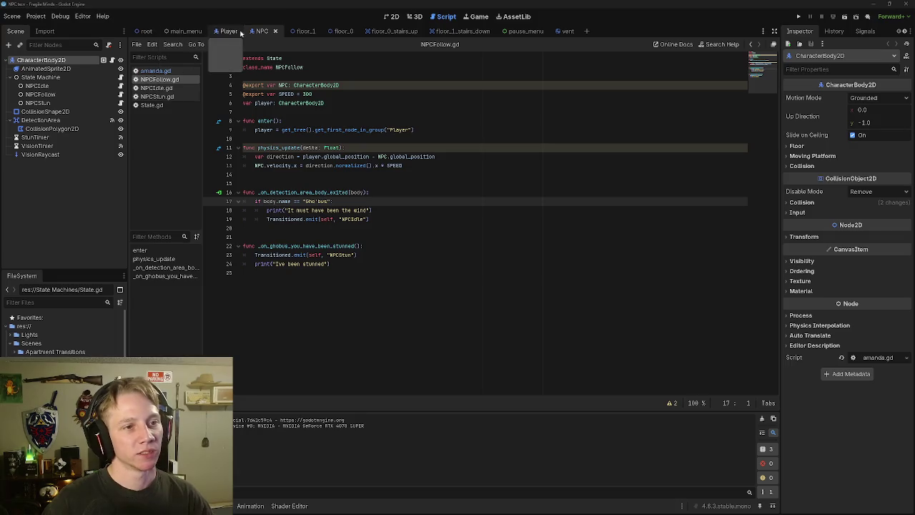
Step: Read the quit handlers in the pause_menu and main_menu scripts, then close the Fragile Minds project
{"action": "left_click", "coordinate": [516, 31]}
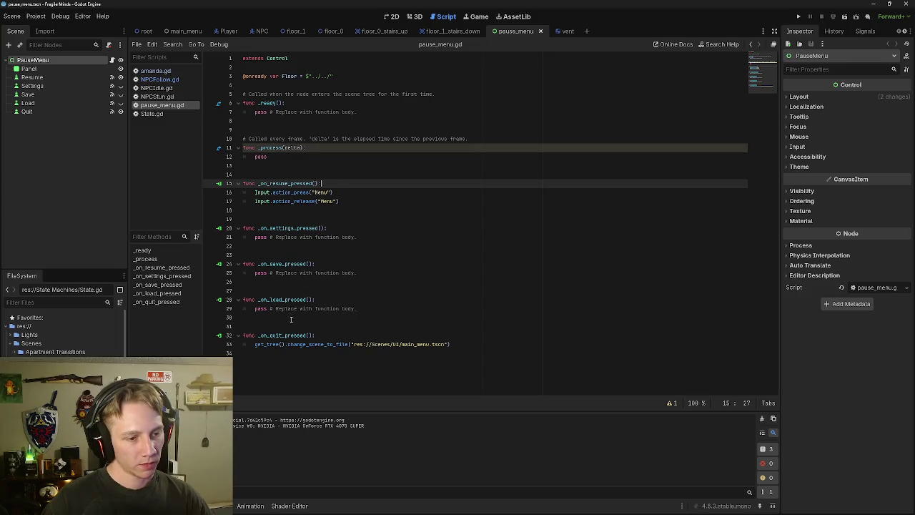
{"action": "left_click", "coordinate": [320, 336]}
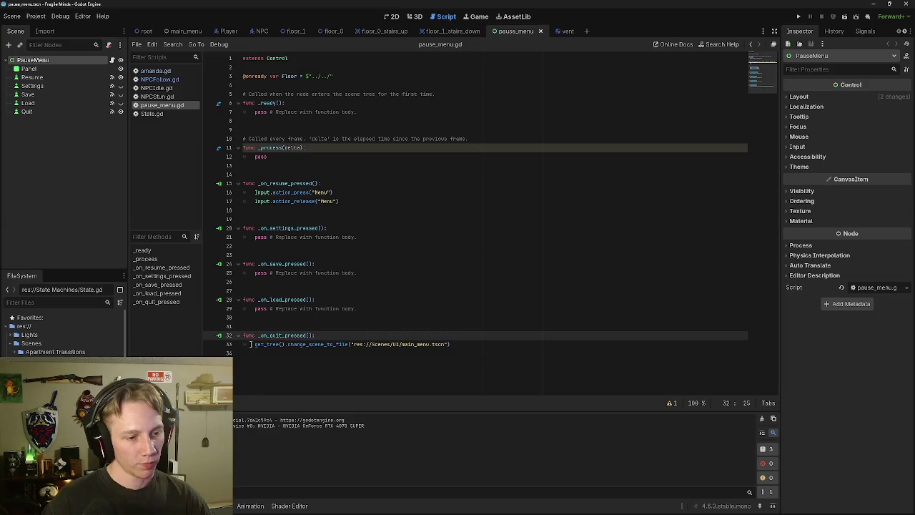
{"action": "mouse_move", "coordinate": [255, 345]}
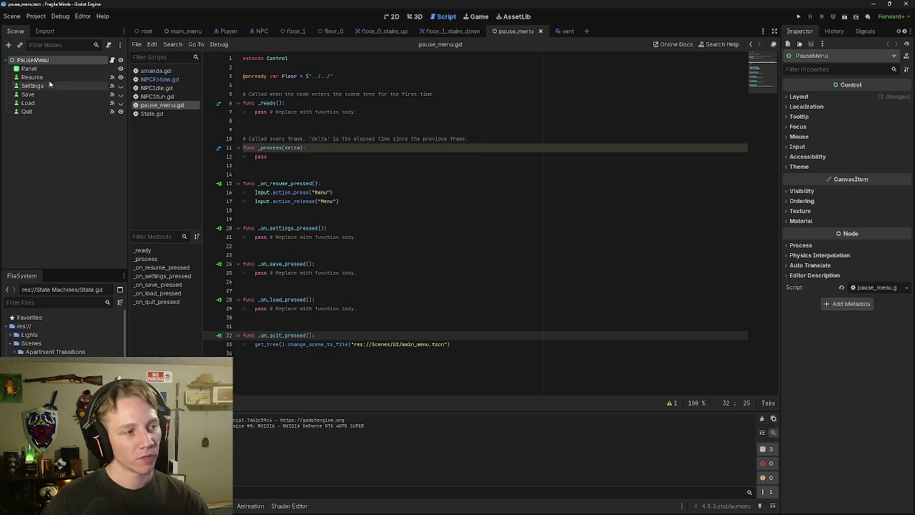
{"action": "left_click", "coordinate": [180, 31]}
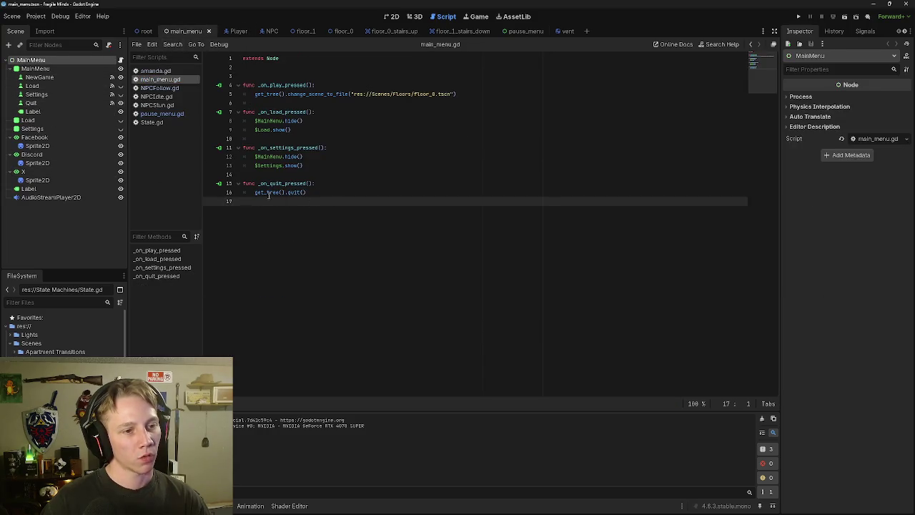
{"action": "left_click", "coordinate": [906, 4]}
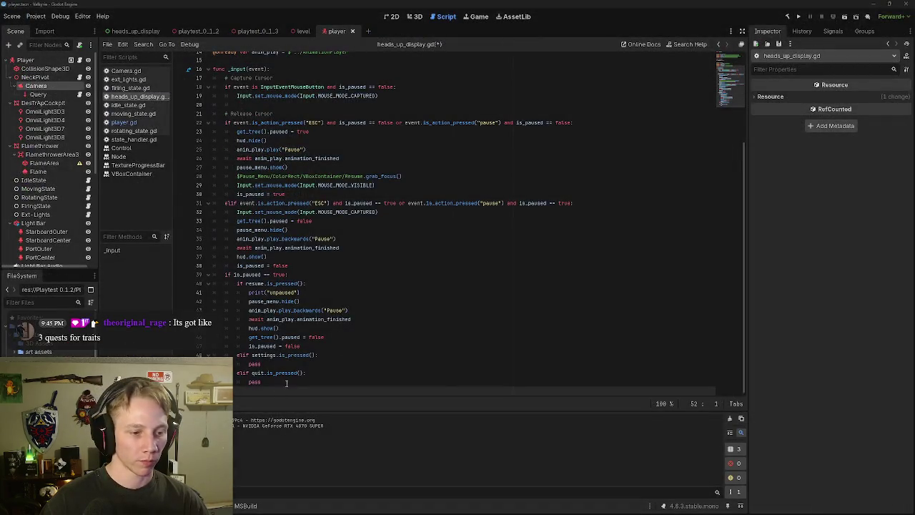
Step: Replace pass in the quit branch with get_tree().quit() via autocomplete and run the game
{"action": "key", "text": "BackSpace"}
{"action": "key", "text": "BackSpace"}
{"action": "key", "text": "BackSpace"}
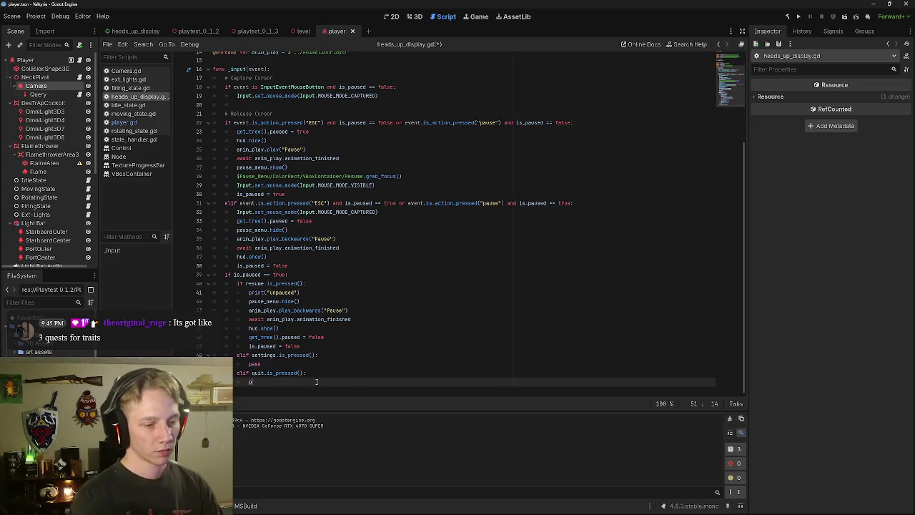
{"action": "type", "text": "get."}
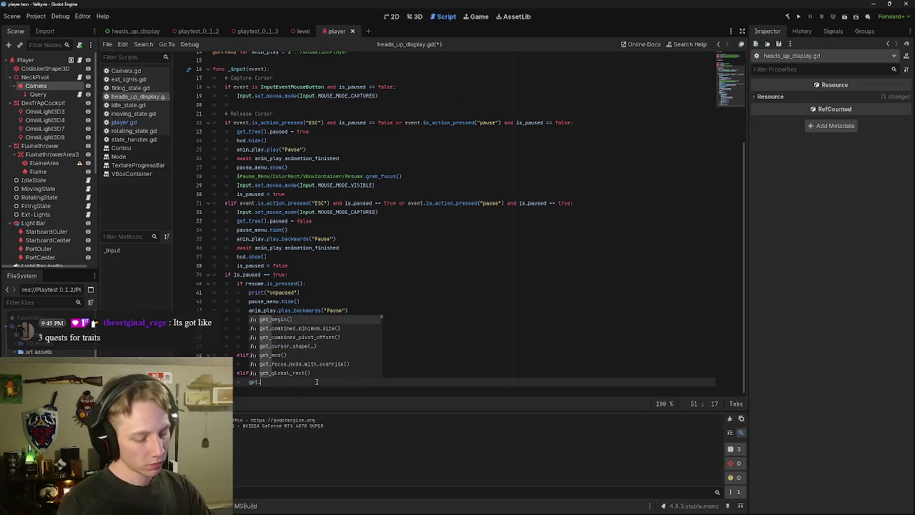
{"action": "type", "text": "tree"}
{"action": "key", "text": "Return"}
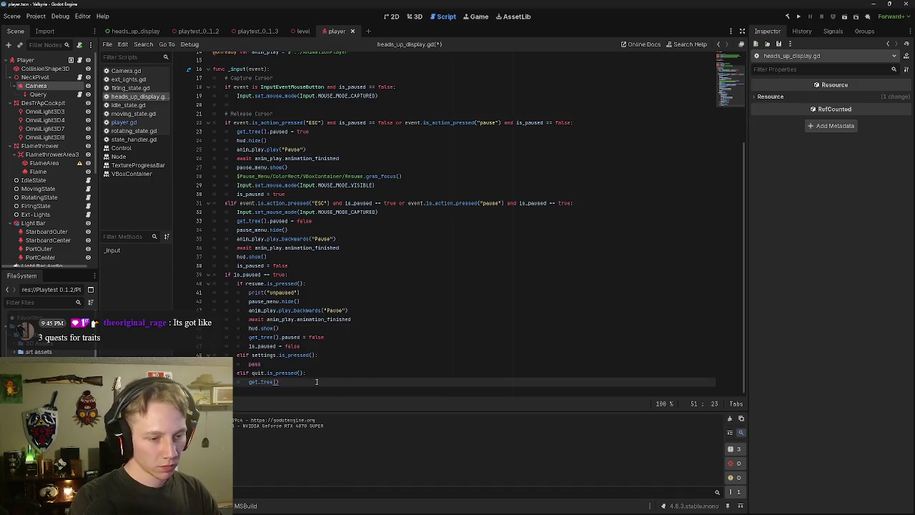
{"action": "type", "text": ".quit"}
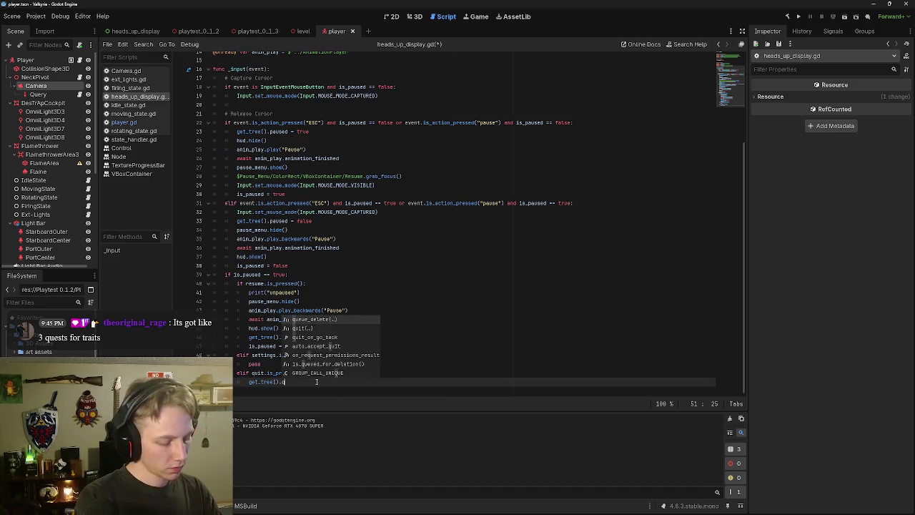
{"action": "key", "text": "Return"}
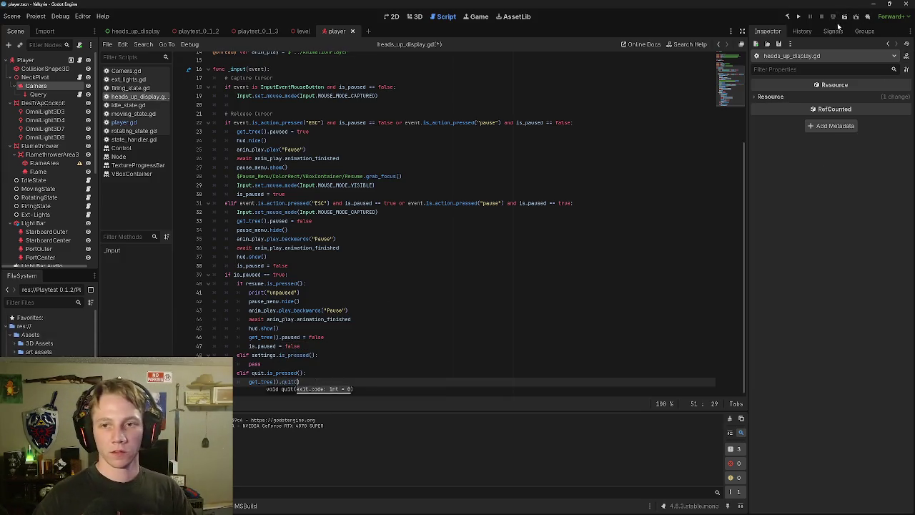
{"action": "left_click", "coordinate": [843, 18]}
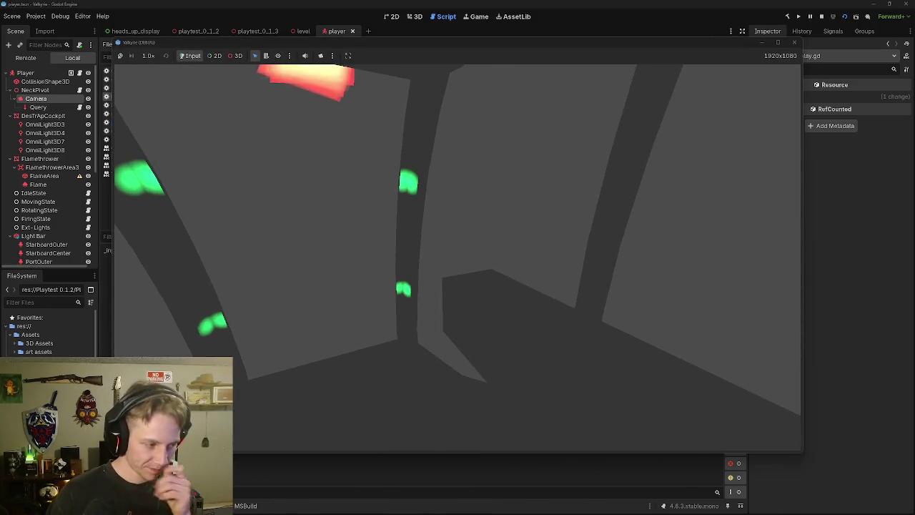
Step: Quit the running game from the pause menu, then rerun and test Resume and Quit
{"action": "key", "text": "Escape"}
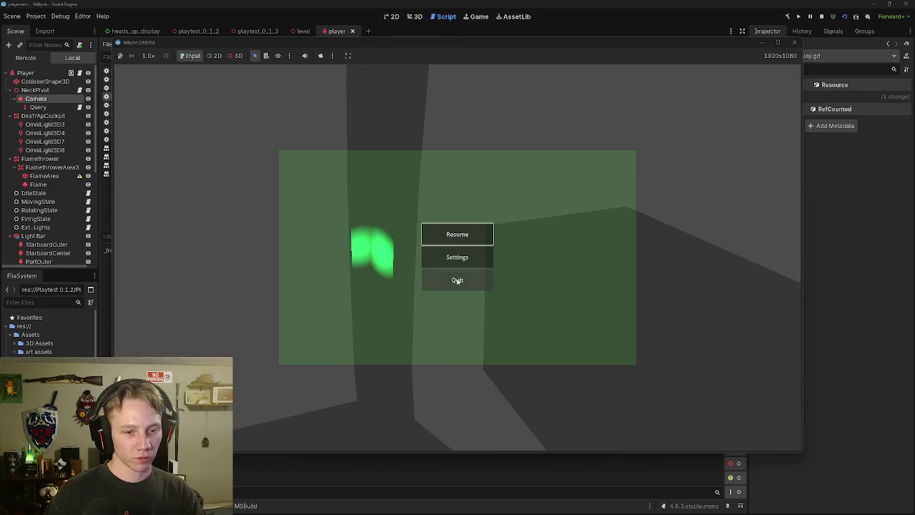
{"action": "left_click", "coordinate": [458, 278]}
{"action": "type", "text": ").quit()"}
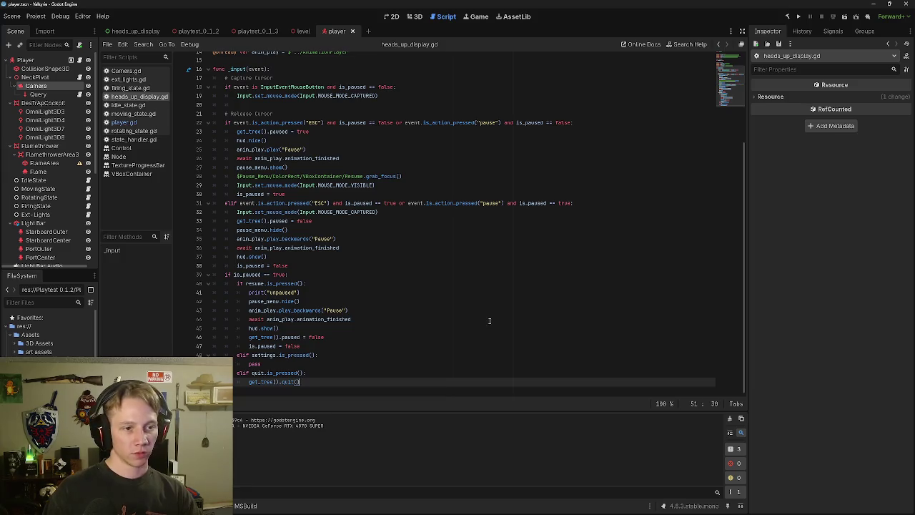
{"action": "left_click", "coordinate": [844, 16]}
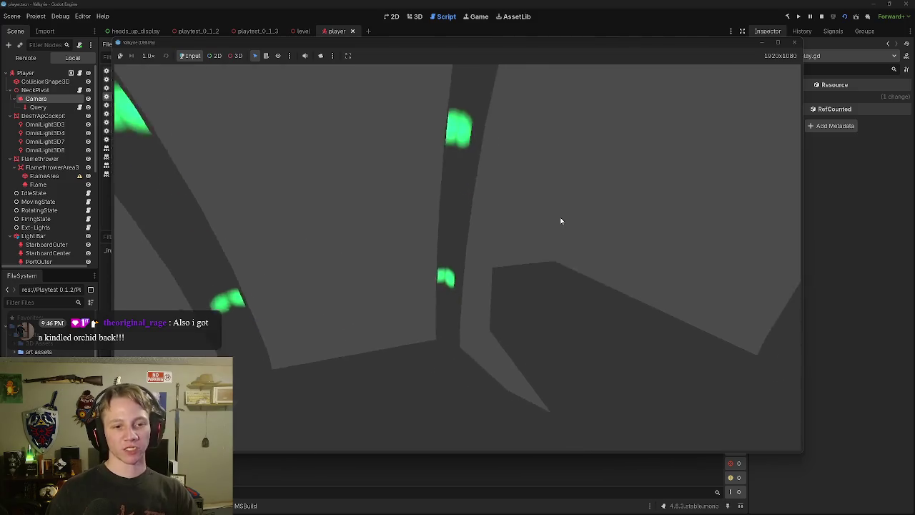
{"action": "key", "text": "Escape"}
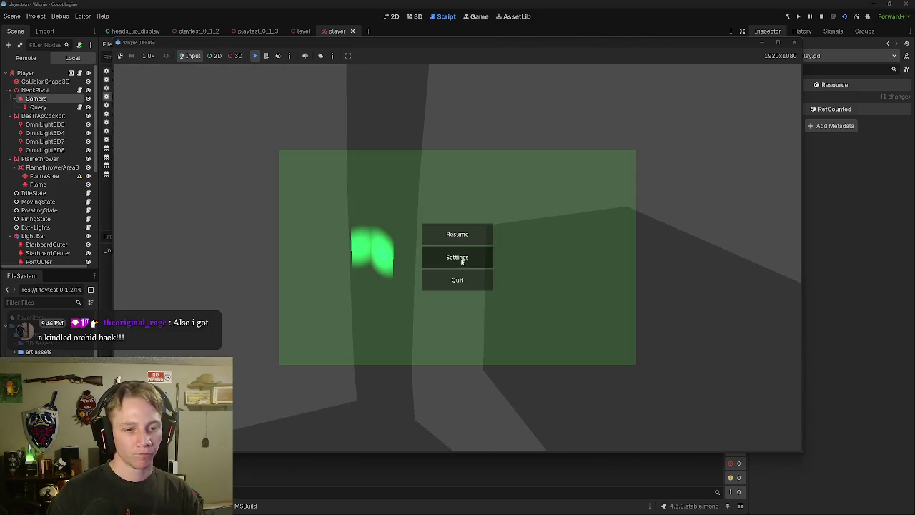
{"action": "left_click", "coordinate": [458, 236]}
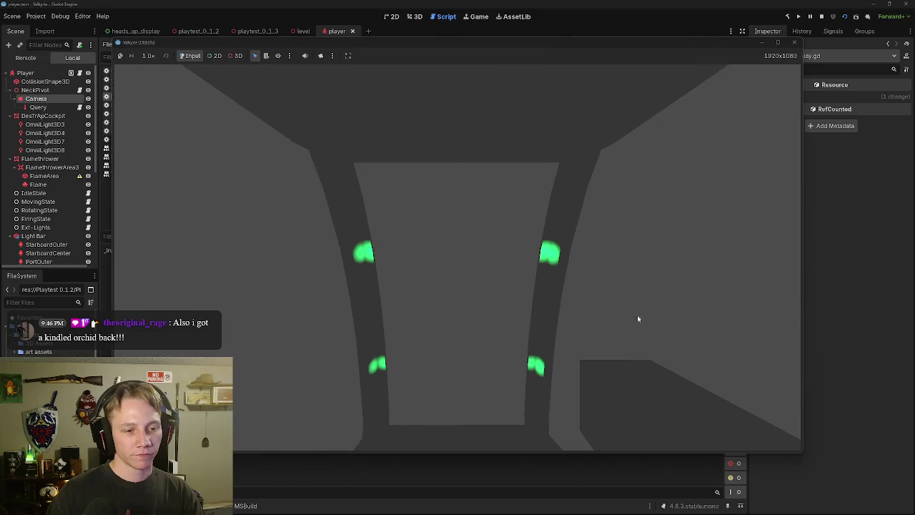
{"action": "key", "text": "Escape"}
{"action": "left_click", "coordinate": [458, 279]}
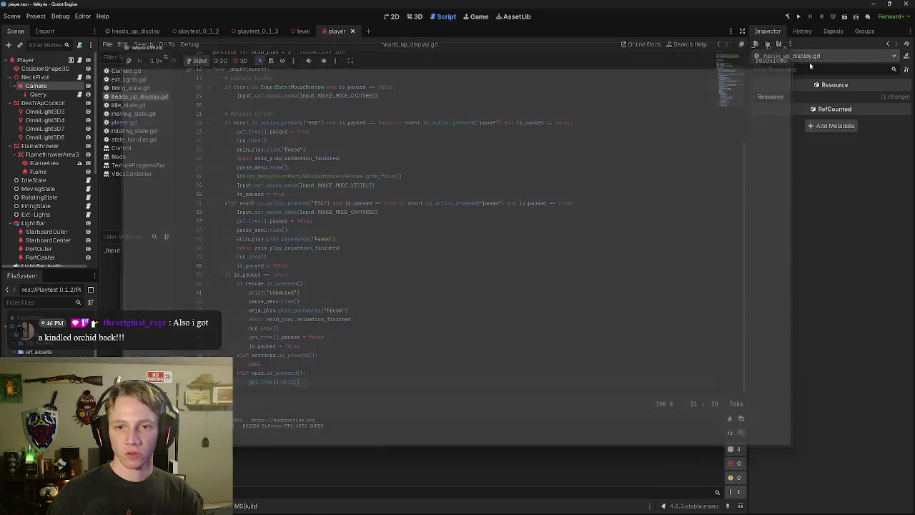
Step: Run the level scene, pause and quit it, then show the level in the 3D view
{"action": "left_click", "coordinate": [257, 31]}
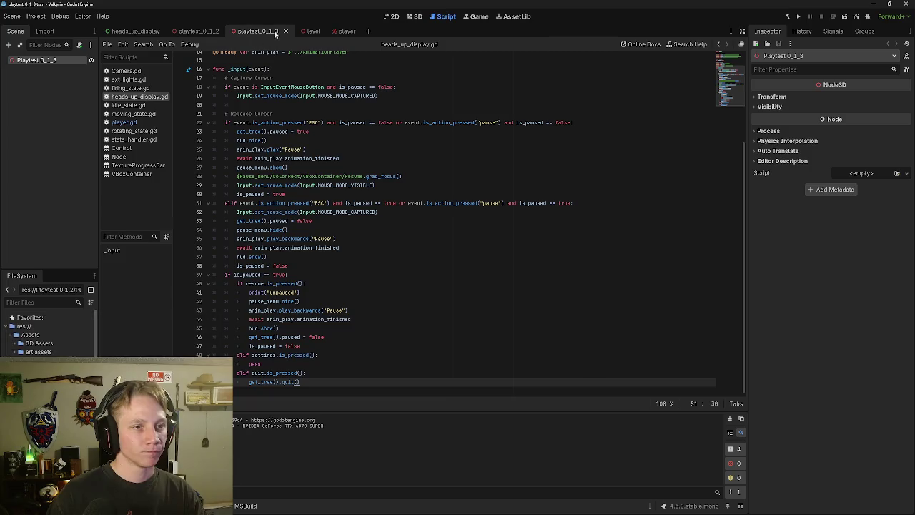
{"action": "left_click", "coordinate": [306, 30]}
{"action": "left_click", "coordinate": [844, 16]}
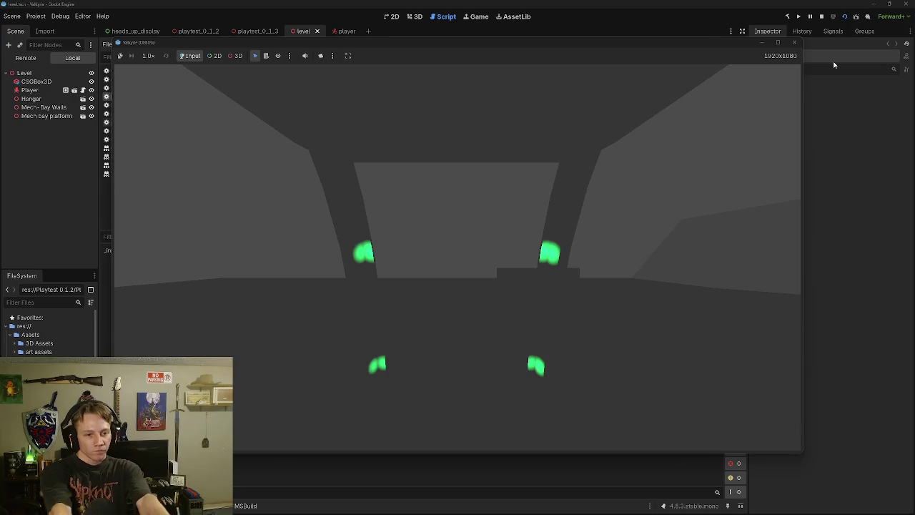
{"action": "left_click", "coordinate": [544, 282]}
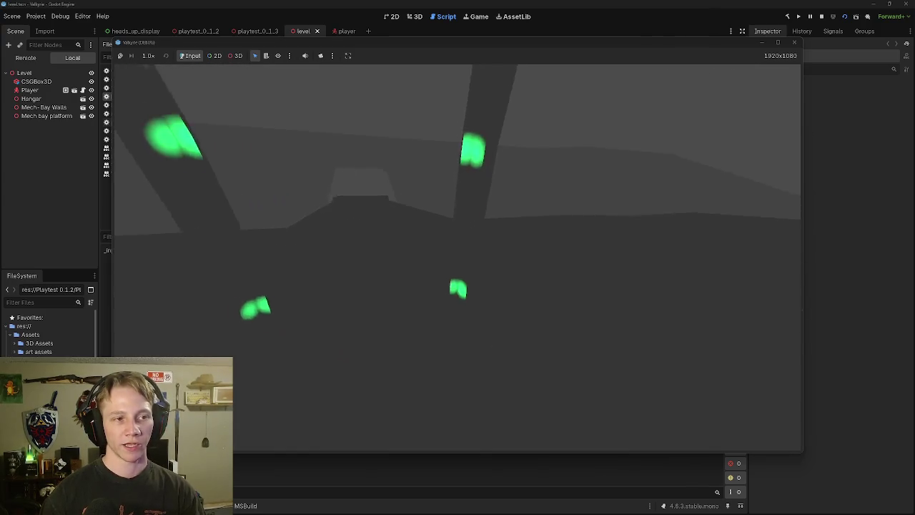
{"action": "key", "text": "Escape"}
{"action": "left_click", "coordinate": [458, 278]}
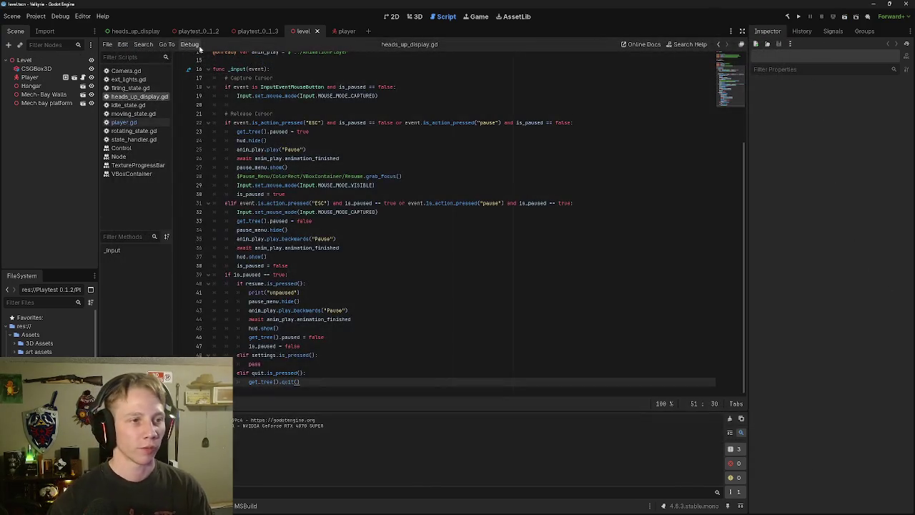
{"action": "left_click", "coordinate": [413, 16]}
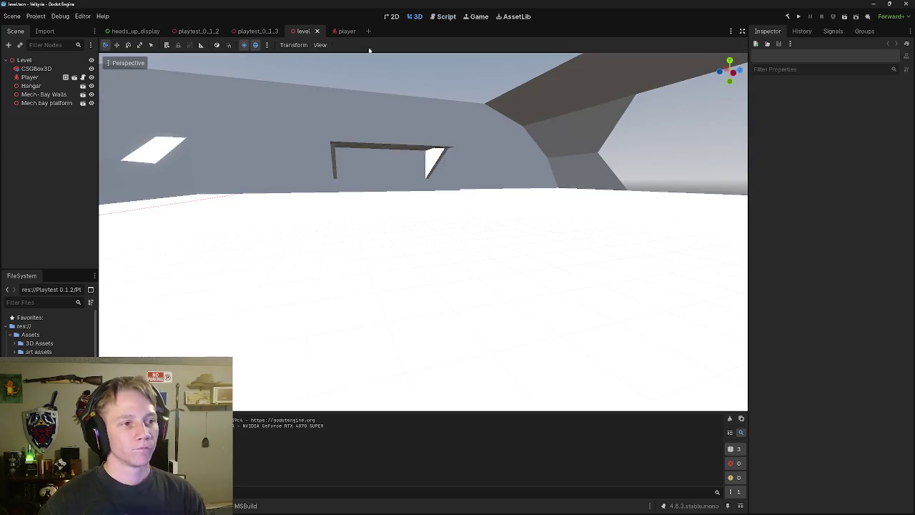
Step: Add the preview environment and preview sun to the level scene, then run it
{"action": "left_click", "coordinate": [256, 45]}
{"action": "left_click", "coordinate": [255, 45]}
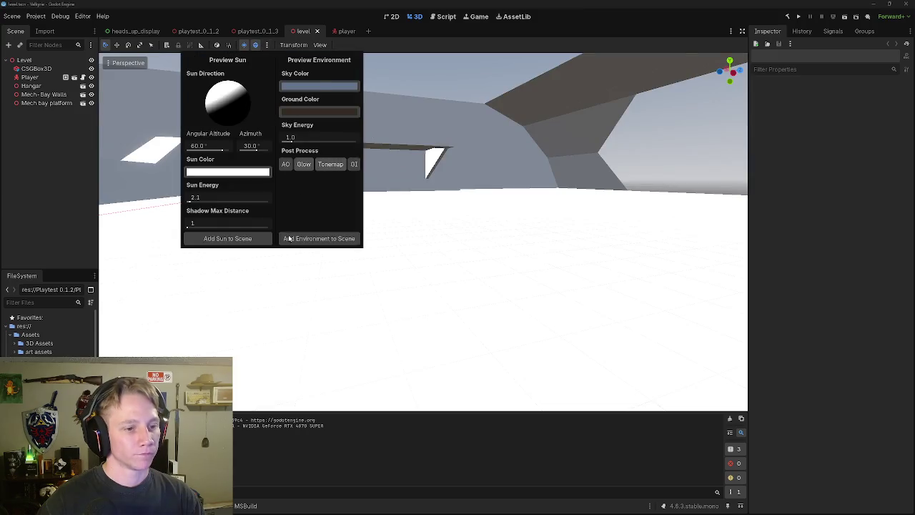
{"action": "left_click", "coordinate": [289, 237]}
{"action": "left_click", "coordinate": [266, 44]}
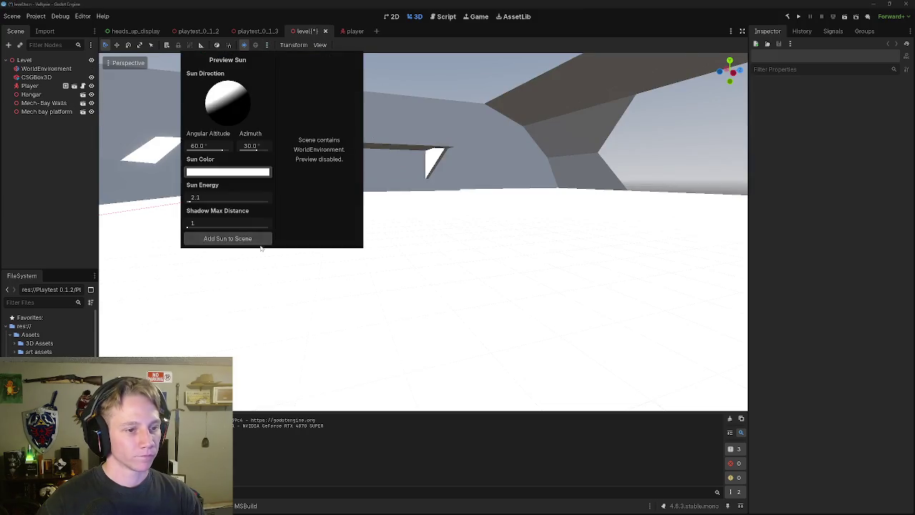
{"action": "left_click", "coordinate": [260, 244]}
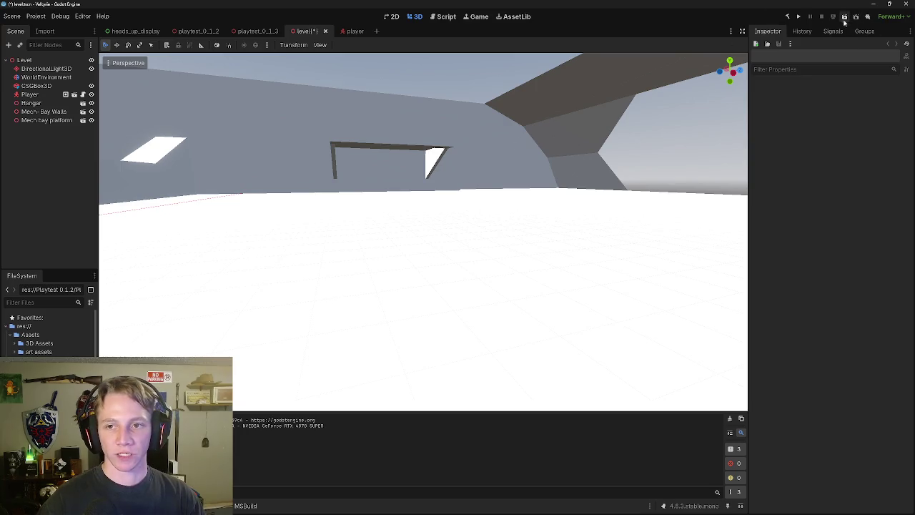
{"action": "left_click", "coordinate": [844, 17]}
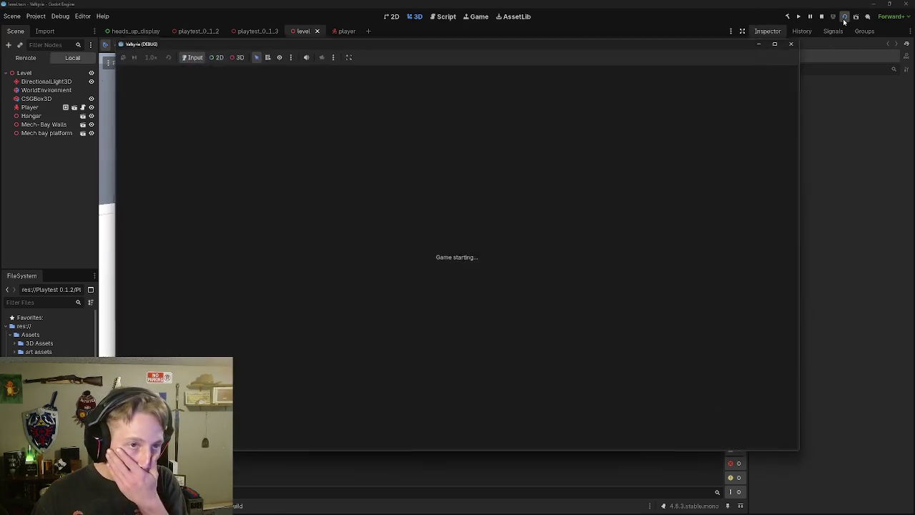
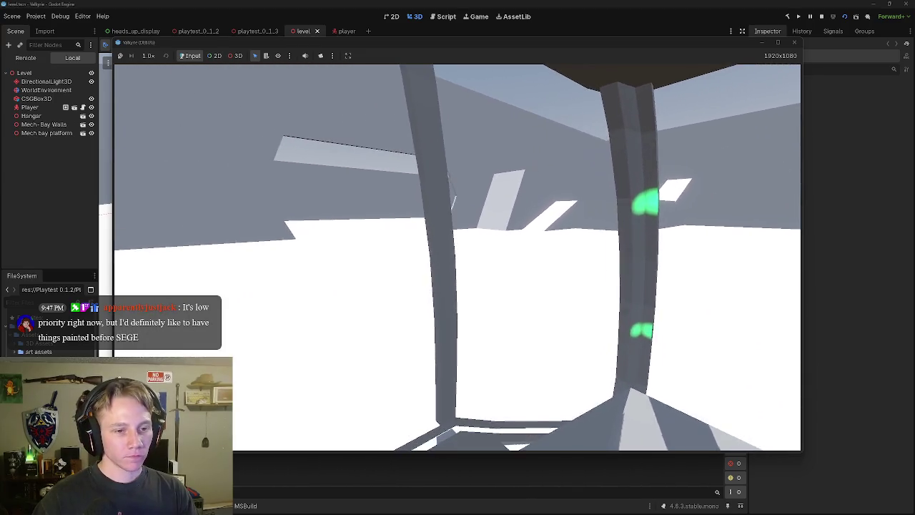
Step: Open the pause menu with ESC and resume the game, twice
{"action": "key", "text": "Escape"}
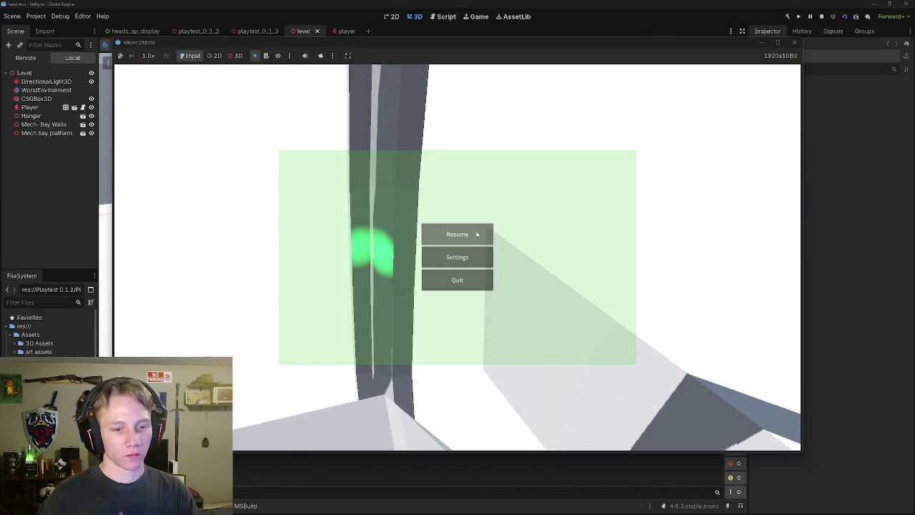
{"action": "left_click", "coordinate": [487, 234]}
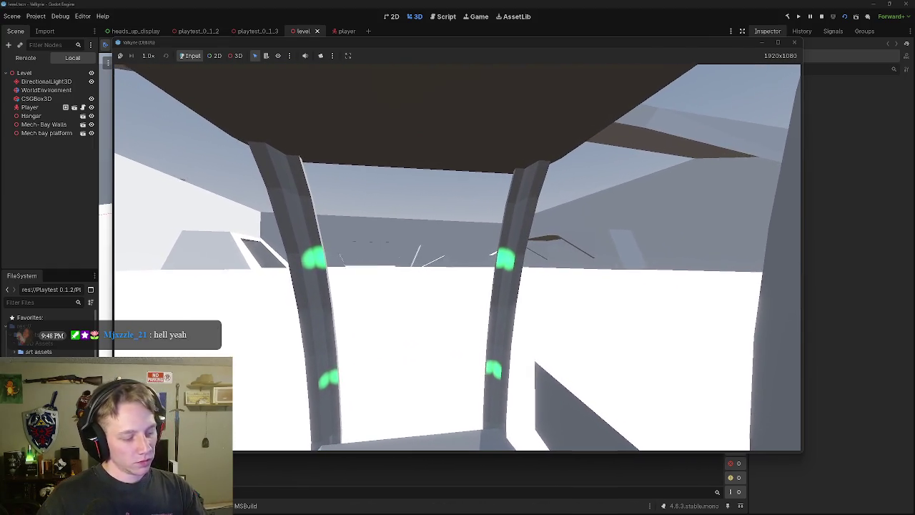
{"action": "key", "text": "Escape"}
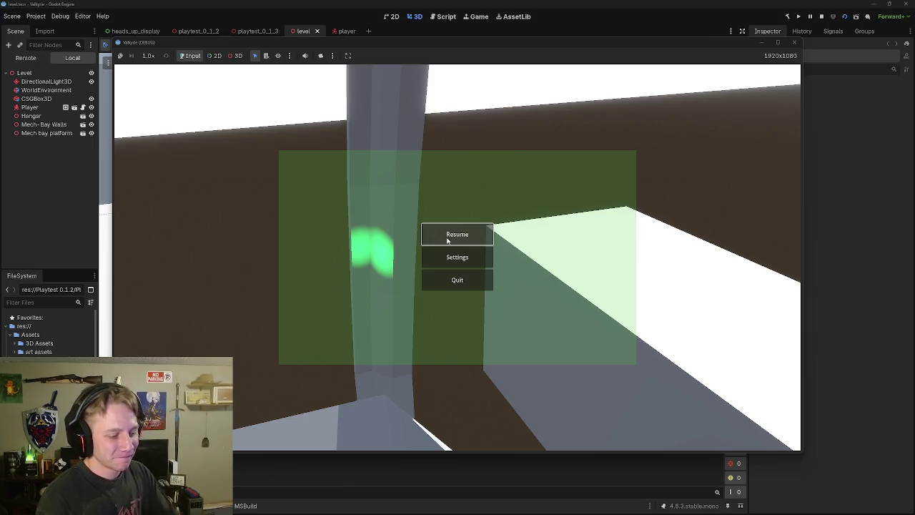
{"action": "left_click", "coordinate": [448, 240]}
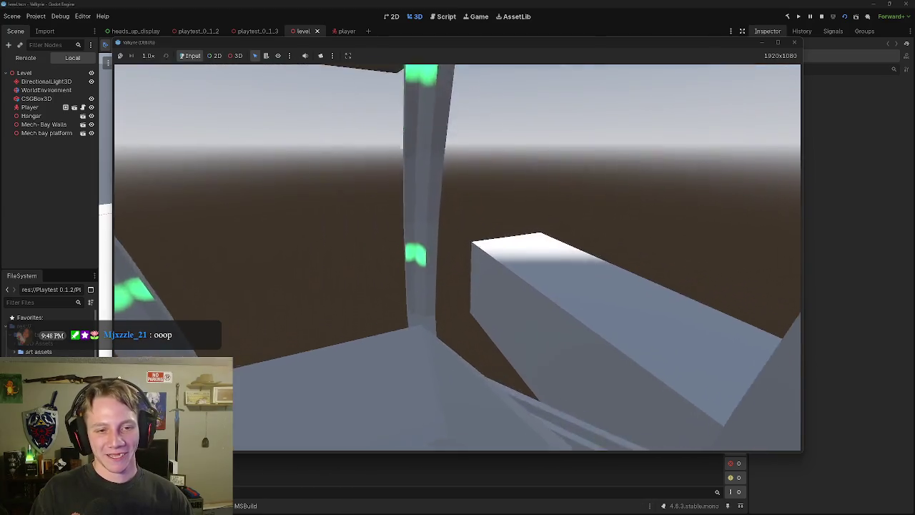
Step: Toggle the pause menu open and shut with ESC, then quit the running game
{"action": "key", "text": "Escape"}
{"action": "key", "text": "Escape"}
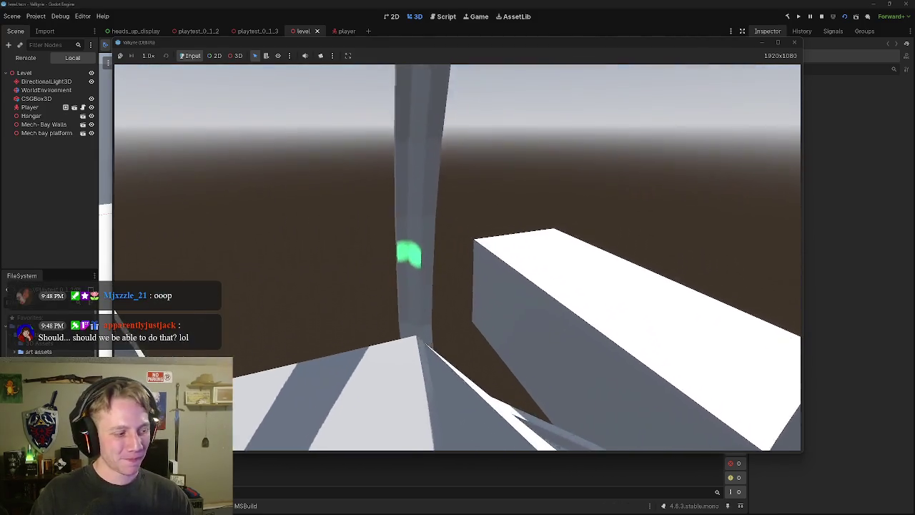
{"action": "key", "text": "Escape"}
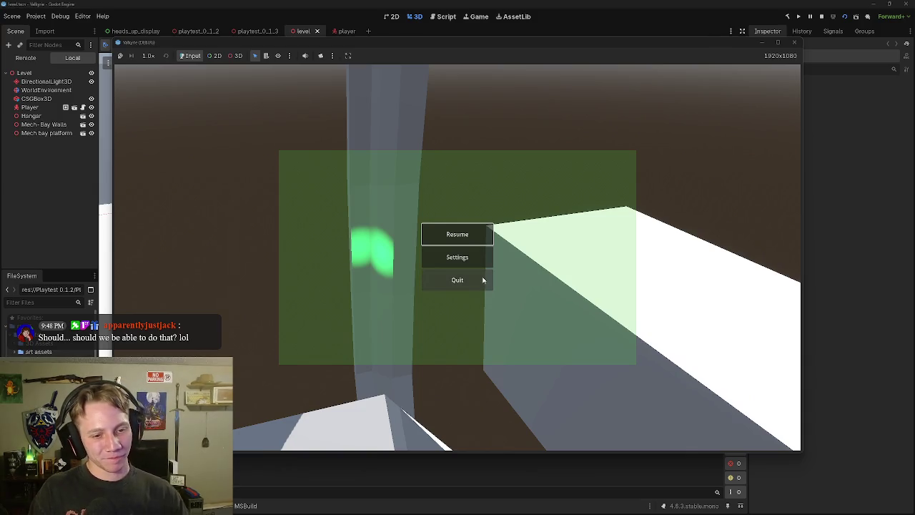
{"action": "left_click", "coordinate": [481, 279]}
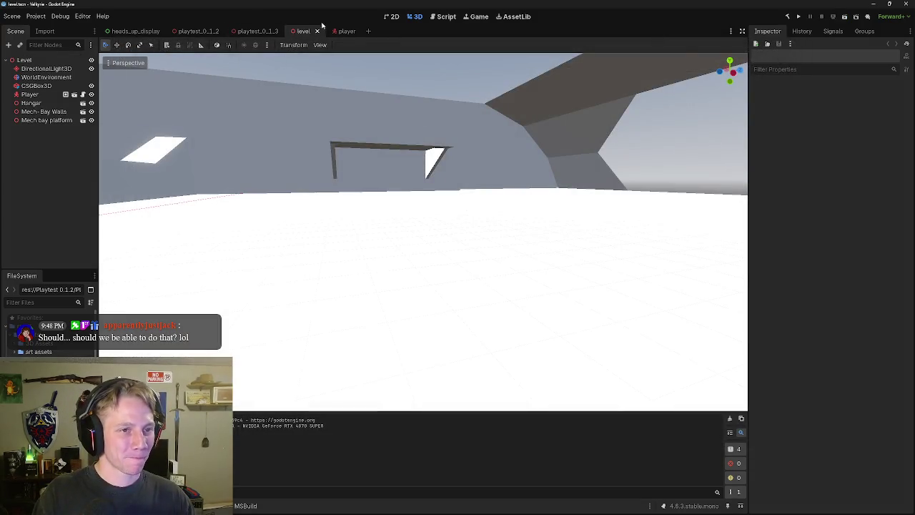
Step: Switch to the heads_up_display scene and open its script
{"action": "left_click", "coordinate": [344, 30]}
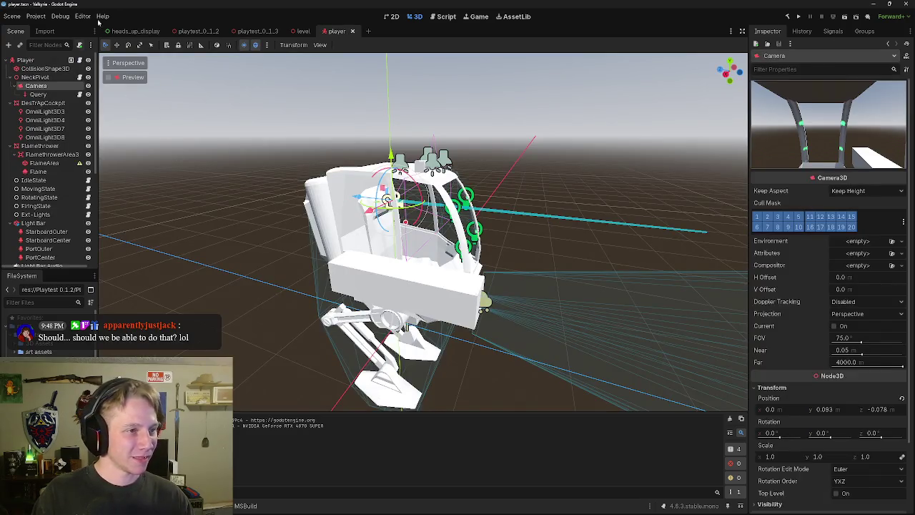
{"action": "left_click", "coordinate": [143, 32]}
{"action": "left_click", "coordinate": [82, 60]}
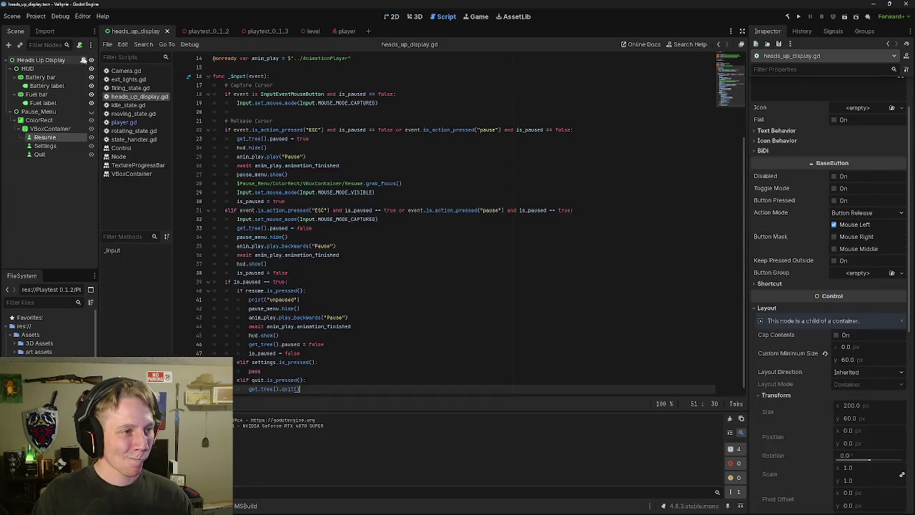
{"action": "scroll", "coordinate": [465, 175], "scroll_direction": "up", "scroll_amount": 5}
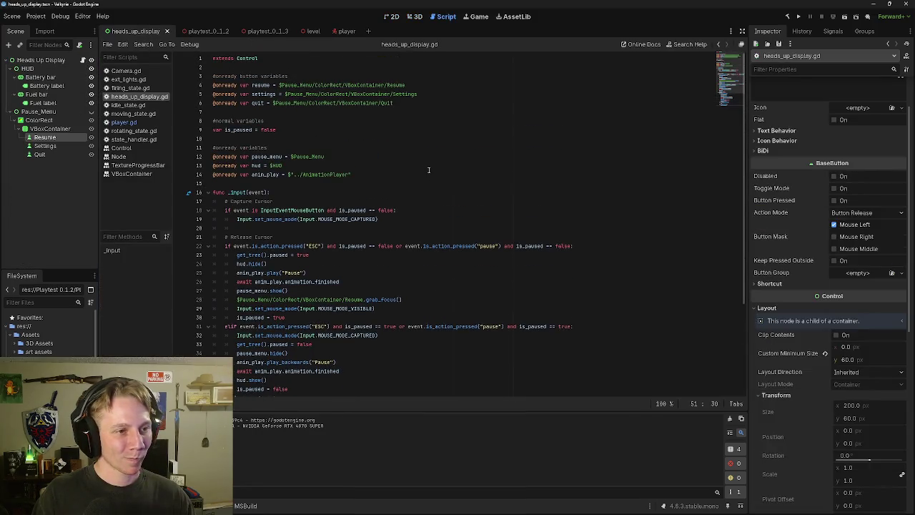
{"action": "left_click", "coordinate": [309, 78]}
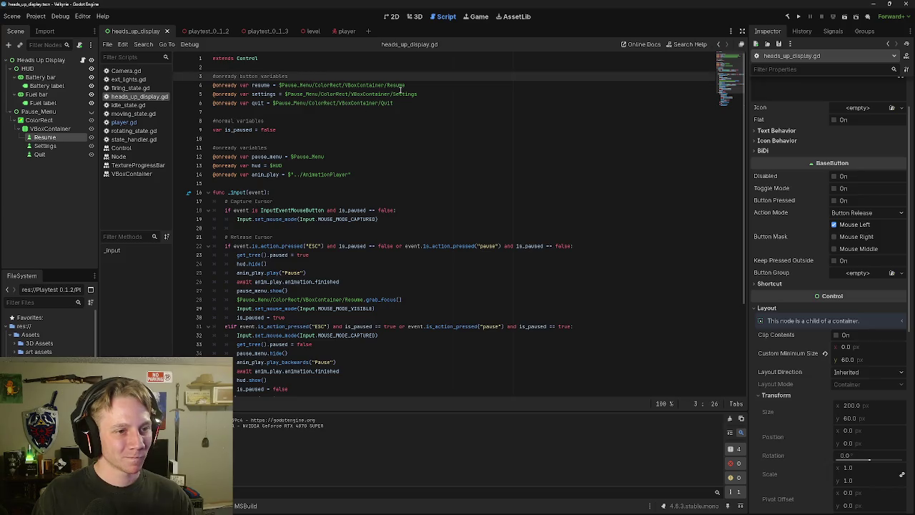
{"action": "left_click", "coordinate": [357, 176]}
{"action": "key", "text": "Return"}
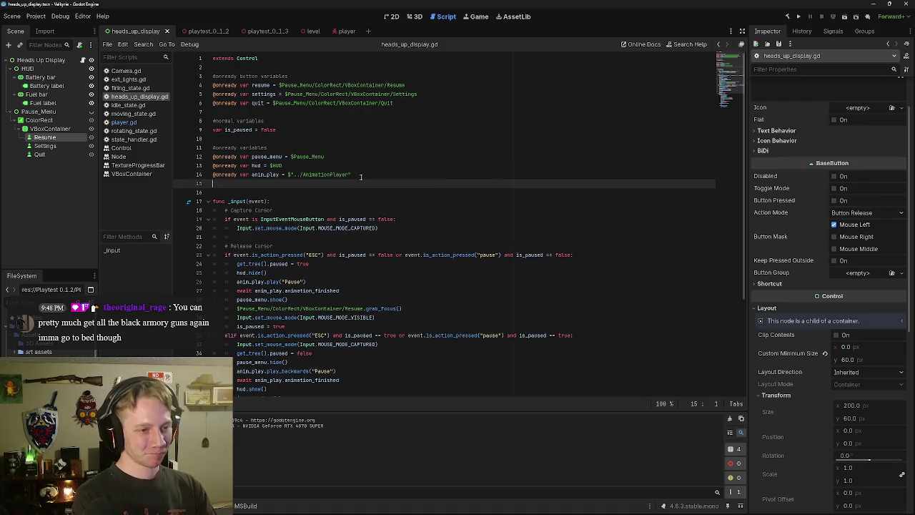
{"action": "type", "text": "@"}
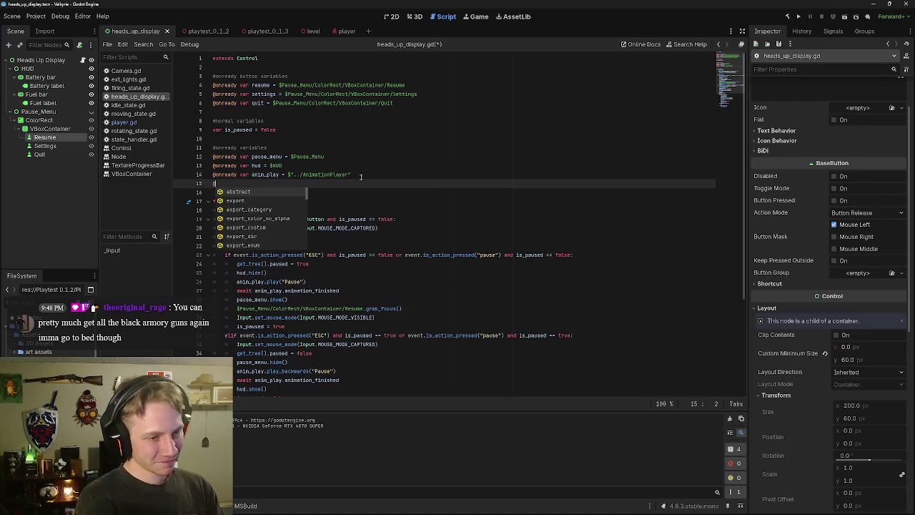
{"action": "type", "text": "onready v"}
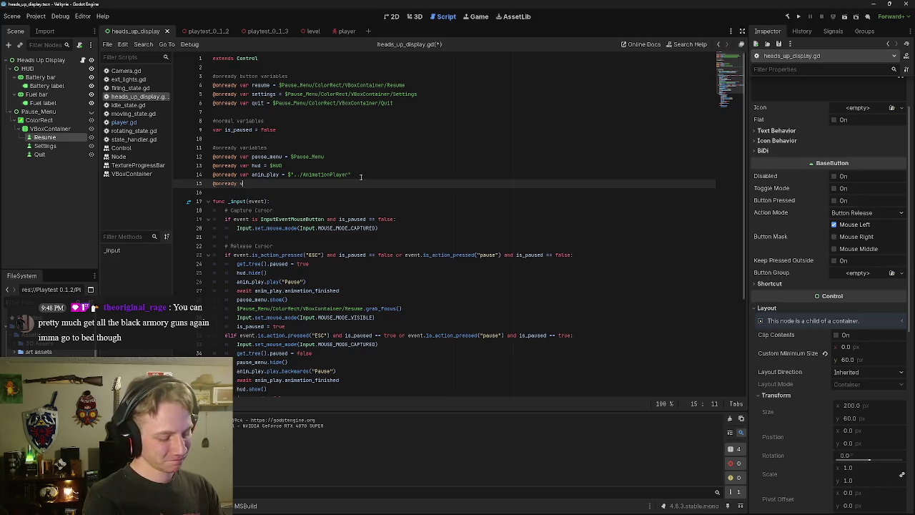
{"action": "type", "text": "ar player ="}
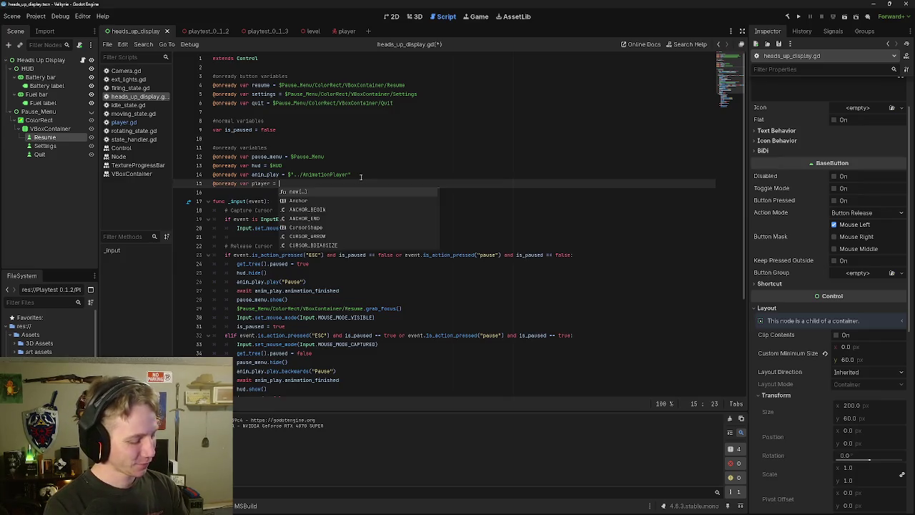
{"action": "type", "text": "$"}
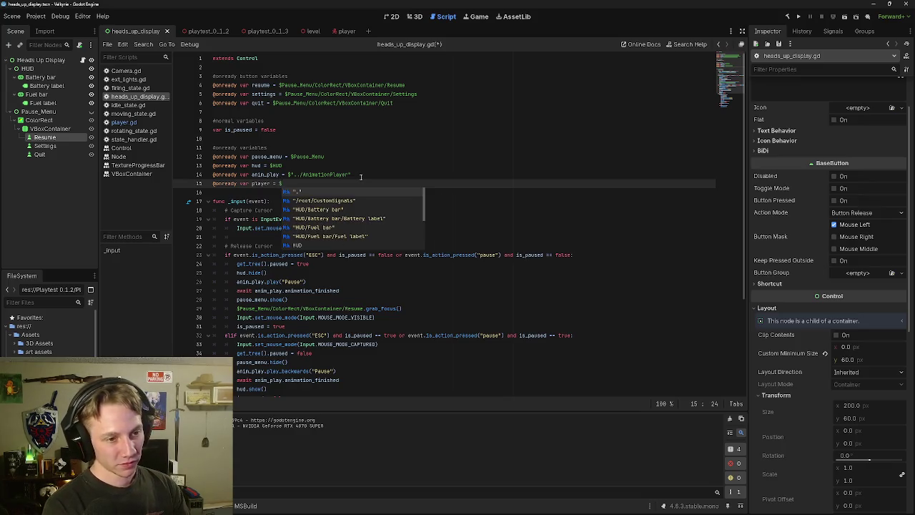
{"action": "type", "text": "\"..\""}
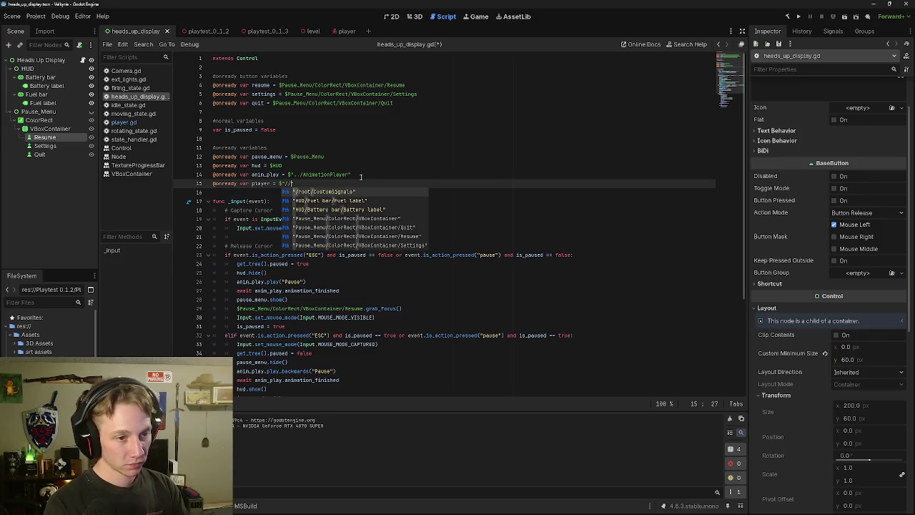
{"action": "type", "text": ".."}
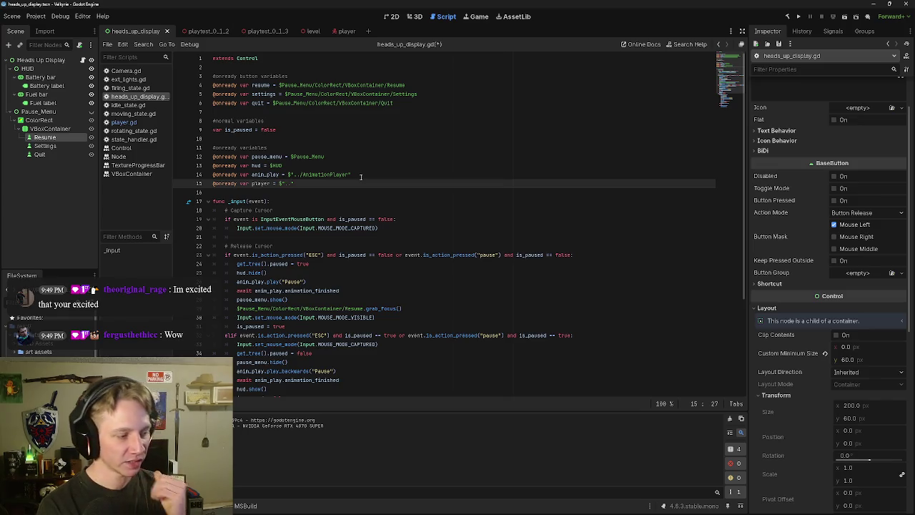
{"action": "scroll", "coordinate": [359, 388], "scroll_direction": "down", "scroll_amount": 5}
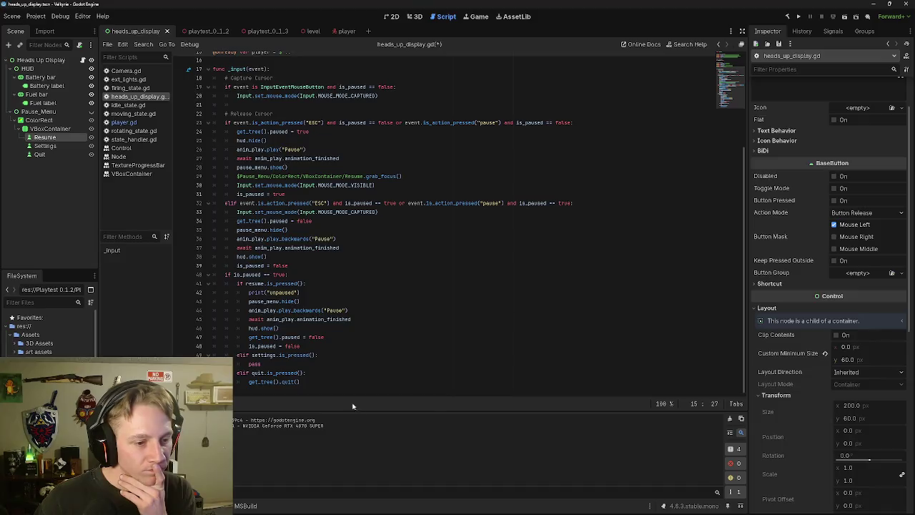
Step: Remove the 'pause' action check from the ESC condition on line 23
{"action": "left_click", "coordinate": [358, 379]}
{"action": "scroll", "coordinate": [365, 296], "scroll_direction": "up", "scroll_amount": 4}
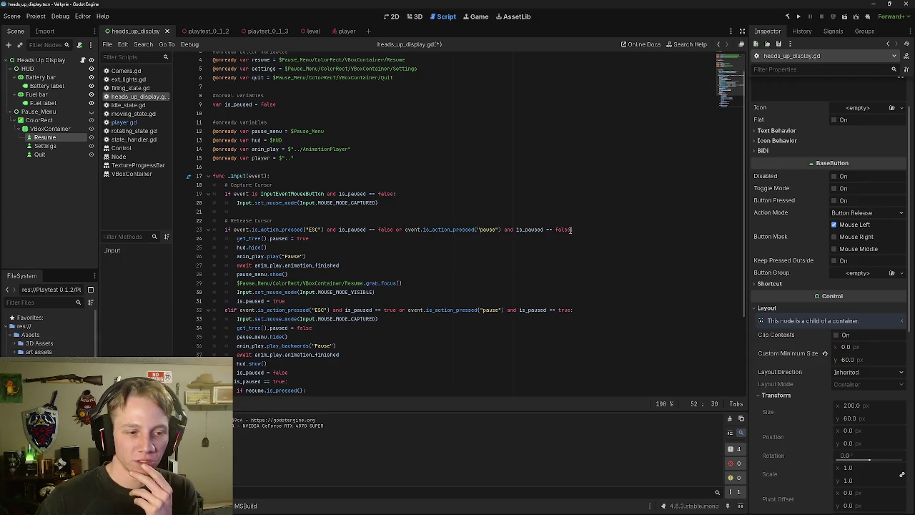
{"action": "left_click_drag", "start_coordinate": [571, 229], "coordinate": [393, 228]}
{"action": "key", "text": "ctrl+c"}
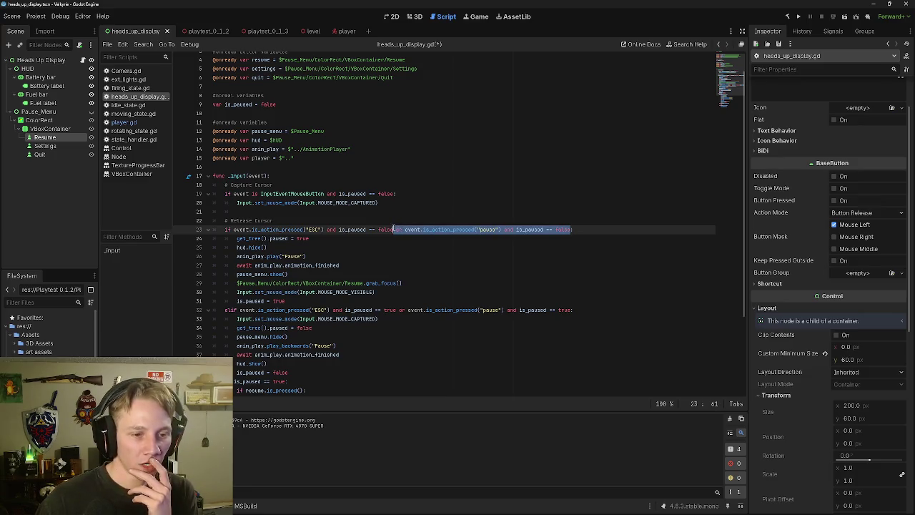
{"action": "key", "text": "BackSpace"}
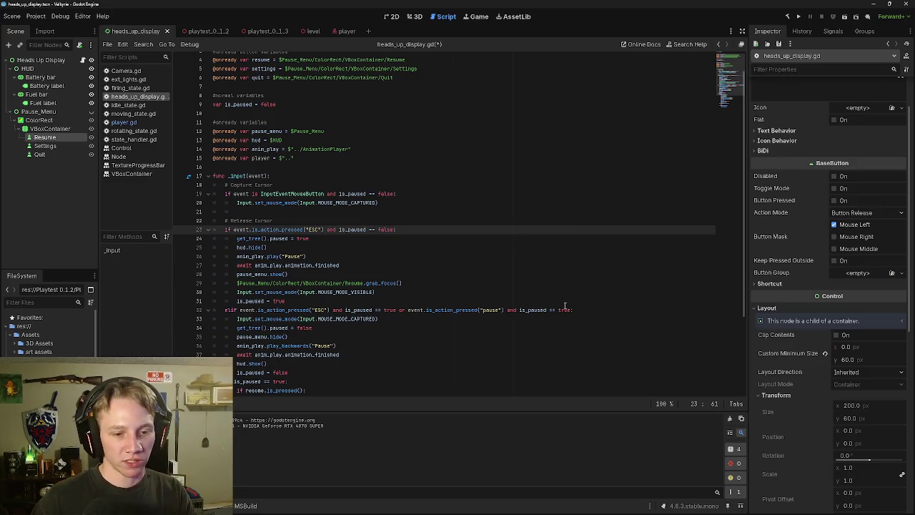
Step: Insert a blank line after line 31, before the elif
{"action": "mouse_move", "coordinate": [571, 310]}
{"action": "left_mouse_down"}
{"action": "mouse_move", "coordinate": [396, 309]}
{"action": "mouse_move", "coordinate": [572, 309]}
{"action": "left_mouse_up"}
{"action": "left_click", "coordinate": [429, 283]}
{"action": "left_click", "coordinate": [430, 291]}
{"action": "left_click", "coordinate": [432, 301]}
{"action": "key", "text": "Return"}
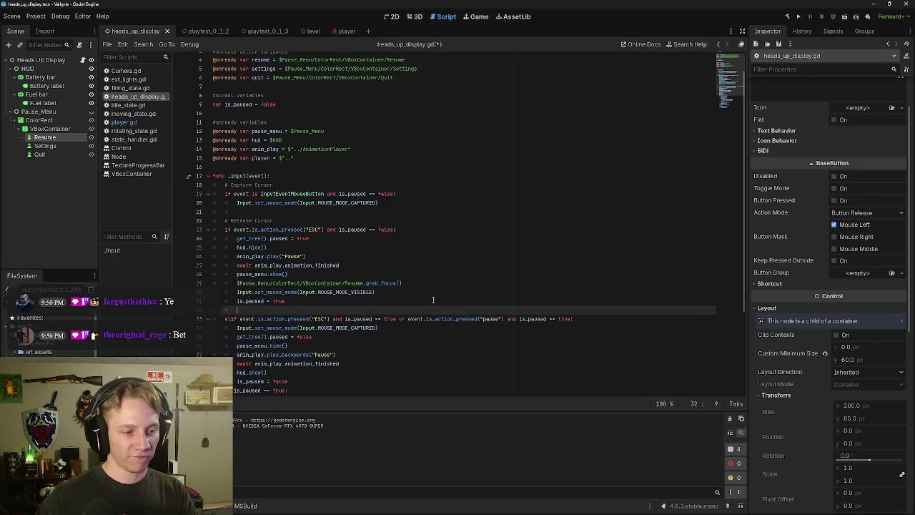
Step: Strip the pause-action check from the ESC condition again, ending it with a colon
{"action": "type", "text": "el"}
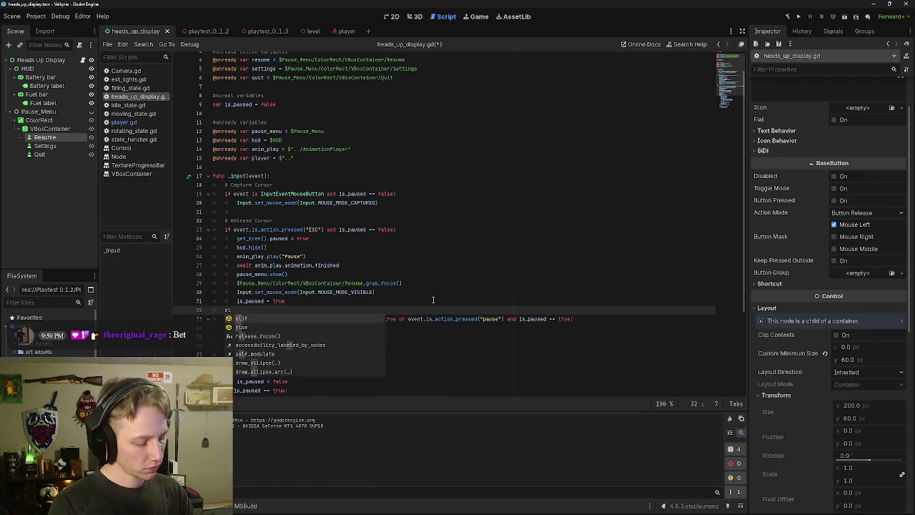
{"action": "type", "text": "if"}
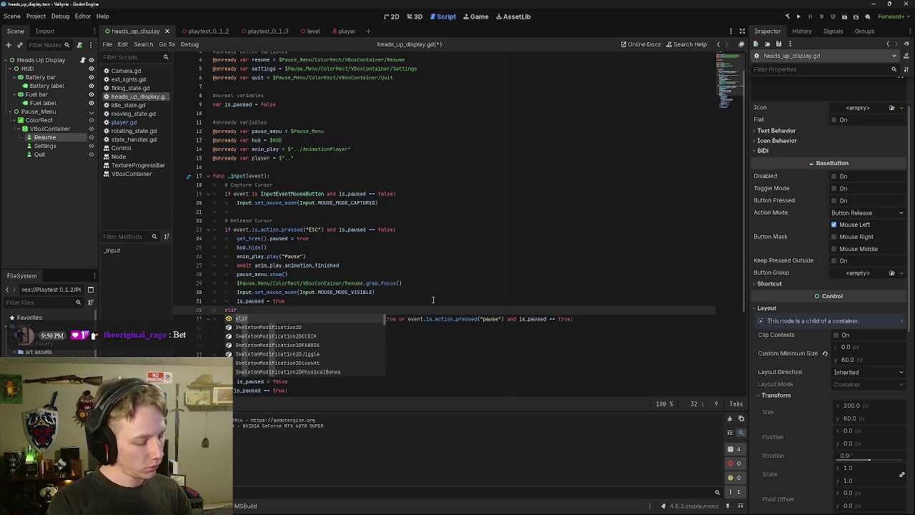
{"action": "key", "text": "BackSpace"}
{"action": "key", "text": "BackSpace"}
{"action": "key", "text": "BackSpace"}
{"action": "key", "text": "ctrl+z"}
{"action": "key", "text": "ctrl+z"}
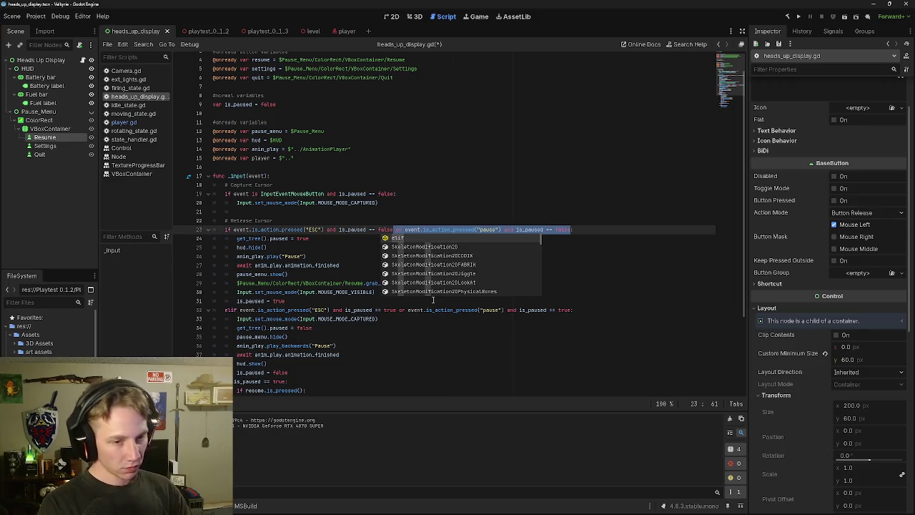
{"action": "key", "text": "BackSpace"}
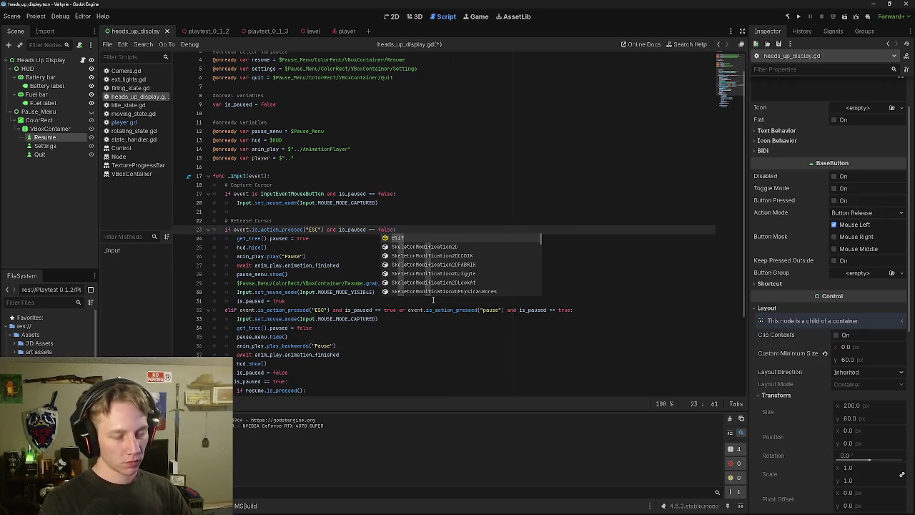
{"action": "type", "text": ":"}
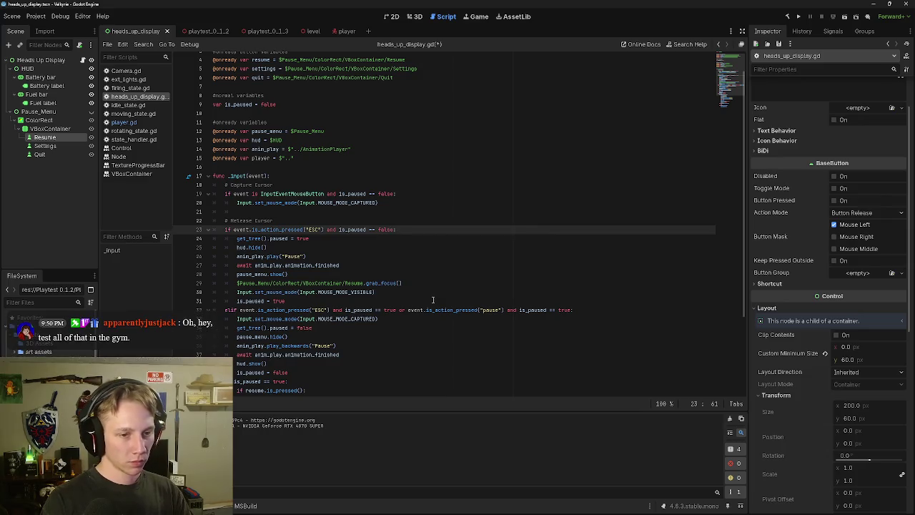
{"action": "key", "text": "Down"}
{"action": "key", "text": "Down"}
{"action": "key", "text": "Down"}
{"action": "key", "text": "Down"}
{"action": "key", "text": "Down"}
{"action": "key", "text": "Down"}
{"action": "key", "text": "Return"}
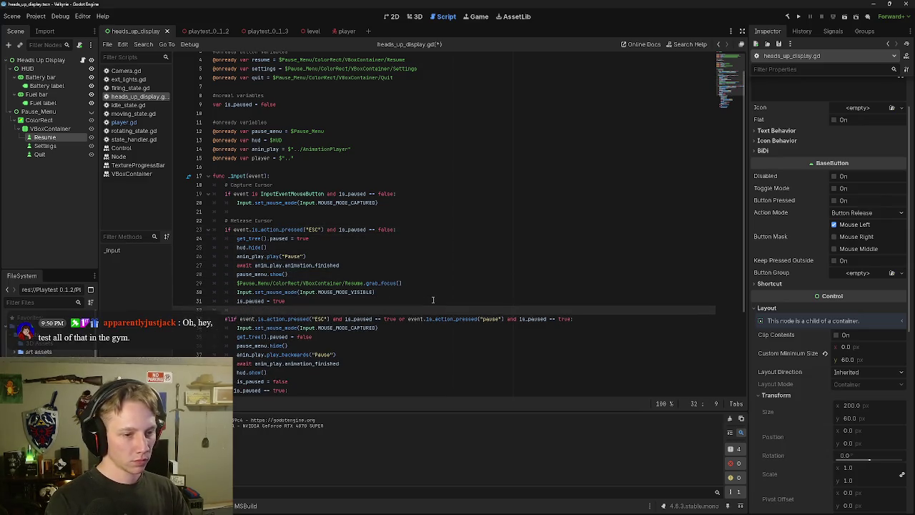
Step: Write 'elif event.is_action_pressed("pause") and is_paused == false:' with an indented body line
{"action": "type", "text": "elif"}
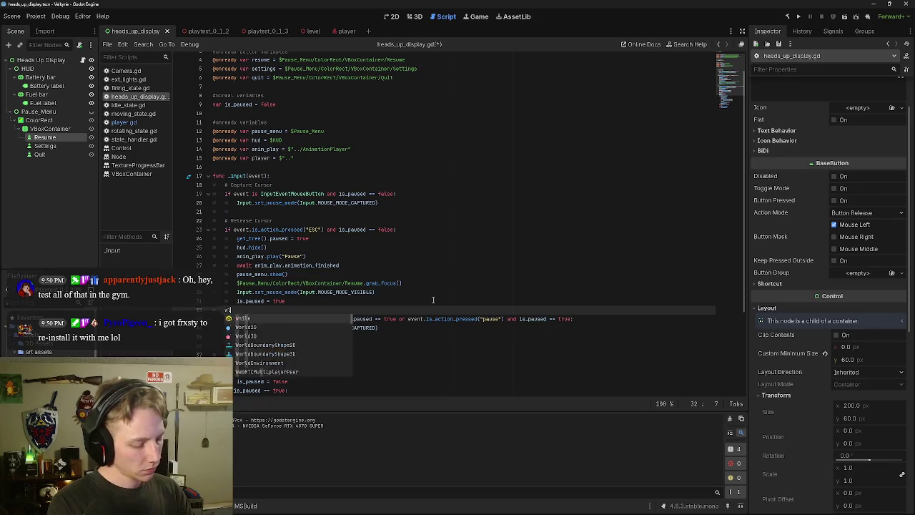
{"action": "key", "text": "BackSpace"}
{"action": "key", "text": "BackSpace"}
{"action": "key", "text": "BackSpace"}
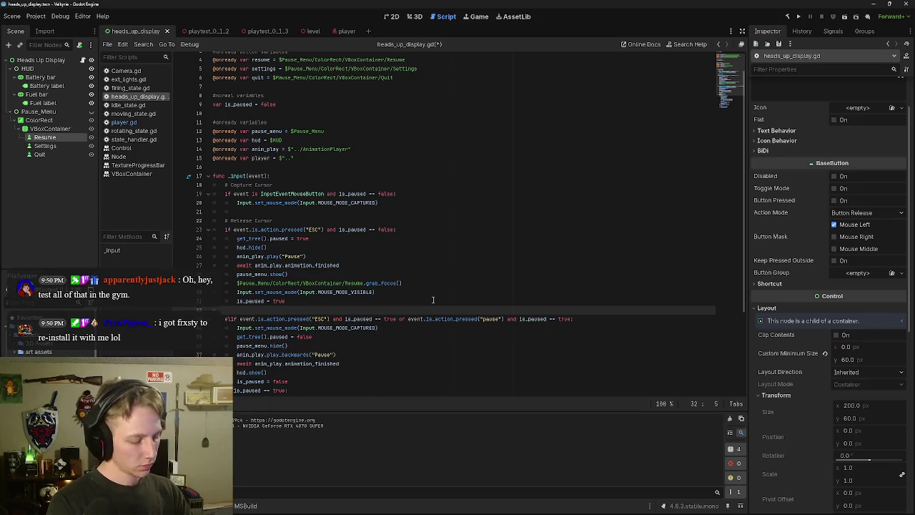
{"action": "type", "text": "elif"}
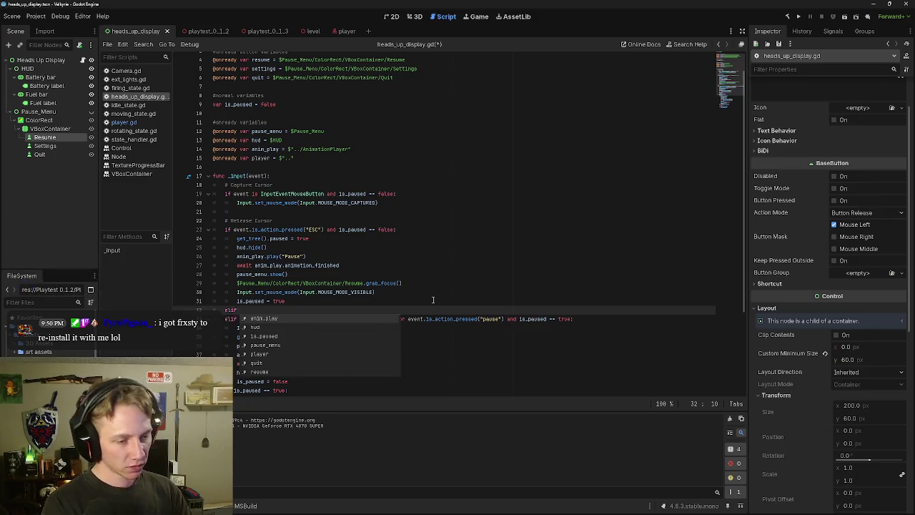
{"action": "key", "text": "ctrl+v"}
{"action": "key", "text": "Left"}
{"action": "key", "text": "Left"}
{"action": "key", "text": "Left"}
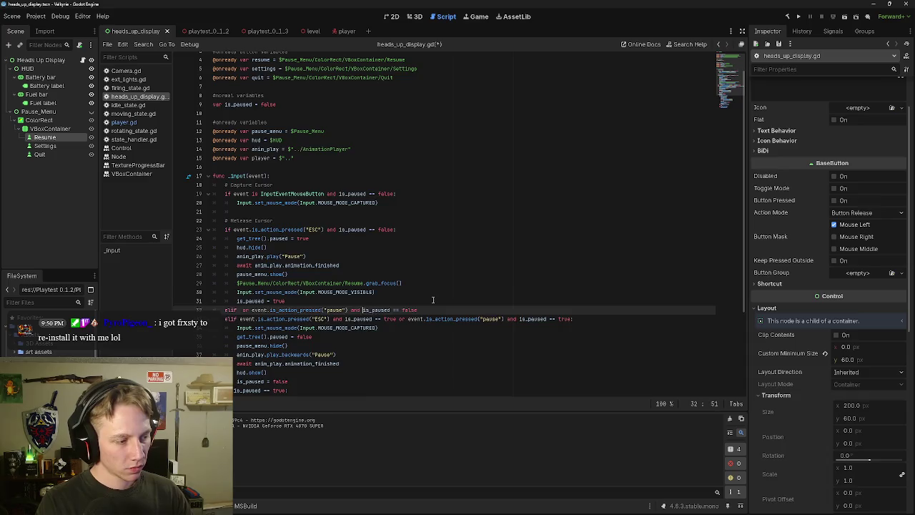
{"action": "key", "text": "Left"}
{"action": "key", "text": "Left"}
{"action": "key", "text": "Left"}
{"action": "key", "text": "BackSpace"}
{"action": "key", "text": "BackSpace"}
{"action": "key", "text": "BackSpace"}
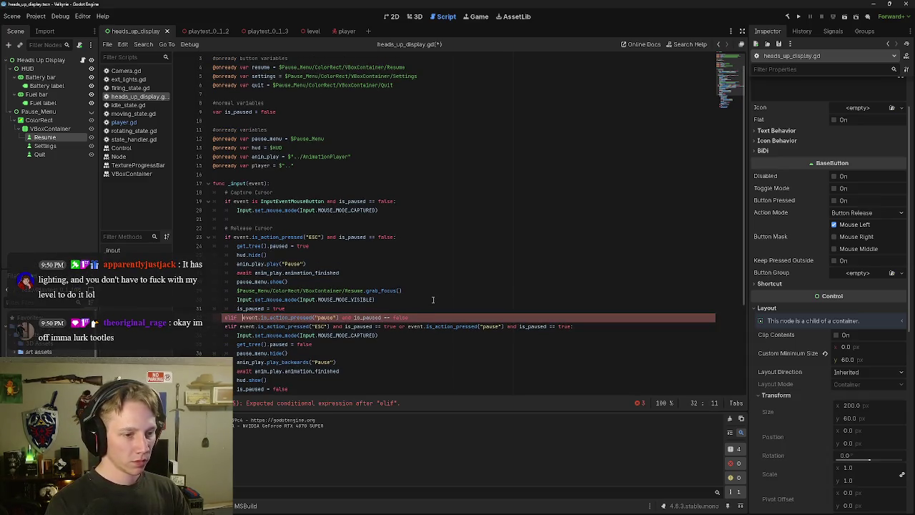
{"action": "key", "text": "Right"}
{"action": "key", "text": "Right"}
{"action": "key", "text": "Right"}
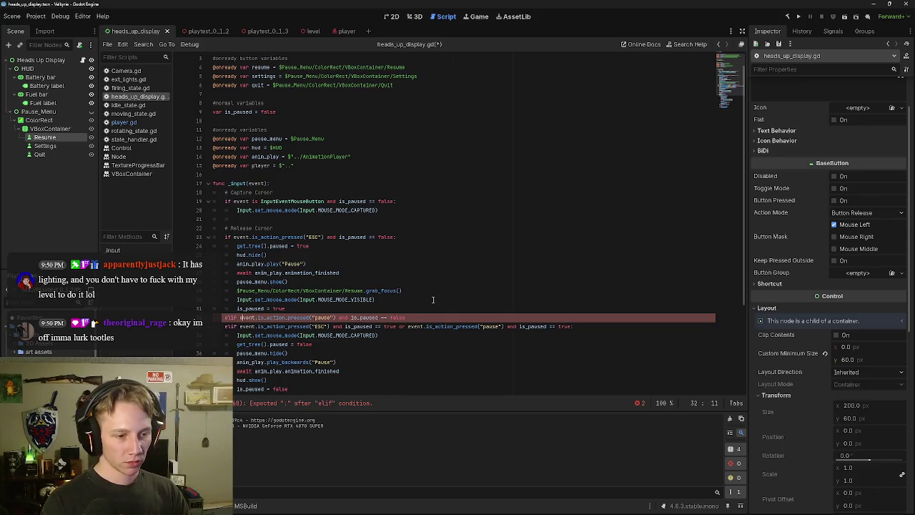
{"action": "key", "text": "End"}
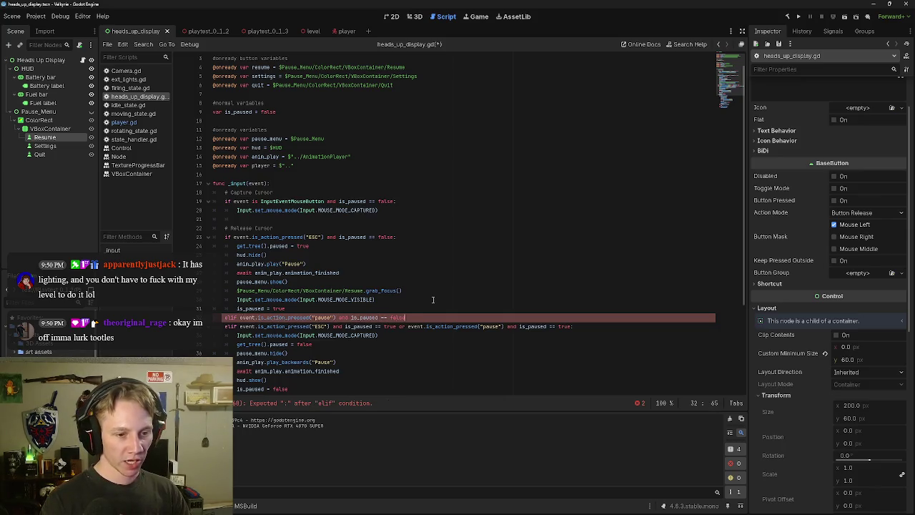
{"action": "type", "text": ":"}
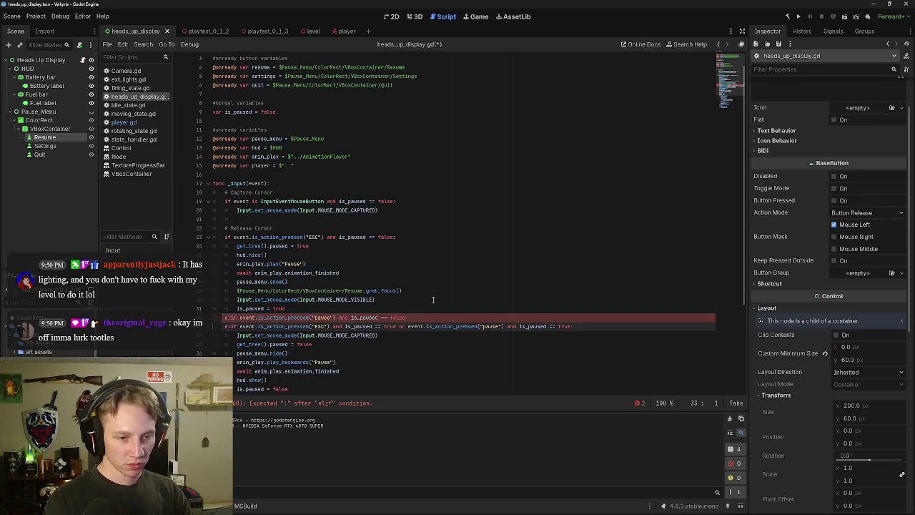
{"action": "key", "text": "Return"}
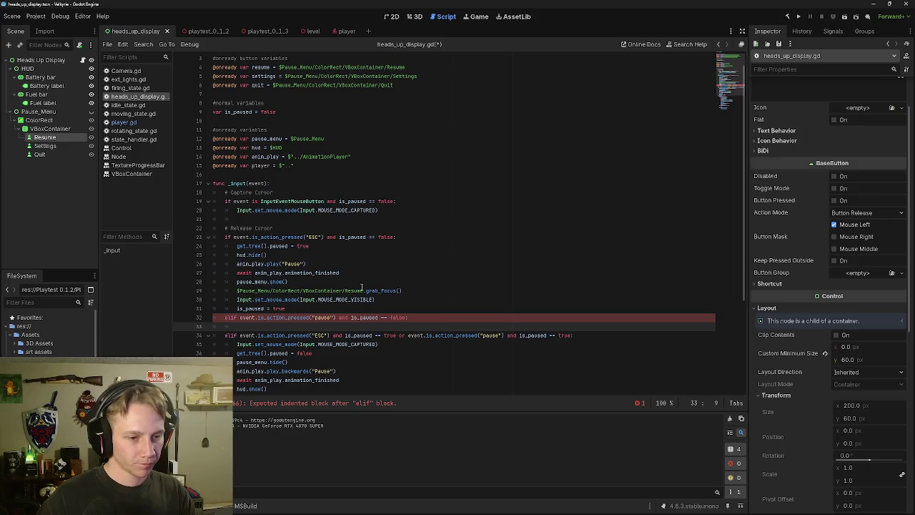
Step: Move the grab_focus line out of the ESC branch to below is_paused = true
{"action": "mouse_move", "coordinate": [403, 290]}
{"action": "left_mouse_down"}
{"action": "mouse_move", "coordinate": [243, 272]}
{"action": "mouse_move", "coordinate": [213, 245]}
{"action": "left_mouse_up"}
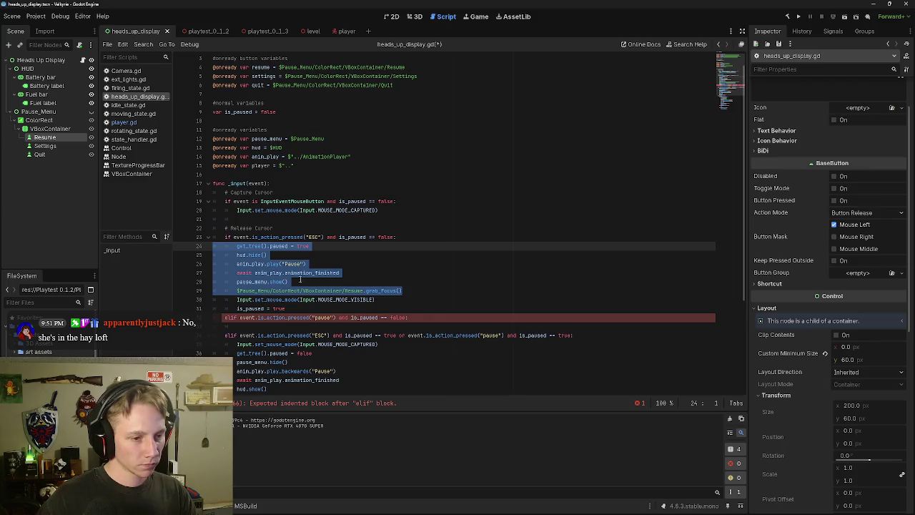
{"action": "left_click", "coordinate": [412, 293]}
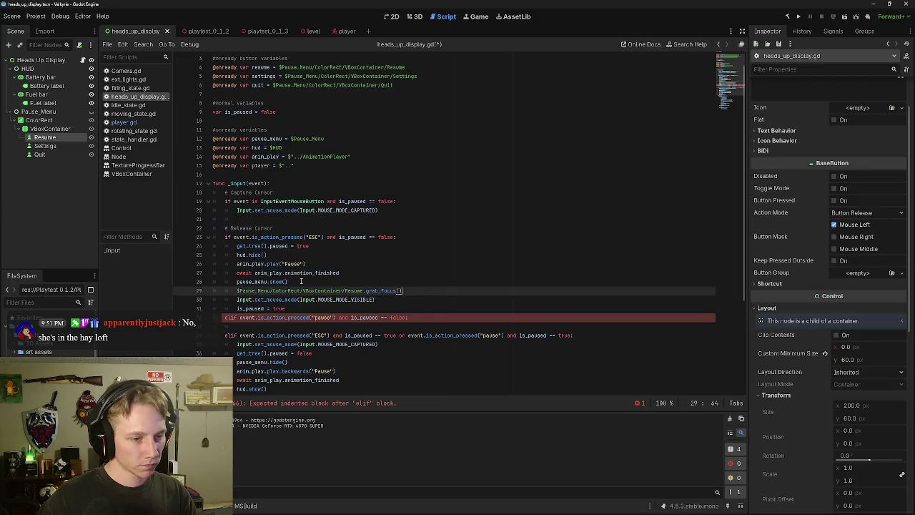
{"action": "left_click_drag", "start_coordinate": [401, 290], "coordinate": [213, 292]}
{"action": "key", "text": "ctrl+c"}
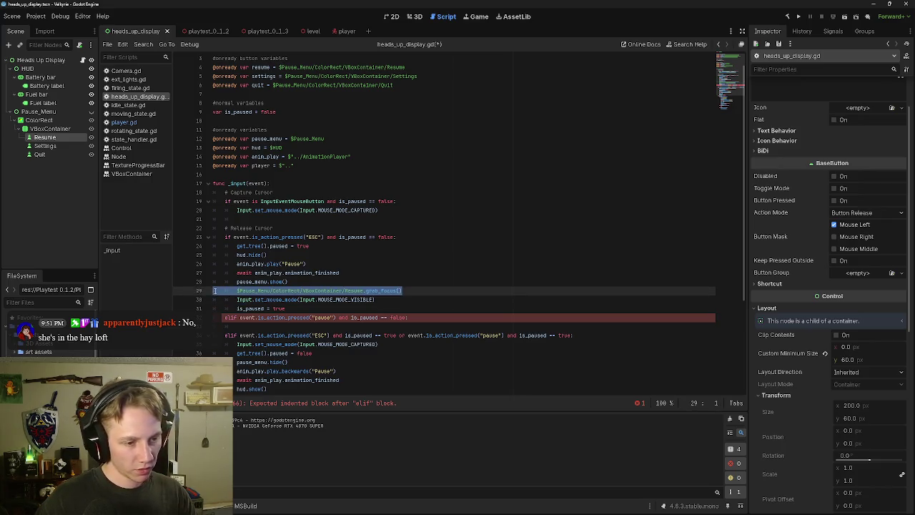
{"action": "key", "text": "BackSpace"}
{"action": "left_click", "coordinate": [303, 307]}
{"action": "key", "text": "Return"}
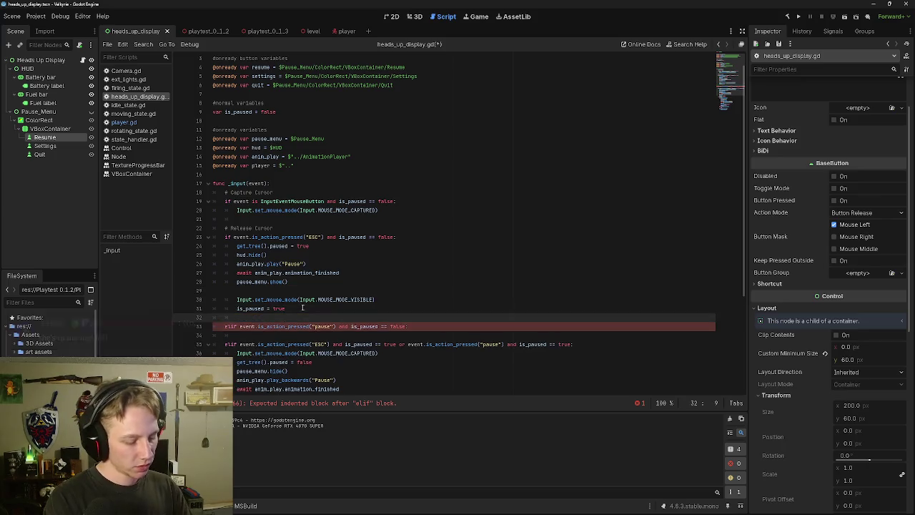
{"action": "key", "text": "ctrl+v"}
Step: Replace the pasted line's Resume node path with the resume variable
{"action": "left_click", "coordinate": [262, 317]}
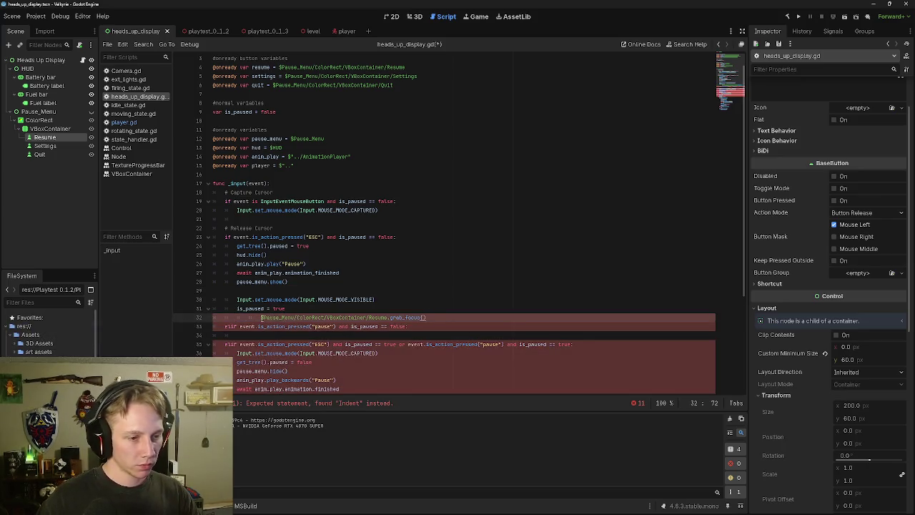
{"action": "key", "text": "BackSpace"}
{"action": "key", "text": "BackSpace"}
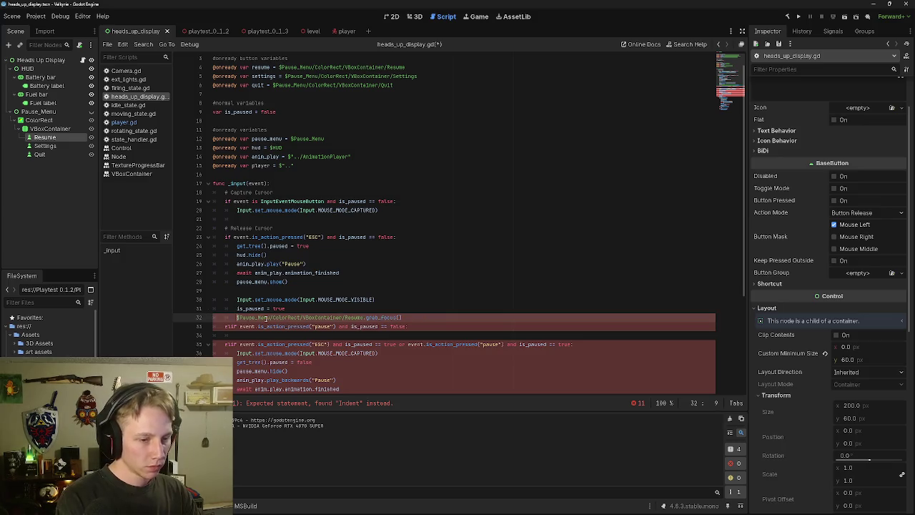
{"action": "key", "text": "Right"}
{"action": "key", "text": "Right"}
{"action": "key", "text": "Right"}
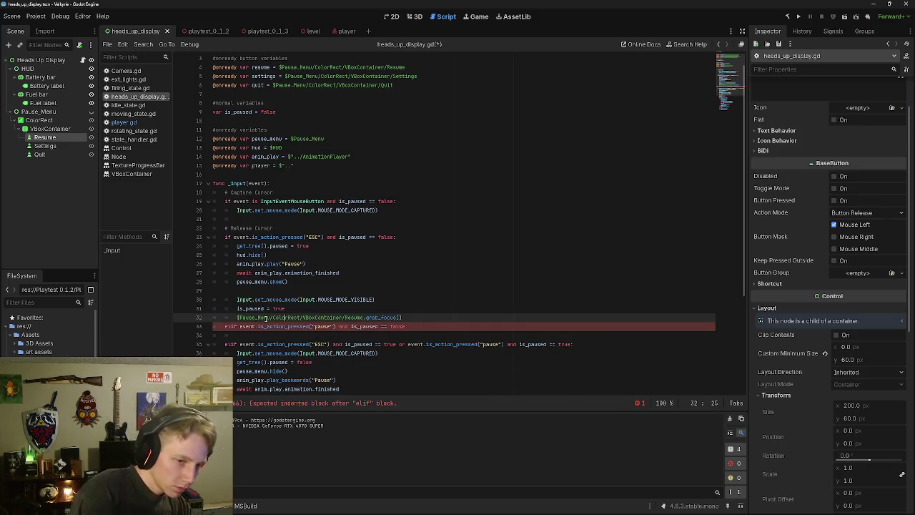
{"action": "key", "text": "Delete"}
{"action": "key", "text": "Delete"}
{"action": "key", "text": "BackSpace"}
{"action": "key", "text": "BackSpace"}
{"action": "key", "text": "BackSpace"}
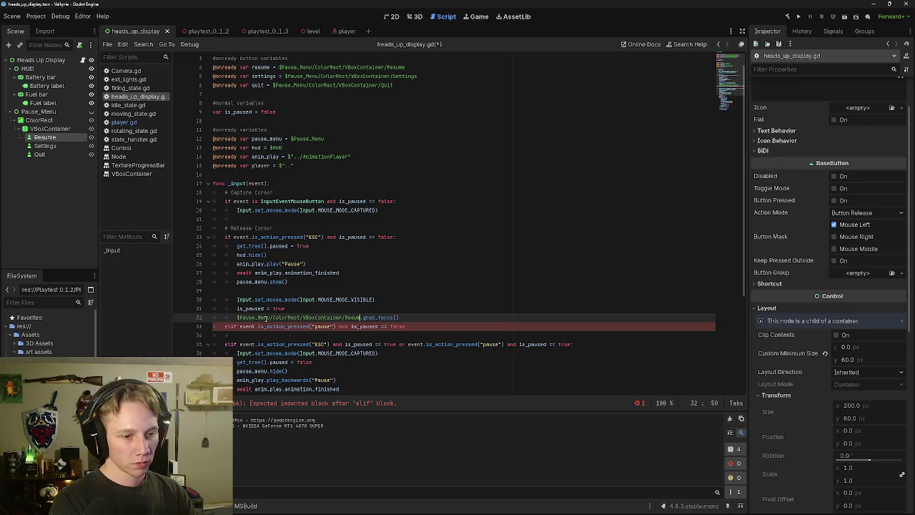
{"action": "key", "text": "BackSpace"}
{"action": "key", "text": "BackSpace"}
{"action": "key", "text": "BackSpace"}
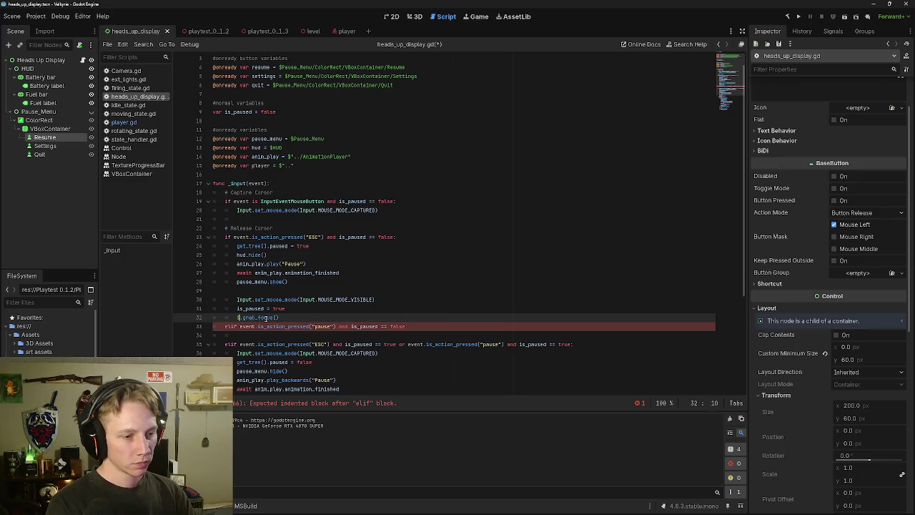
{"action": "key", "text": "BackSpace"}
{"action": "type", "text": "res"}
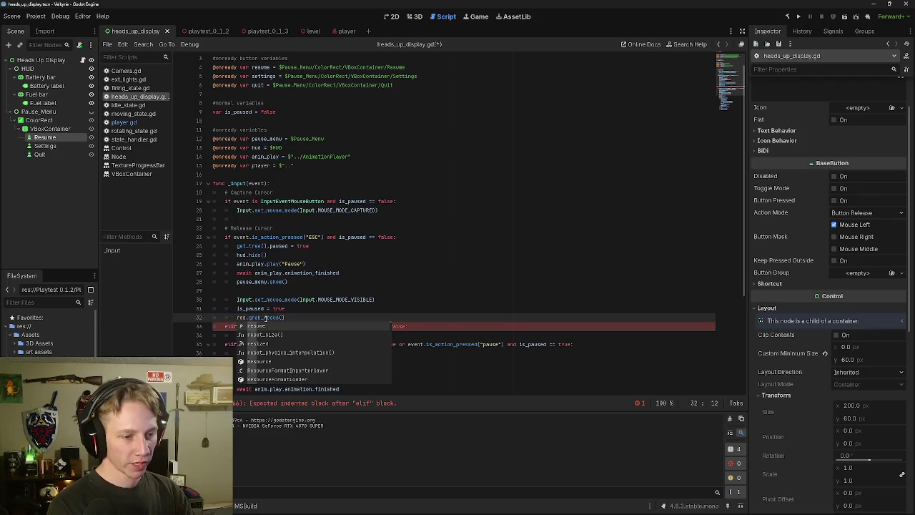
{"action": "key", "text": "Return"}
{"action": "key", "text": "Up"}
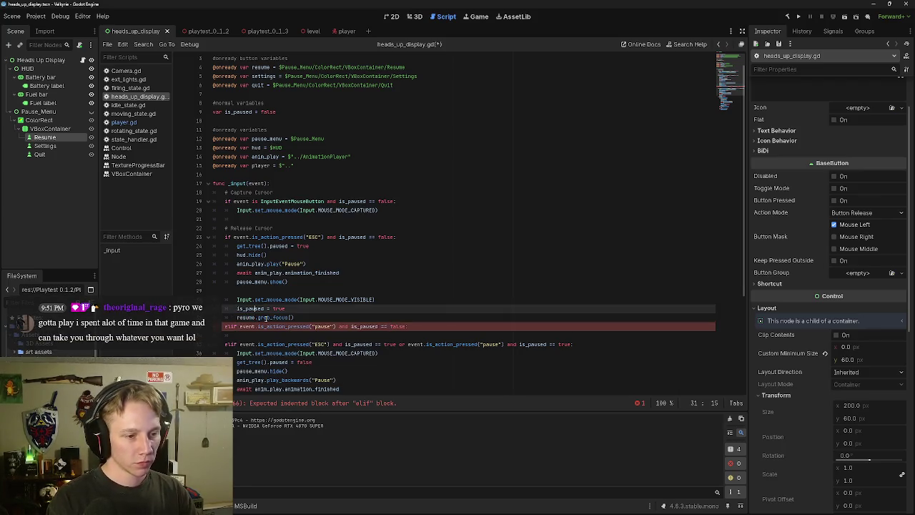
{"action": "key", "text": "Right"}
{"action": "key", "text": "Right"}
{"action": "key", "text": "Right"}
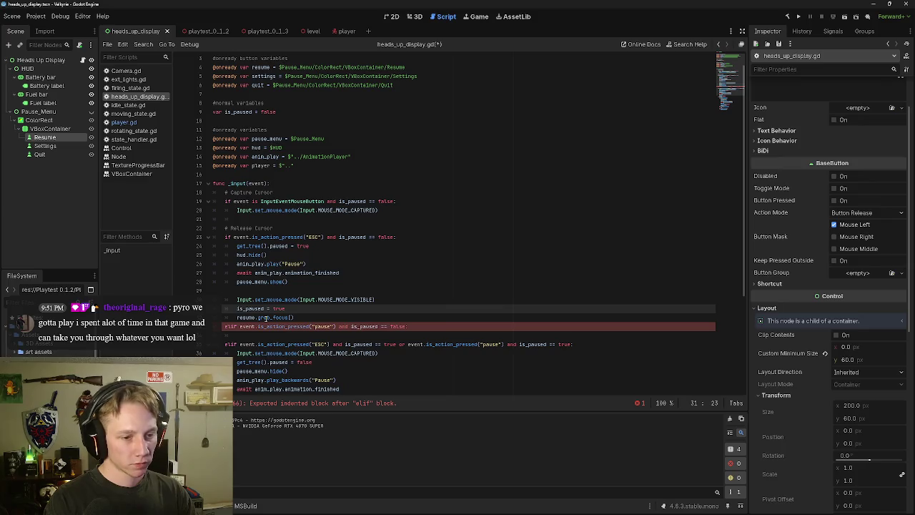
Step: Cut the grab_focus call from the ESC branch and put 'resume.grab_focus' in the pause branch
{"action": "double_click", "coordinate": [247, 317]}
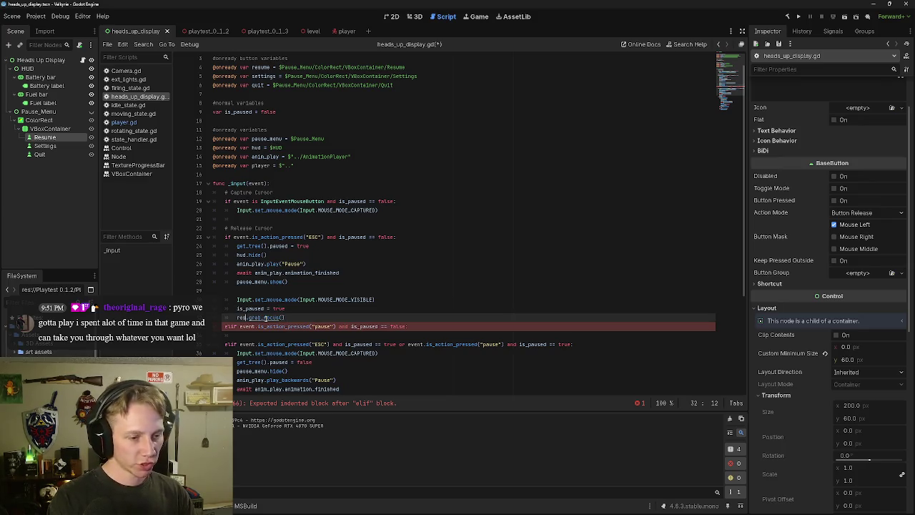
{"action": "type", "text": "$Pause_Menu/ColorRect/VBoxContainer/Resume"}
{"action": "key", "text": "shift+Home"}
{"action": "key", "text": "ctrl+x"}
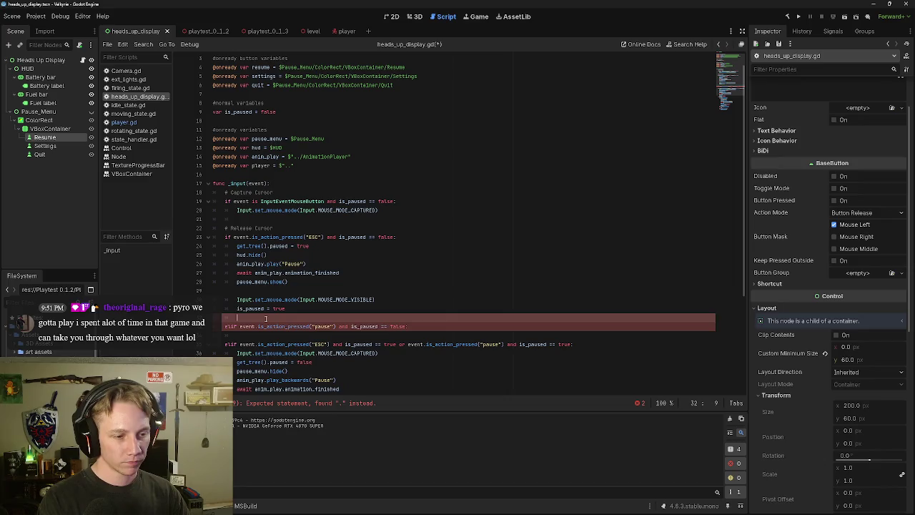
{"action": "key", "text": "Down"}
{"action": "key", "text": "Down"}
{"action": "key", "text": "ctrl+v"}
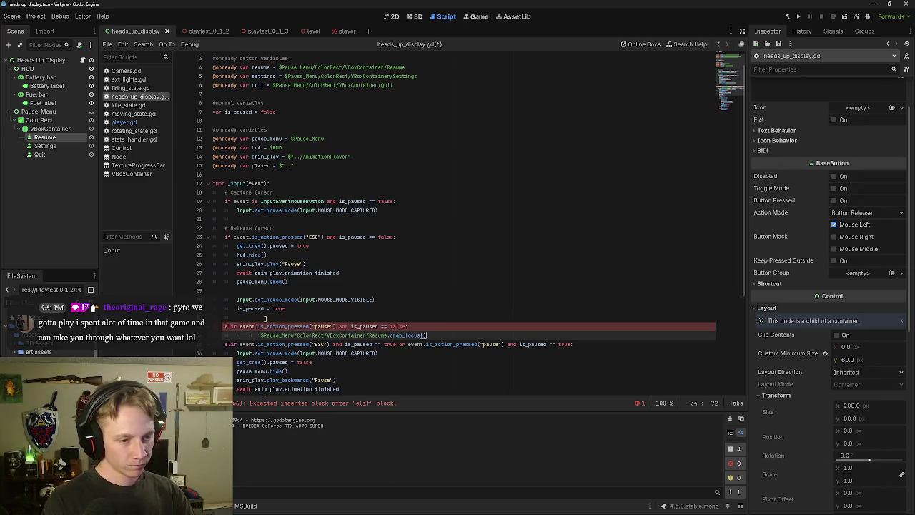
{"action": "key", "text": "BackSpace"}
{"action": "key", "text": "BackSpace"}
{"action": "key", "text": "BackSpace"}
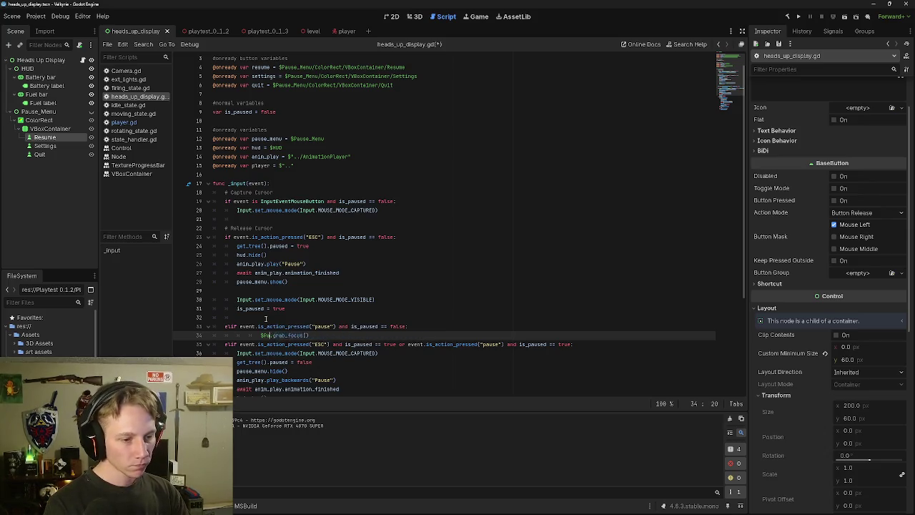
{"action": "key", "text": "BackSpace"}
{"action": "key", "text": "BackSpace"}
{"action": "key", "text": "BackSpace"}
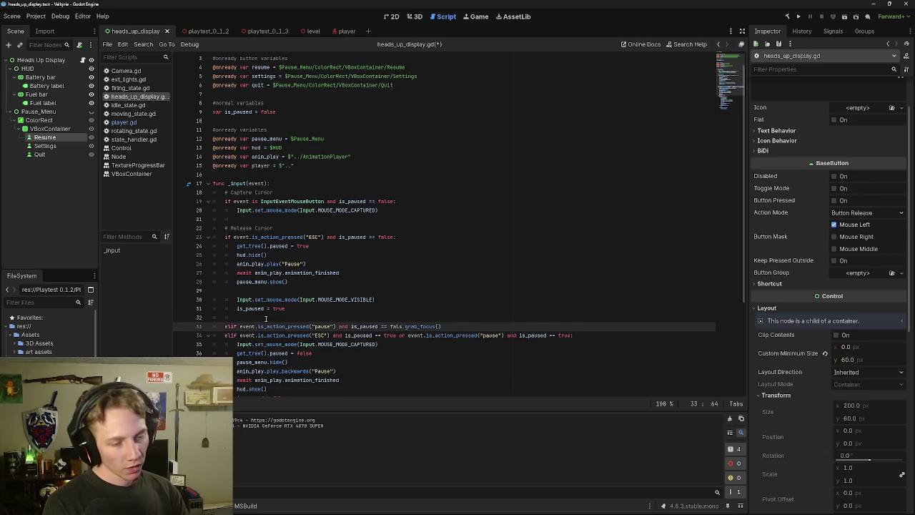
{"action": "key", "text": "ctrl+z"}
{"action": "key", "text": "ctrl+z"}
{"action": "key", "text": "ctrl+z"}
{"action": "key", "text": "BackSpace"}
{"action": "key", "text": "BackSpace"}
{"action": "key", "text": "BackSpace"}
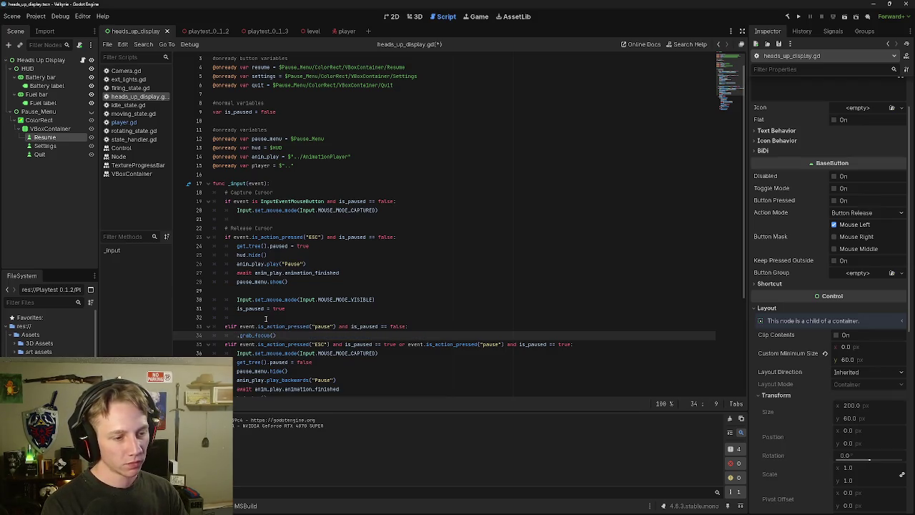
{"action": "type", "text": "resume"}
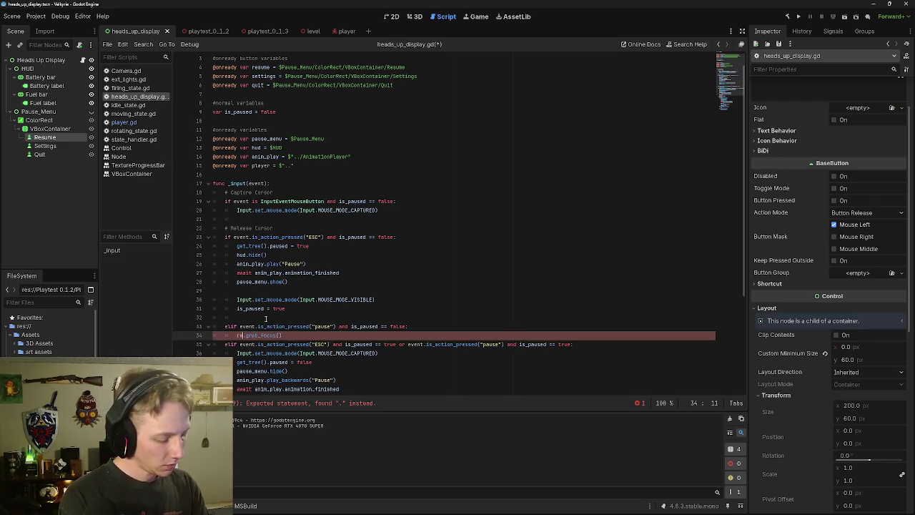
{"action": "key", "text": "Escape"}
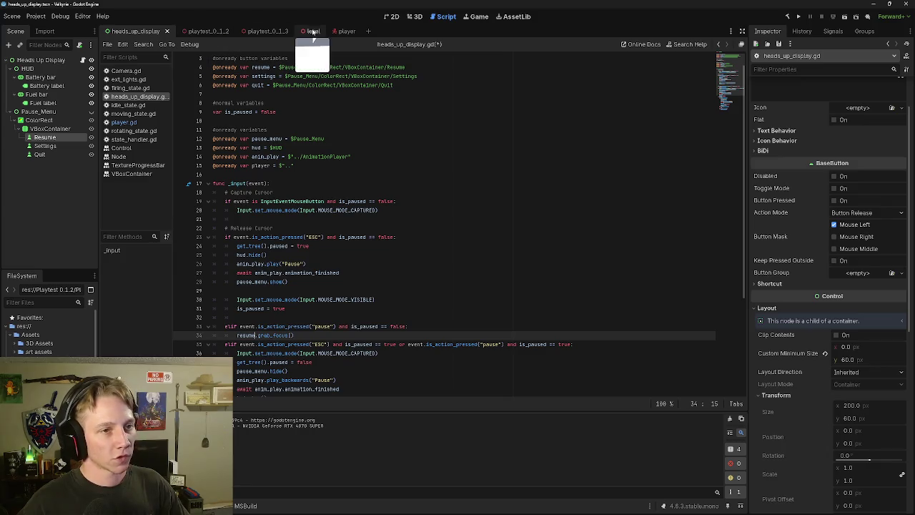
Step: Delete the DirectionalLight3D and WorldEnvironment nodes from the level scene and save it
{"action": "left_click", "coordinate": [303, 31]}
{"action": "left_click", "coordinate": [55, 71]}
{"action": "right_click", "coordinate": [69, 70]}
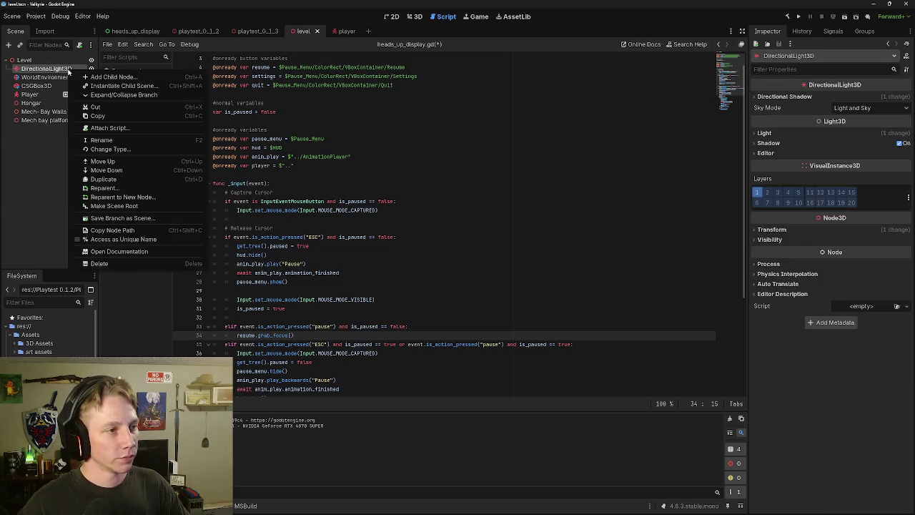
{"action": "left_click", "coordinate": [111, 264]}
{"action": "left_click", "coordinate": [434, 261]}
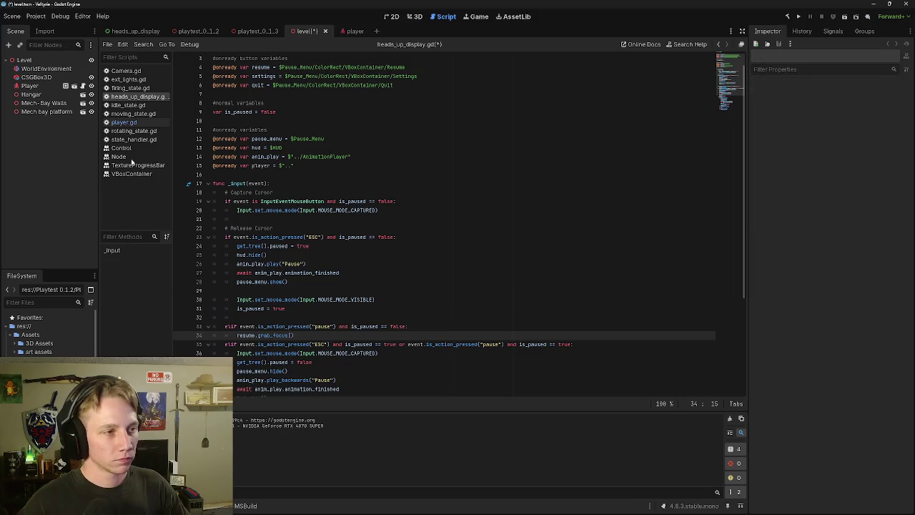
{"action": "right_click", "coordinate": [63, 69]}
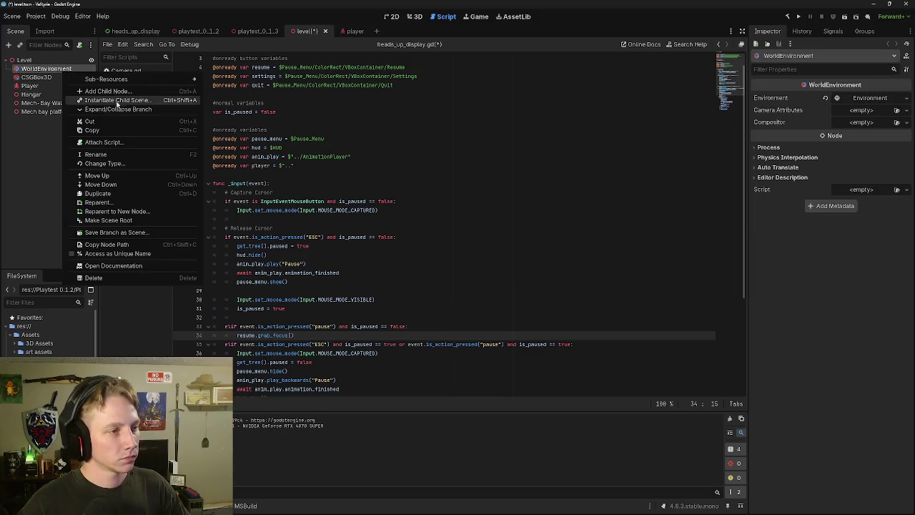
{"action": "left_click", "coordinate": [112, 278]}
{"action": "left_click", "coordinate": [434, 265]}
{"action": "left_click", "coordinate": [12, 16]}
{"action": "left_click", "coordinate": [35, 76]}
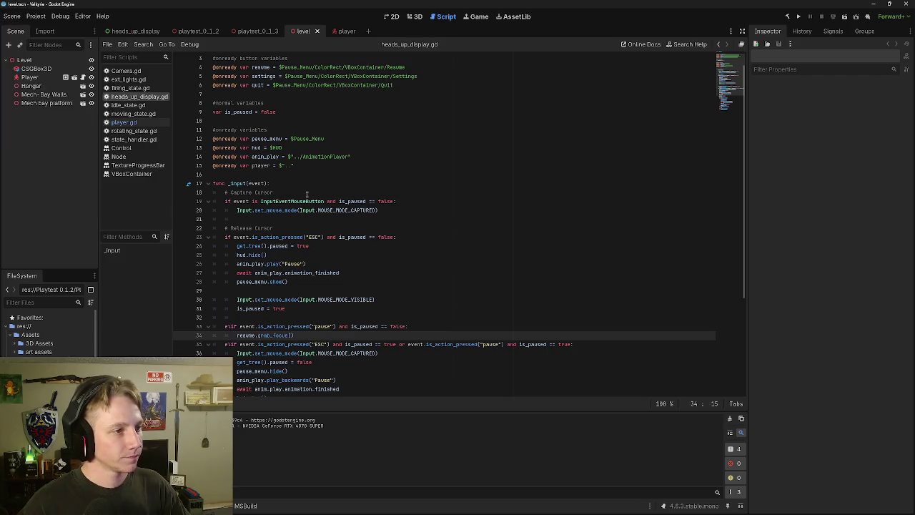
Step: In heads_up_display.gd, close resume.grab_focus() with ')' and start a new line
{"action": "left_click", "coordinate": [333, 31]}
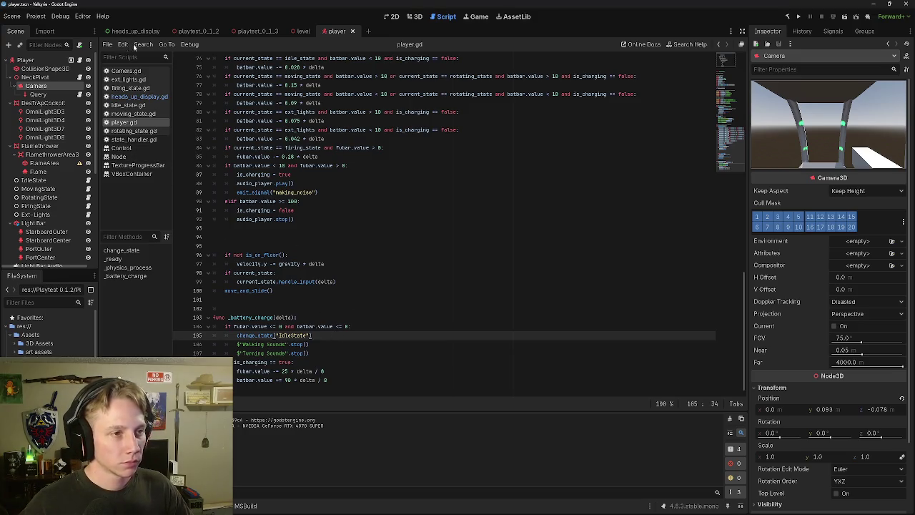
{"action": "key", "text": "ctrl+Tab"}
{"action": "type", "text": ")"}
{"action": "key", "text": "Return"}
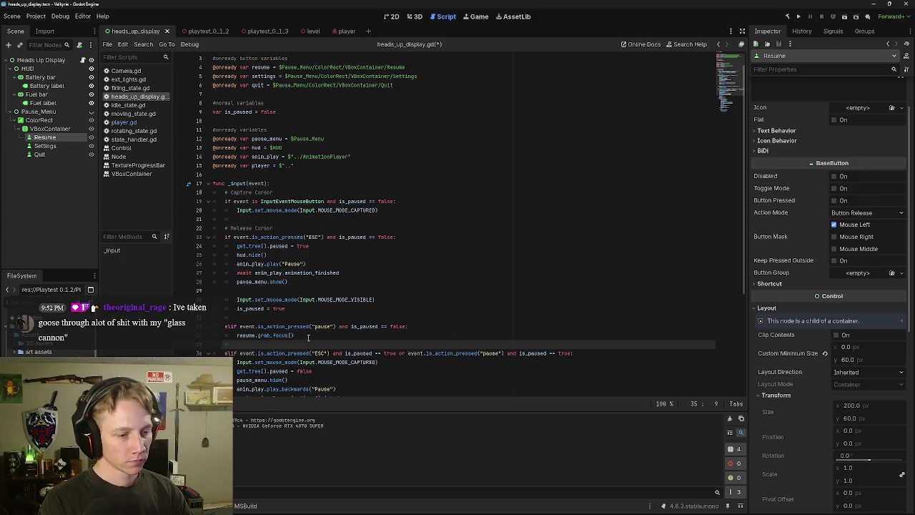
Step: Surround resume.grab_focus() with blank lines and select the ESC branch's pausing lines 24–28
{"action": "key", "text": "BackSpace"}
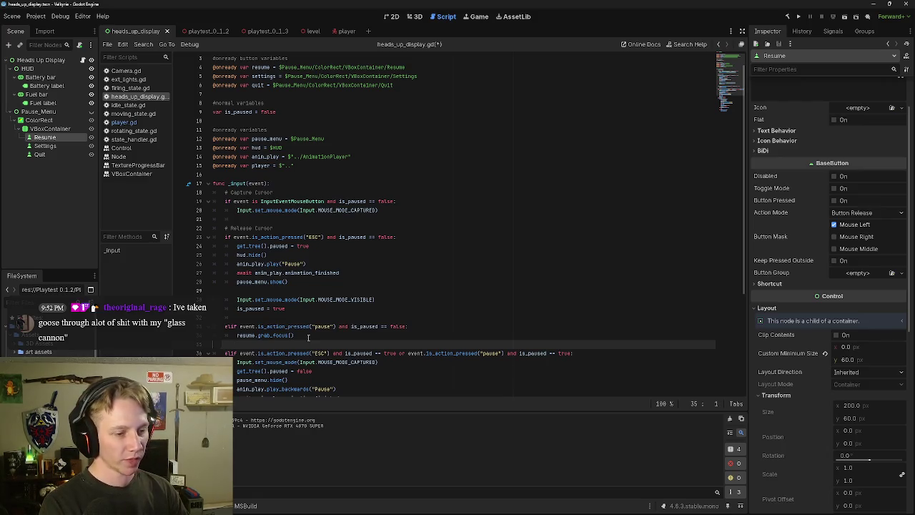
{"action": "key", "text": "BackSpace"}
{"action": "key", "text": "Up"}
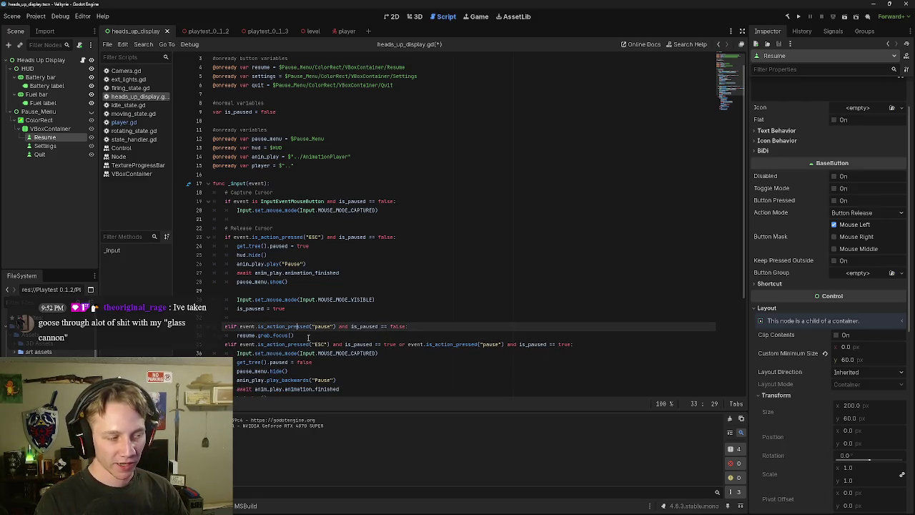
{"action": "key", "text": "Right"}
{"action": "key", "text": "Right"}
{"action": "key", "text": "Right"}
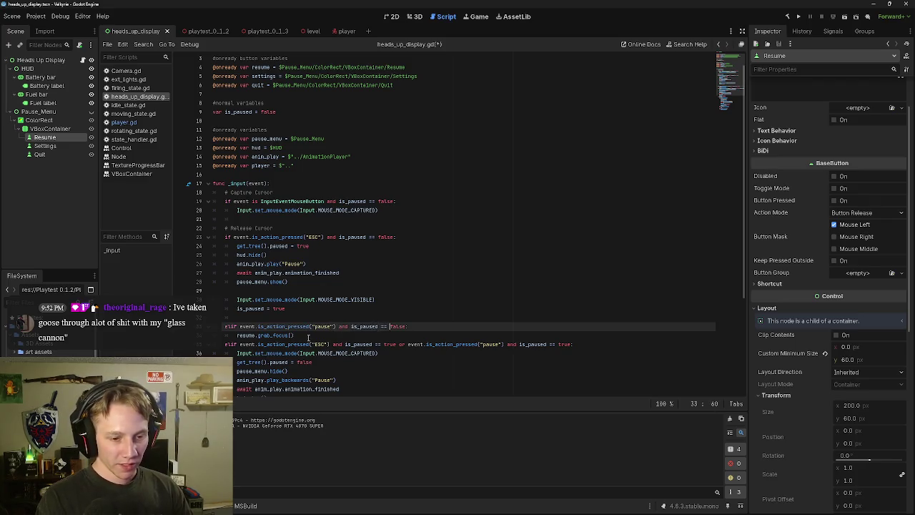
{"action": "key", "text": "Right"}
{"action": "key", "text": "Right"}
{"action": "key", "text": "Right"}
{"action": "key", "text": "Return"}
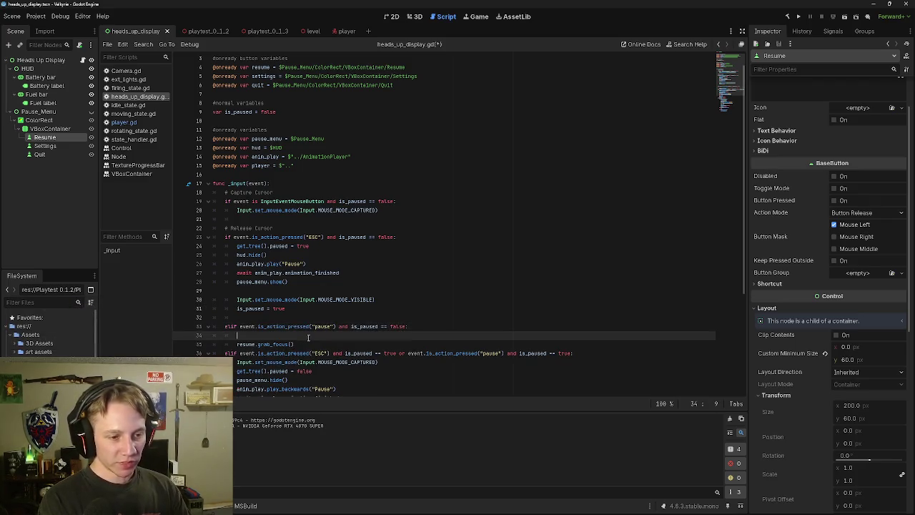
{"action": "key", "text": "Down"}
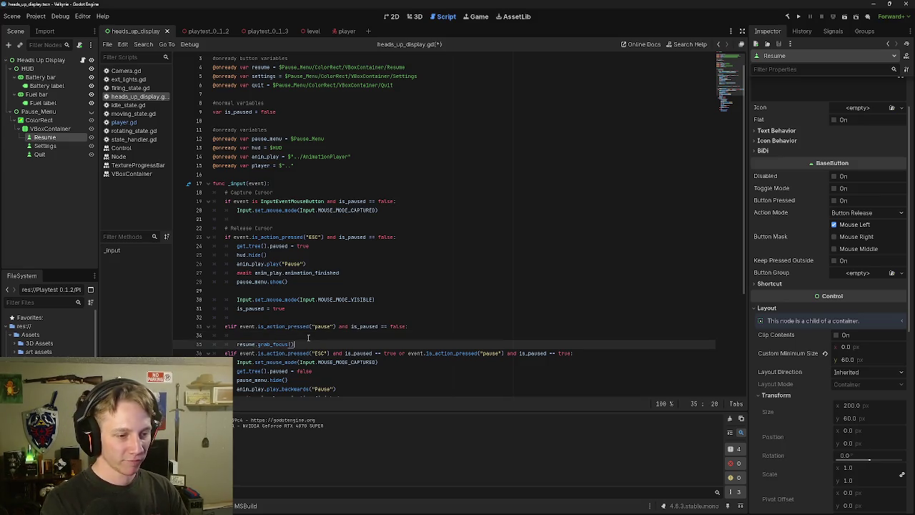
{"action": "key", "text": "Return"}
{"action": "key", "text": "Up"}
{"action": "key", "text": "Up"}
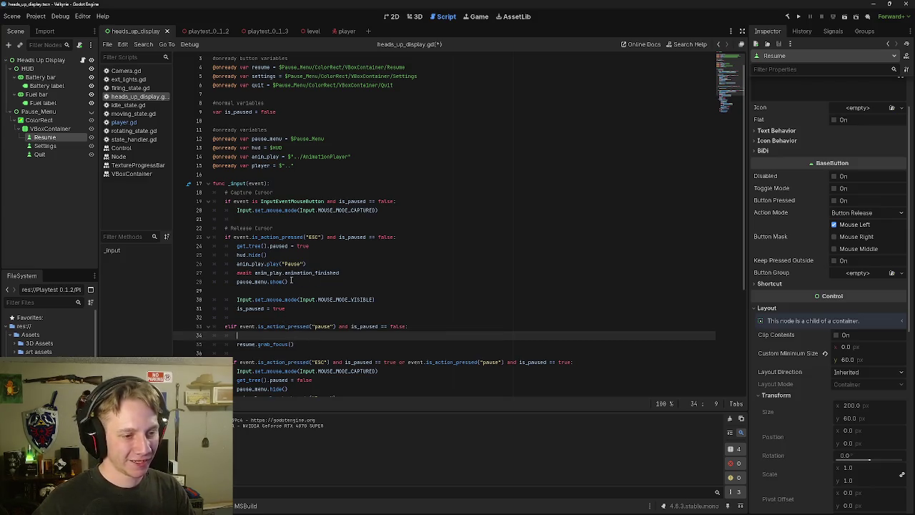
{"action": "left_click_drag", "start_coordinate": [288, 281], "coordinate": [229, 244]}
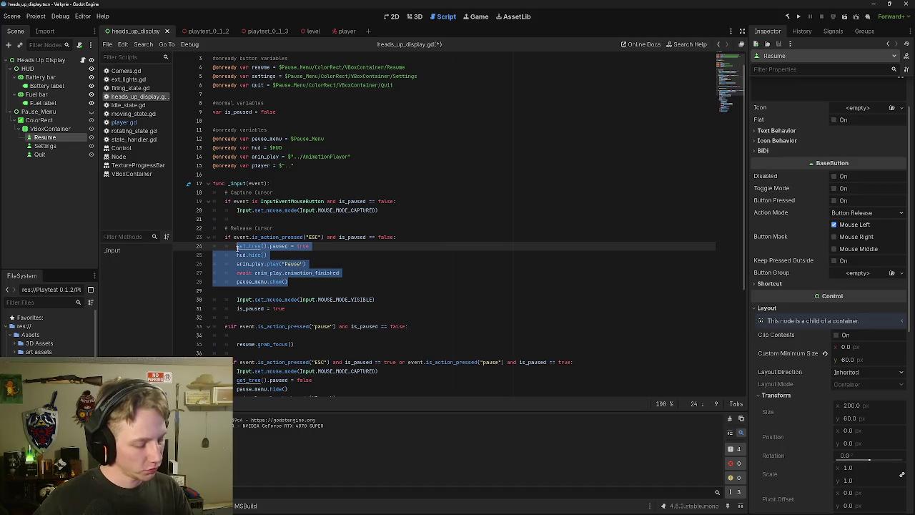
Step: Paste the copied pausing lines into the pause branch above resume.grab_focus()
{"action": "left_click", "coordinate": [291, 317]}
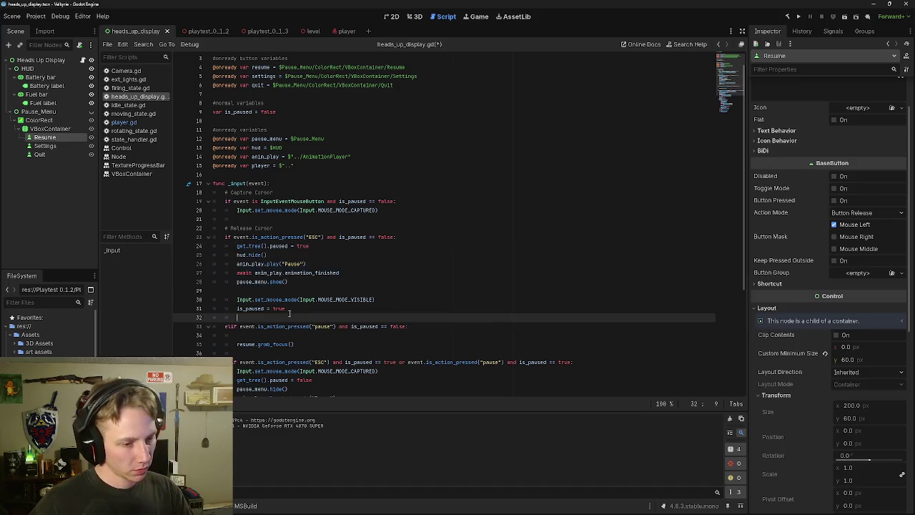
{"action": "key", "text": "ctrl+v"}
{"action": "scroll", "coordinate": [312, 344], "scroll_direction": "down", "scroll_amount": 1}
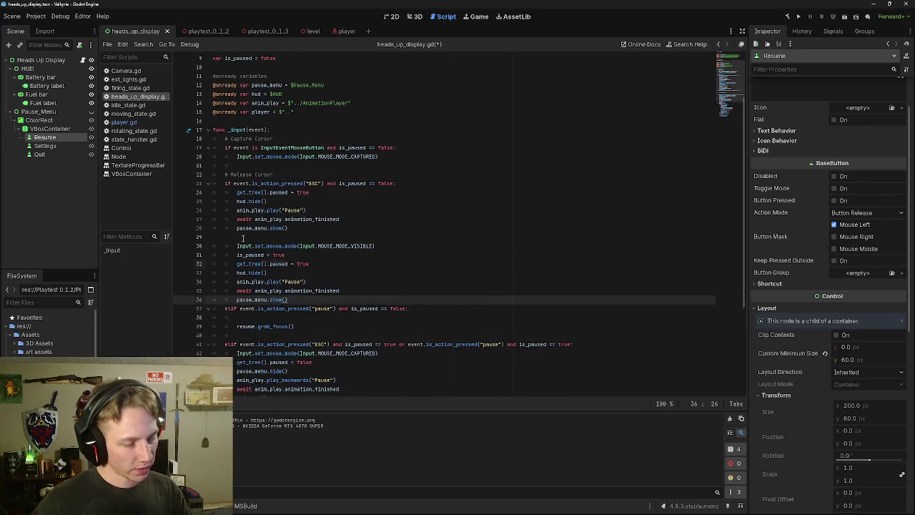
{"action": "key", "text": "ctrl+z"}
{"action": "left_click", "coordinate": [272, 282]}
{"action": "key", "text": "ctrl+v"}
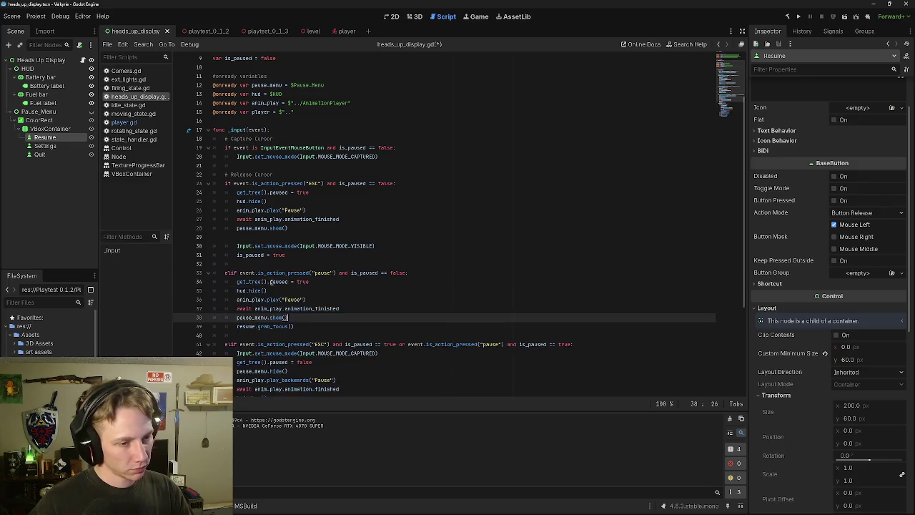
Step: Remove the stray blank lines before the elif and after pause_menu.show()
{"action": "left_click", "coordinate": [249, 257]}
{"action": "left_click", "coordinate": [249, 263]}
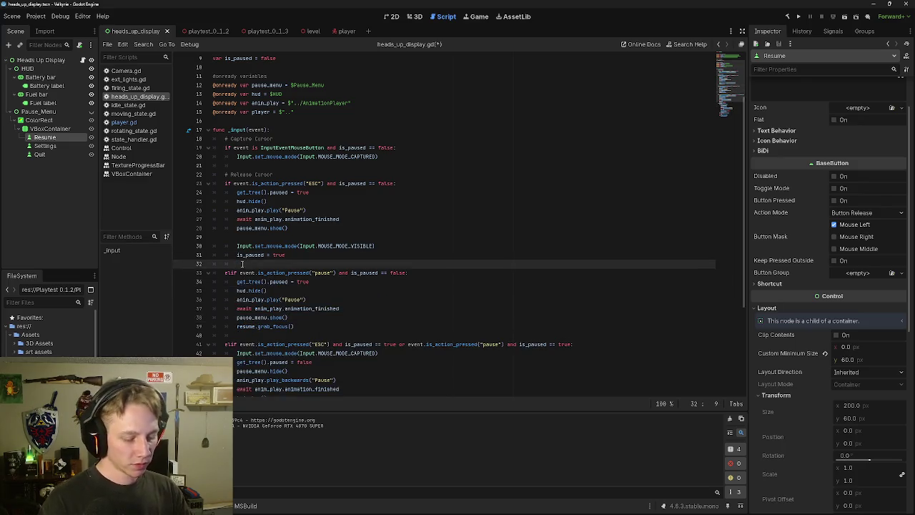
{"action": "key", "text": "BackSpace"}
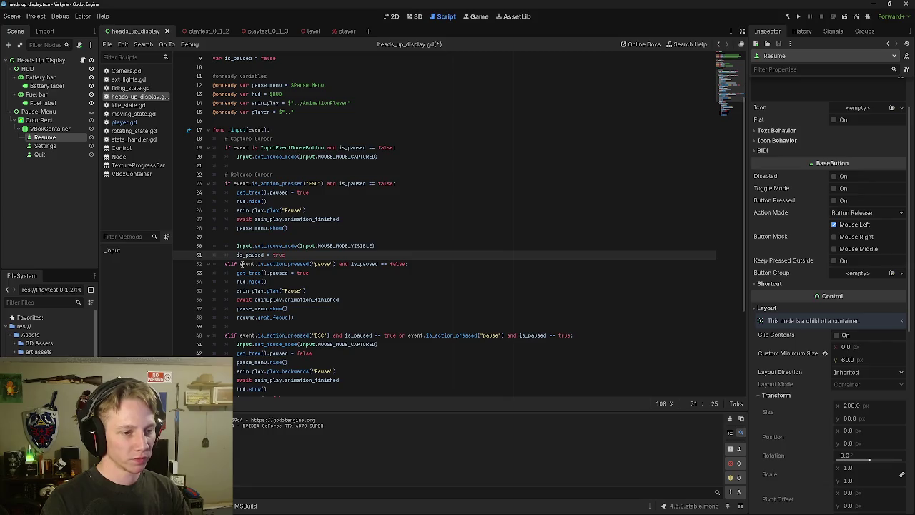
{"action": "key", "text": "Return"}
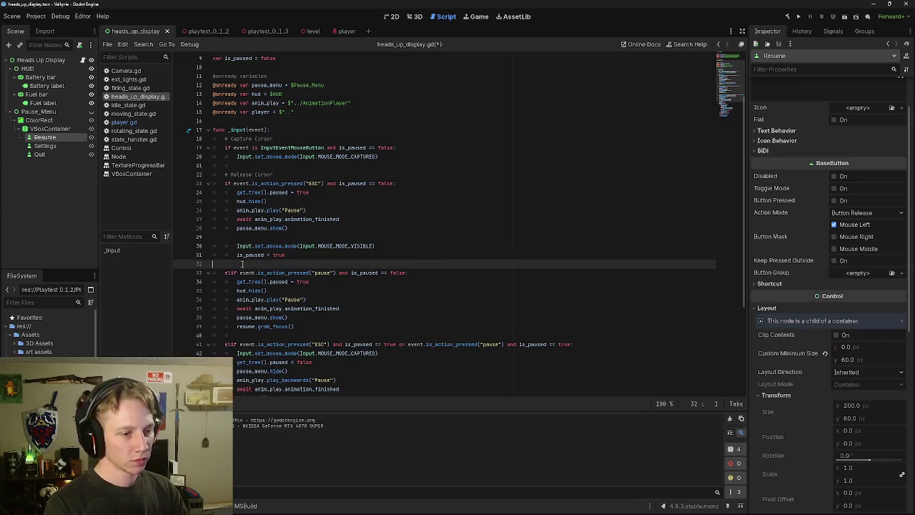
{"action": "key", "text": "Up"}
{"action": "key", "text": "Up"}
{"action": "key", "text": "Up"}
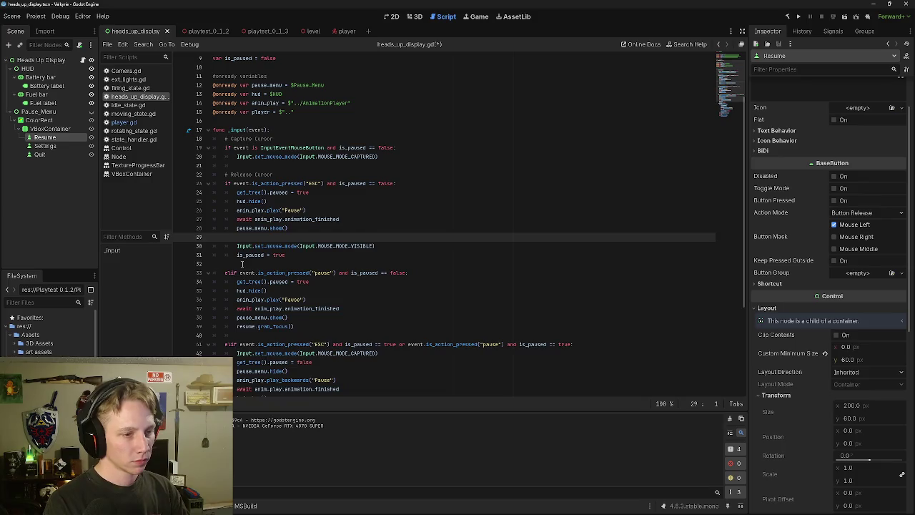
{"action": "key", "text": "BackSpace"}
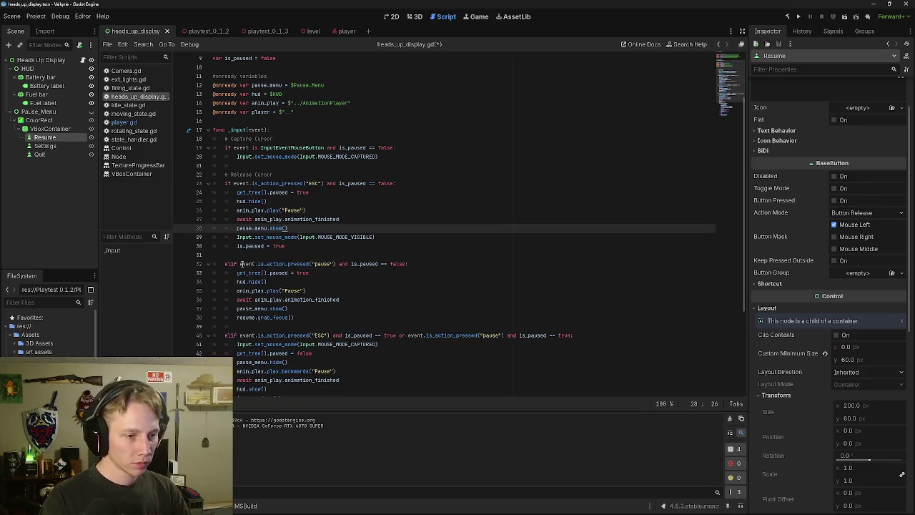
Step: Add unindented blank lines after resume.grab_focus() and after is_paused = false
{"action": "scroll", "coordinate": [228, 271], "scroll_direction": "down", "scroll_amount": 3}
{"action": "left_click", "coordinate": [252, 245]}
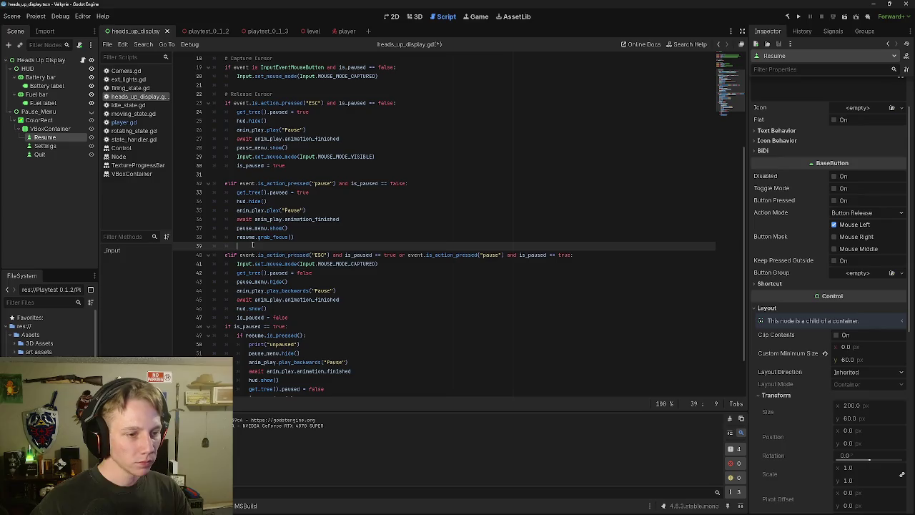
{"action": "key", "text": "BackSpace"}
{"action": "key", "text": "BackSpace"}
{"action": "key", "text": "BackSpace"}
{"action": "key", "text": "Return"}
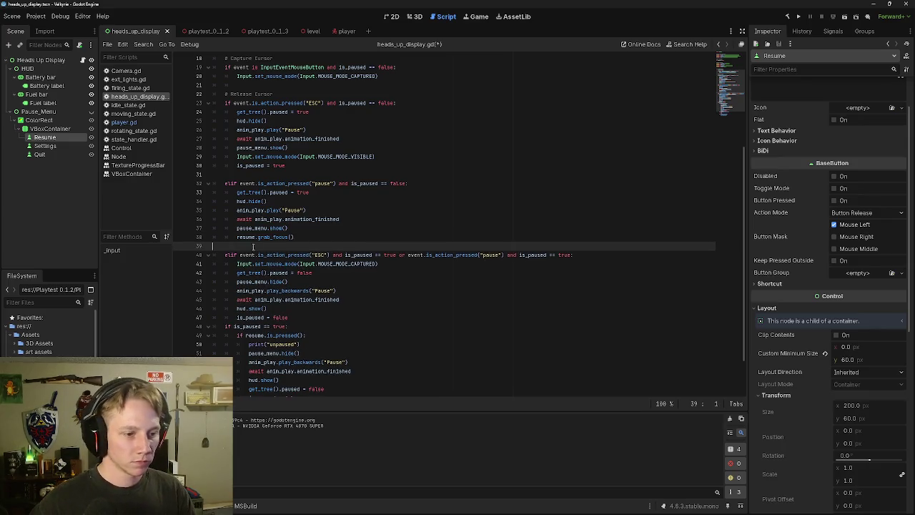
{"action": "scroll", "coordinate": [293, 303], "scroll_direction": "down", "scroll_amount": 2}
{"action": "left_click", "coordinate": [295, 265]}
{"action": "key", "text": "Return"}
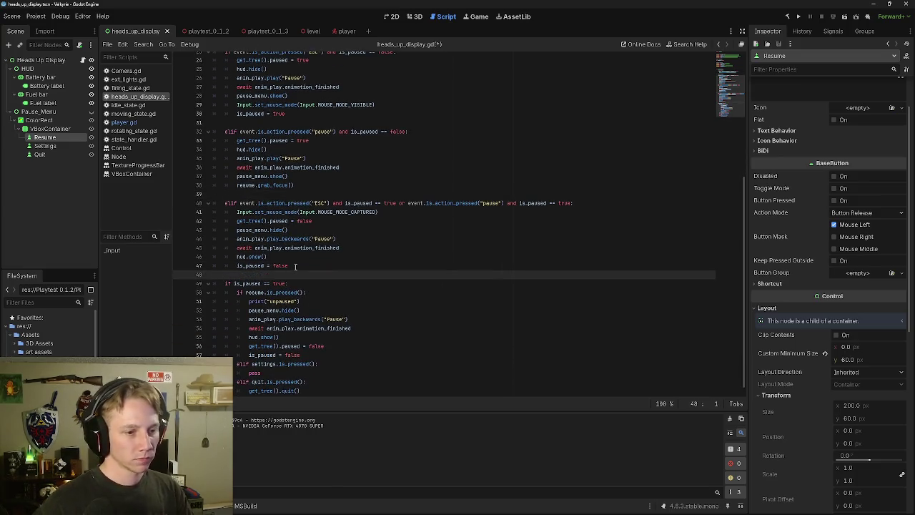
{"action": "scroll", "coordinate": [264, 273], "scroll_direction": "up", "scroll_amount": 4}
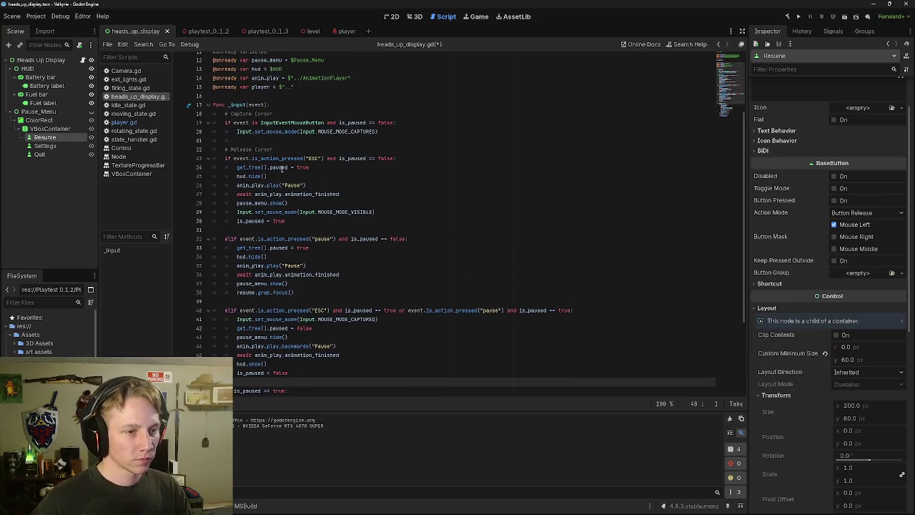
{"action": "left_click", "coordinate": [281, 229]}
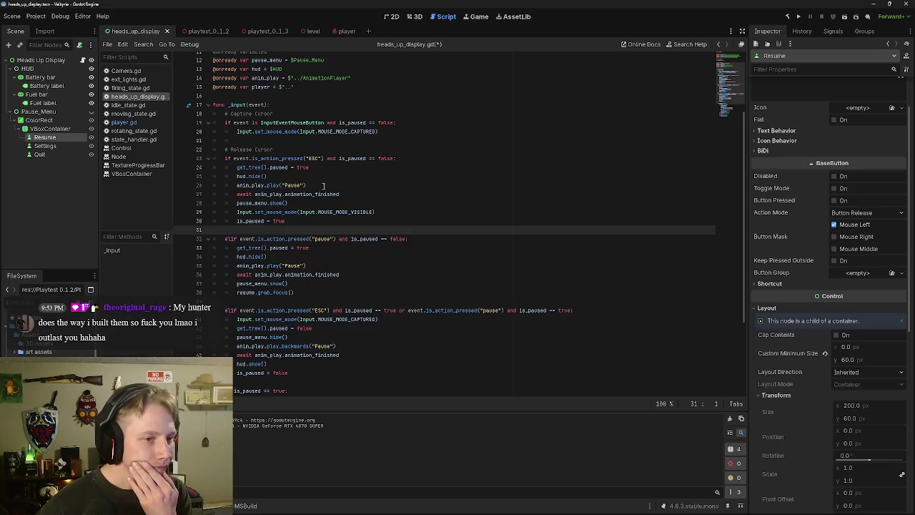
Step: Prefix the Release Cursor comment with 'pause game and'
{"action": "left_click_drag", "start_coordinate": [273, 149], "coordinate": [231, 150]}
{"action": "left_click", "coordinate": [228, 149]}
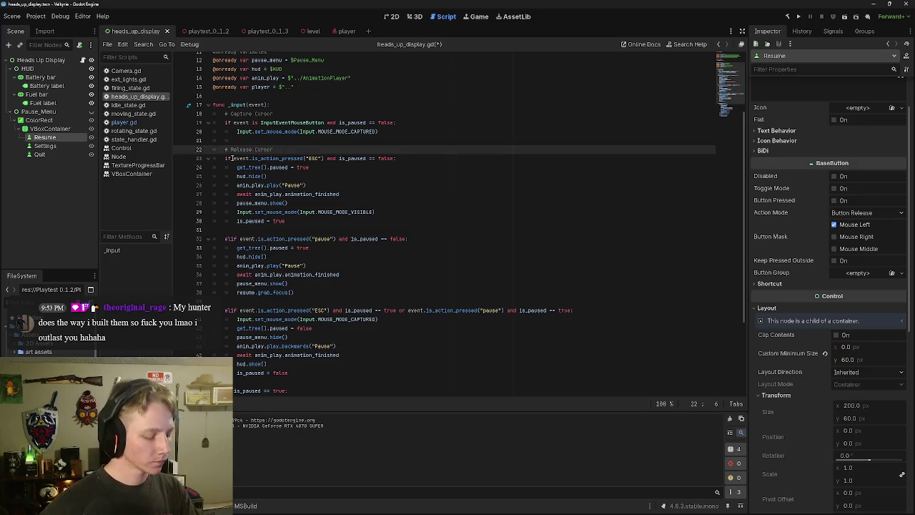
{"action": "type", "text": "pause"}
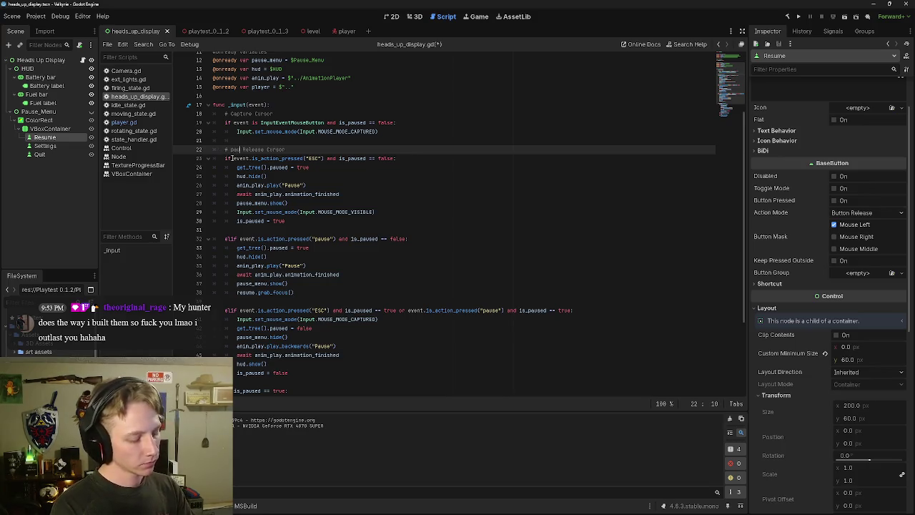
{"action": "type", "text": " game "}
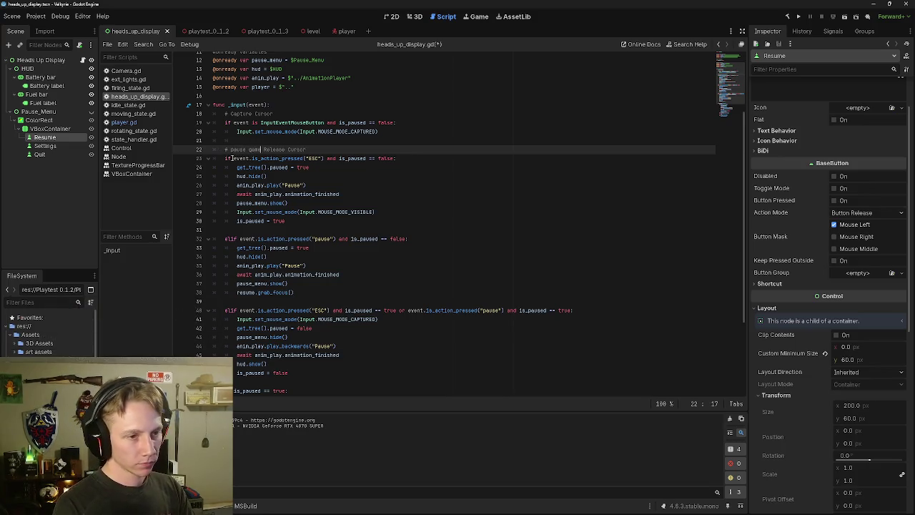
{"action": "type", "text": "and"}
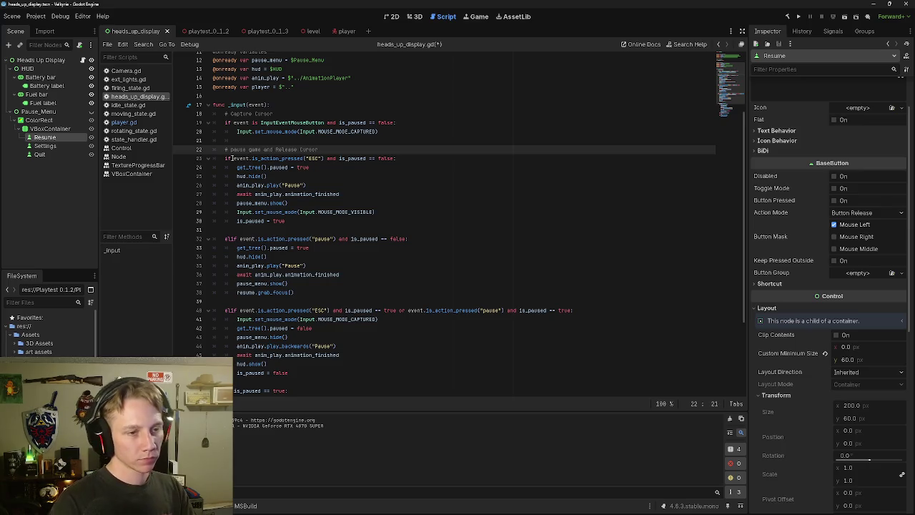
Step: Add a blank line after is_paused = true, ahead of the pause elif
{"action": "left_click", "coordinate": [326, 231]}
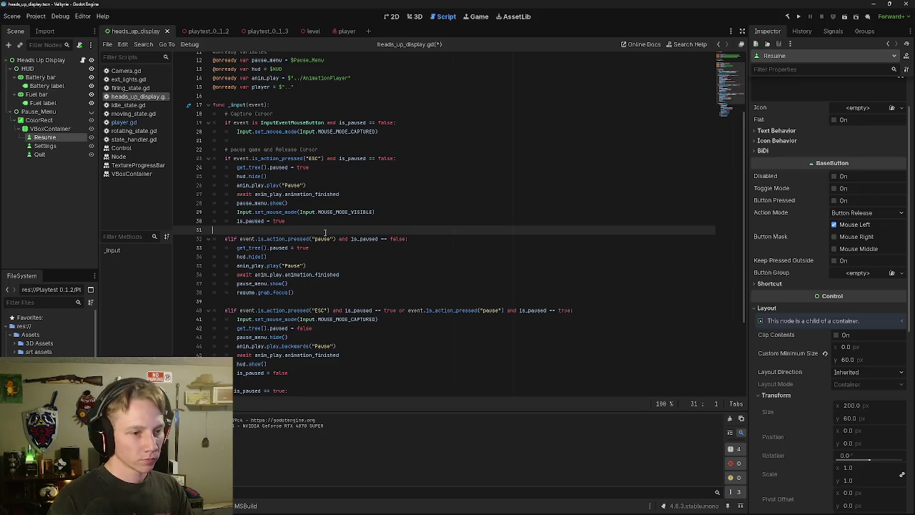
{"action": "key", "text": "Tab"}
{"action": "type", "text": "i"}
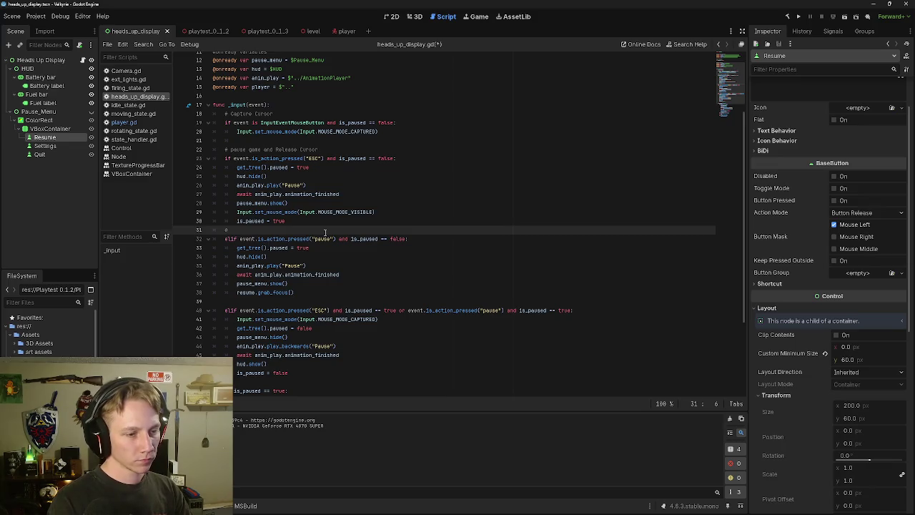
{"action": "key", "text": "Up"}
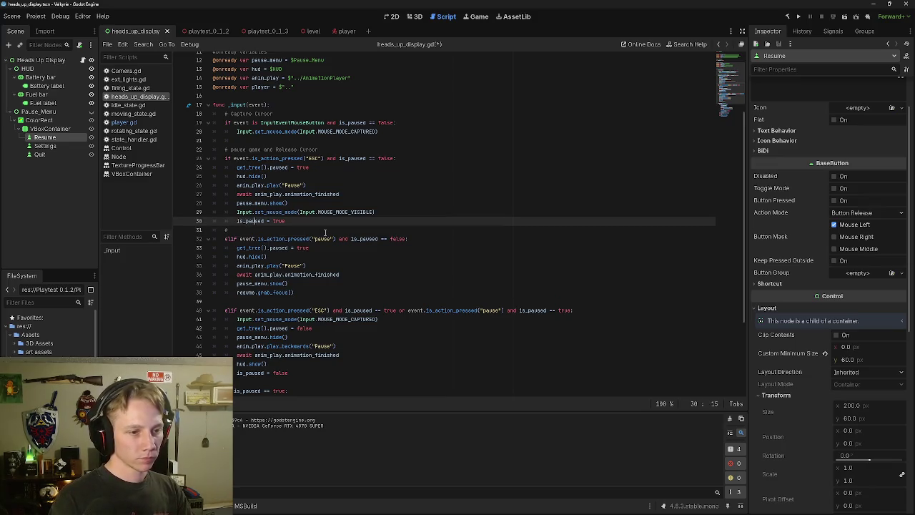
{"action": "key", "text": "Right"}
{"action": "key", "text": "Right"}
{"action": "key", "text": "Right"}
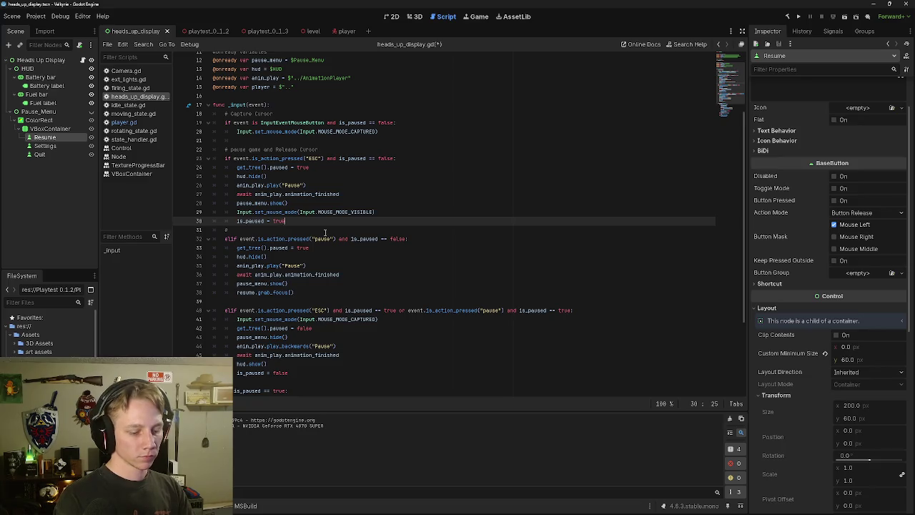
{"action": "key", "text": "Return"}
Step: Add '# Pause game' above the pause elif and '#unpause game and grab cursor' above the unpause elif
{"action": "key", "text": "Down"}
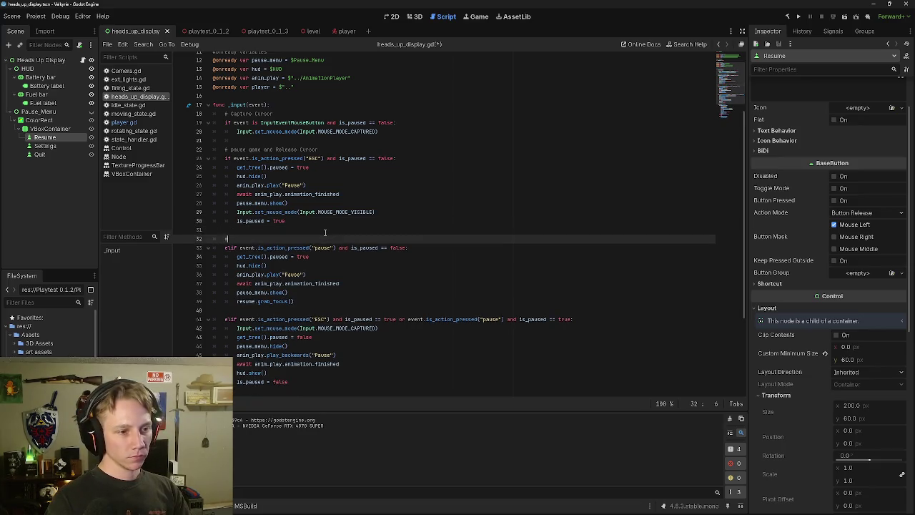
{"action": "type", "text": "Pa"}
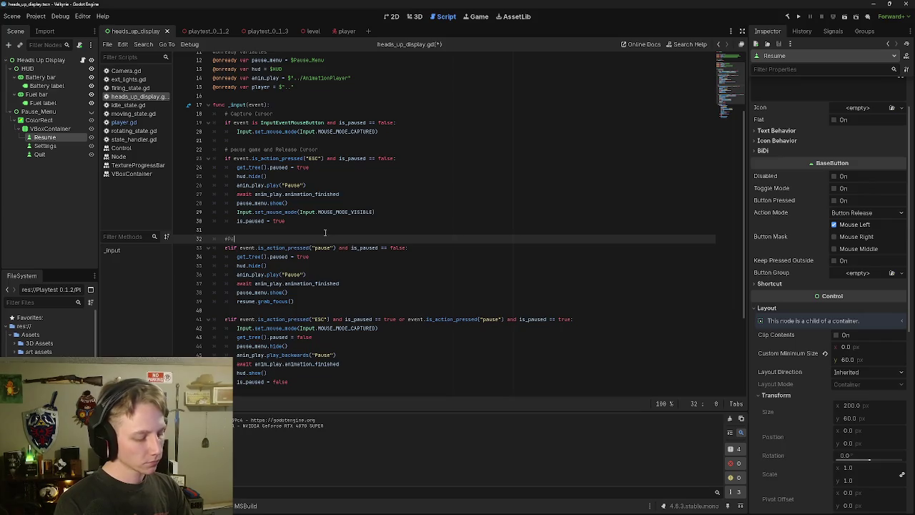
{"action": "type", "text": "use game"}
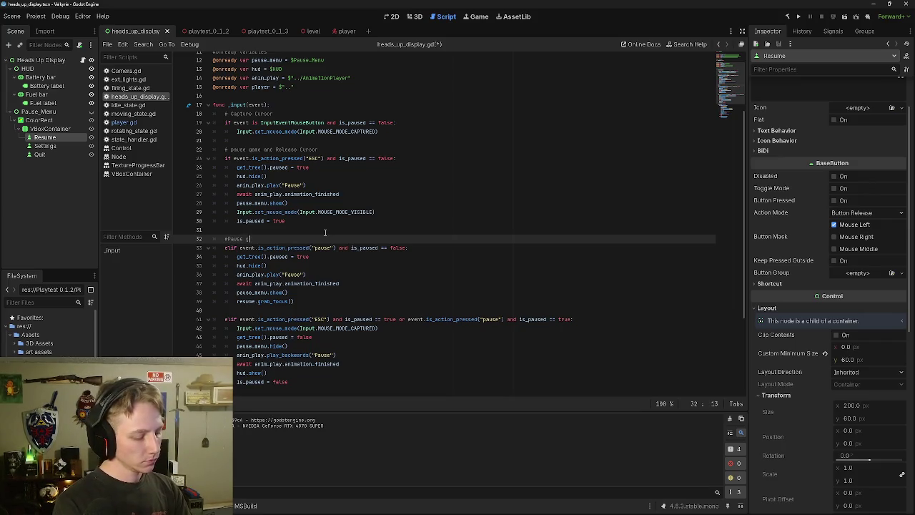
{"action": "key", "text": "Down"}
{"action": "key", "text": "Up"}
{"action": "key", "text": "Left"}
{"action": "key", "text": "Left"}
{"action": "key", "text": "Left"}
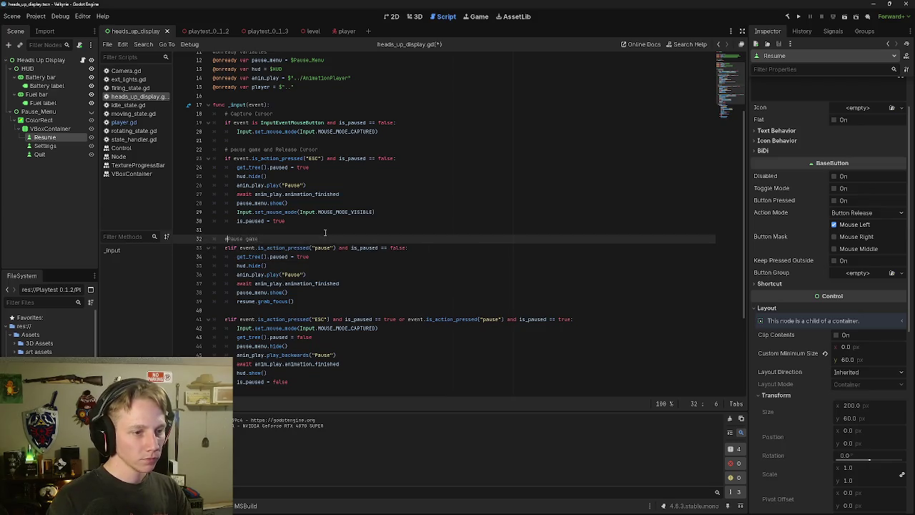
{"action": "key", "text": "Down"}
{"action": "key", "text": "Down"}
{"action": "key", "text": "Down"}
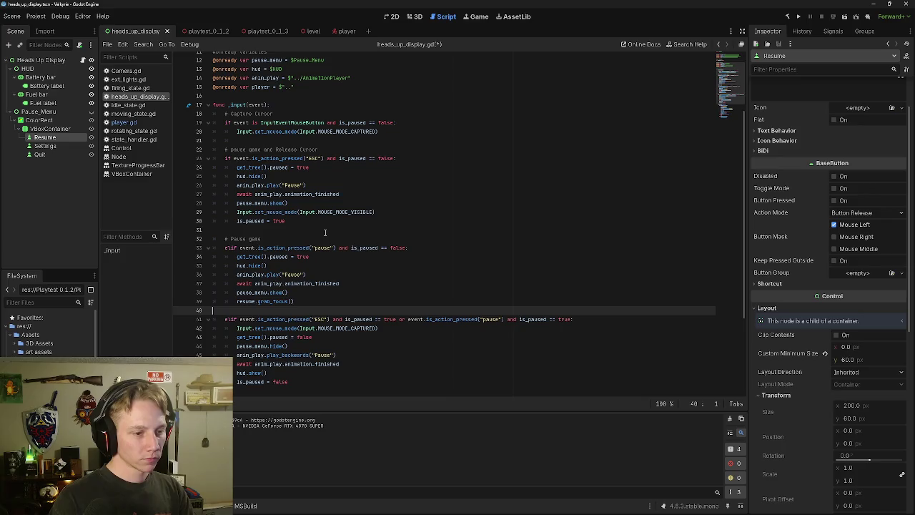
{"action": "key", "text": "Return"}
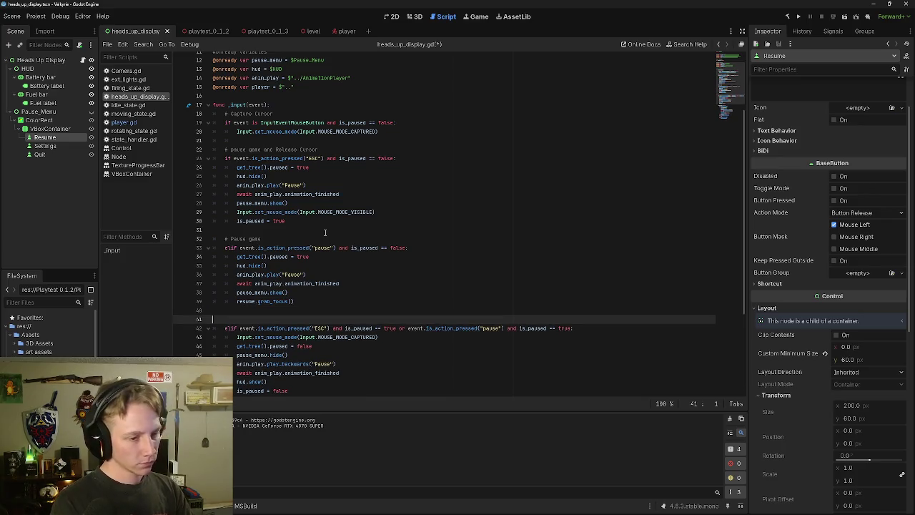
{"action": "type", "text": "#"}
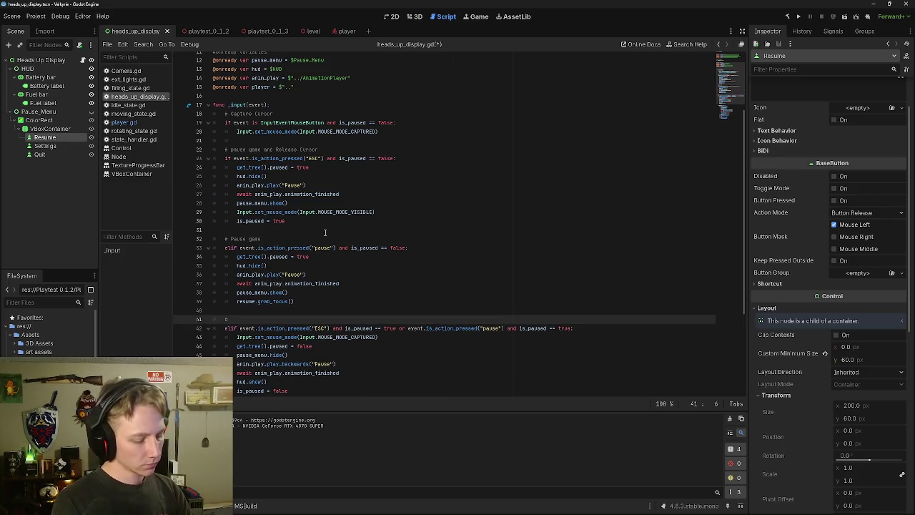
{"action": "type", "text": "unpause game and "}
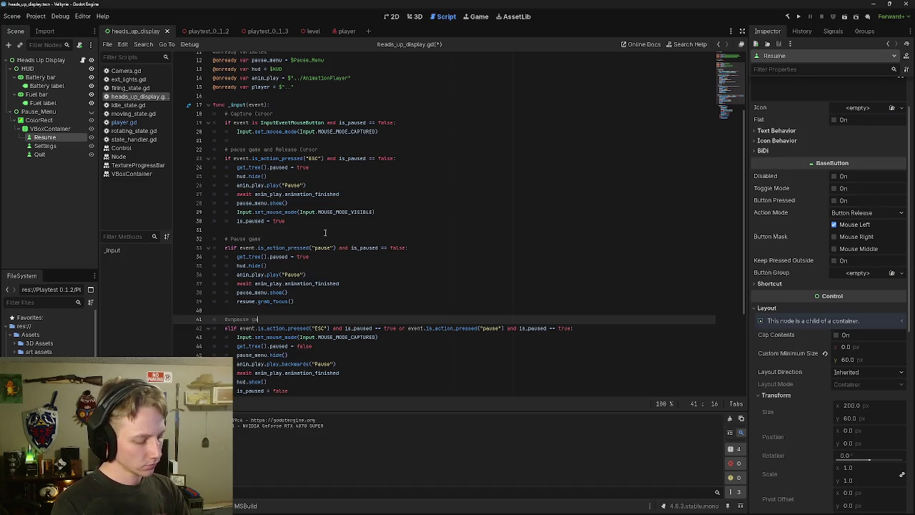
{"action": "type", "text": "grab"}
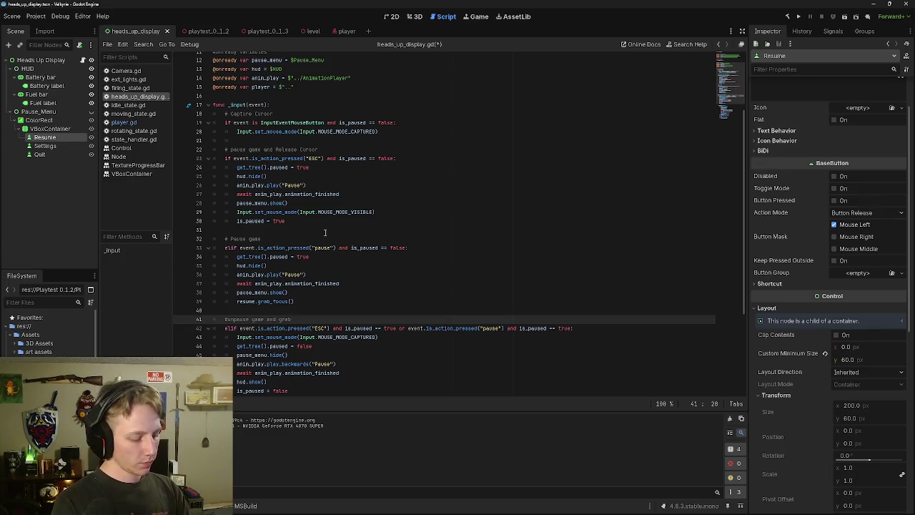
{"action": "type", "text": " cursor"}
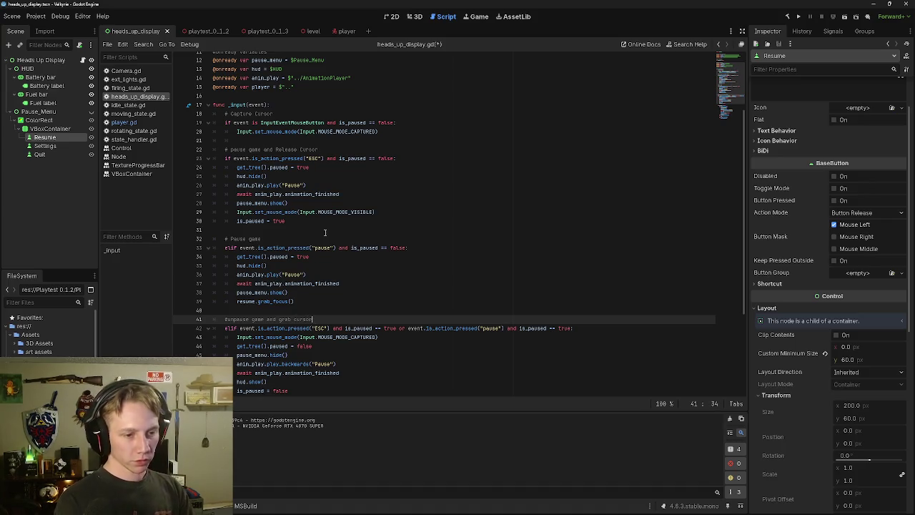
Step: Change the line 32 comment to end 'for joypad' and add a new line after resume.grab_focus() on line 39
{"action": "left_click", "coordinate": [322, 231]}
{"action": "left_click", "coordinate": [317, 239]}
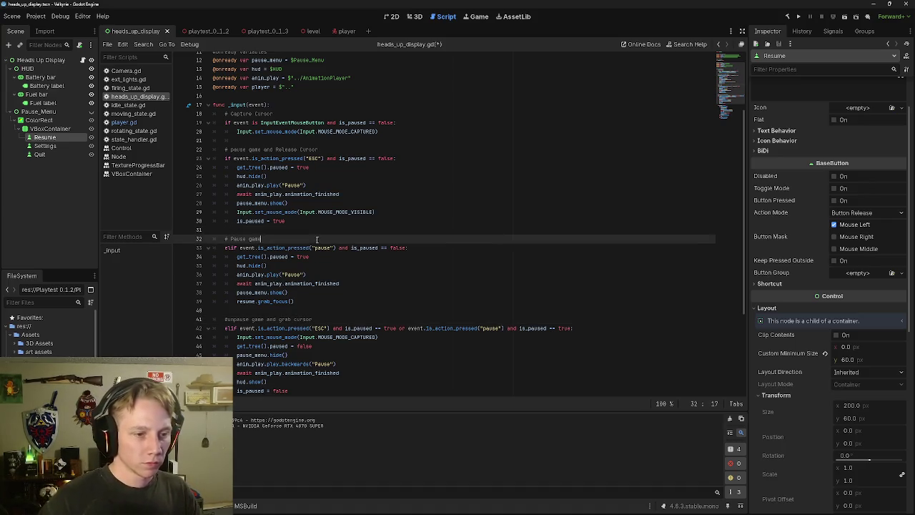
{"action": "type", "text": " for c"}
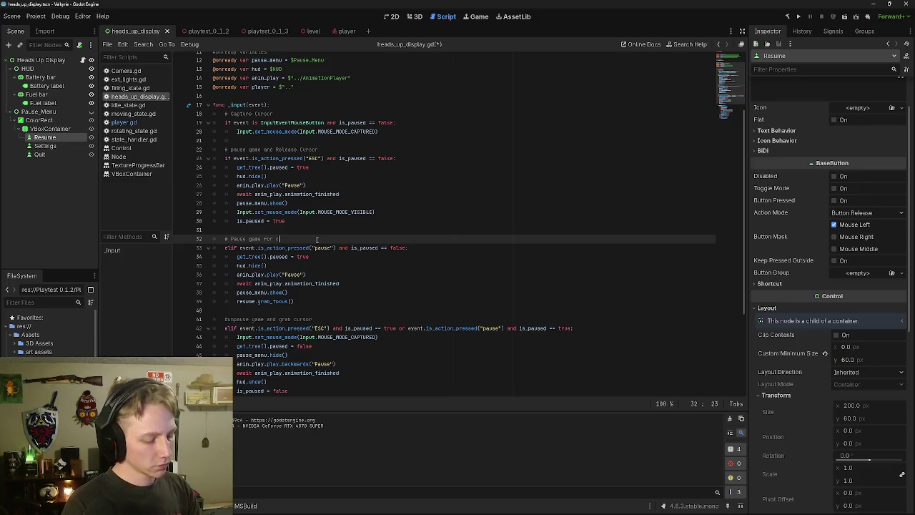
{"action": "type", "text": "ontroller"}
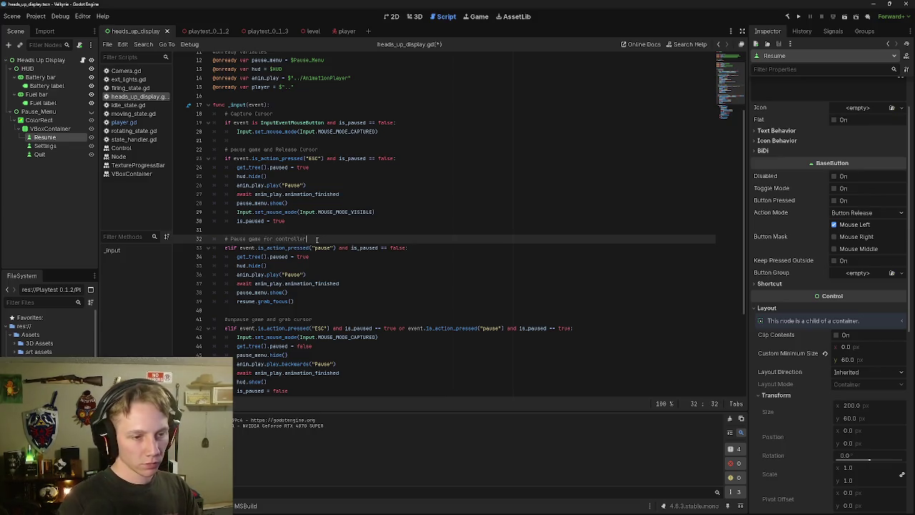
{"action": "key", "text": "BackSpace"}
{"action": "key", "text": "BackSpace"}
{"action": "key", "text": "BackSpace"}
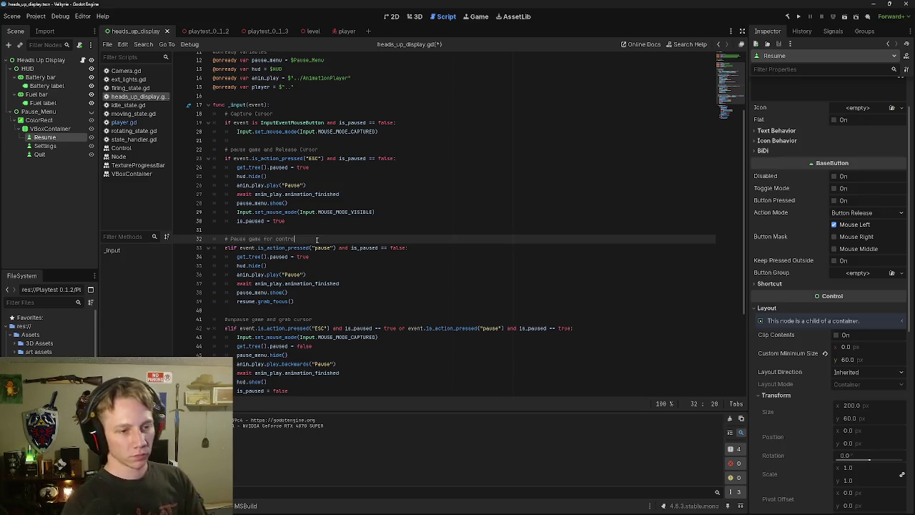
{"action": "key", "text": "BackSpace"}
{"action": "type", "text": "joyp"}
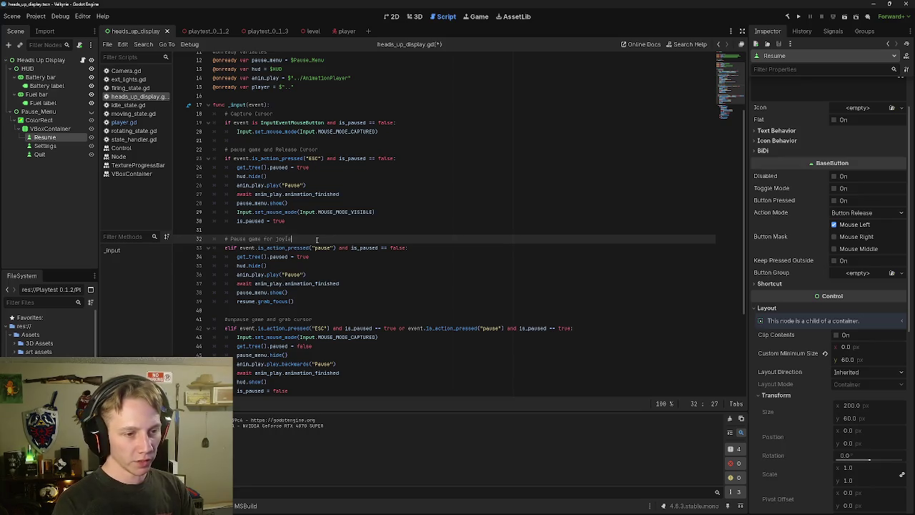
{"action": "type", "text": "ad"}
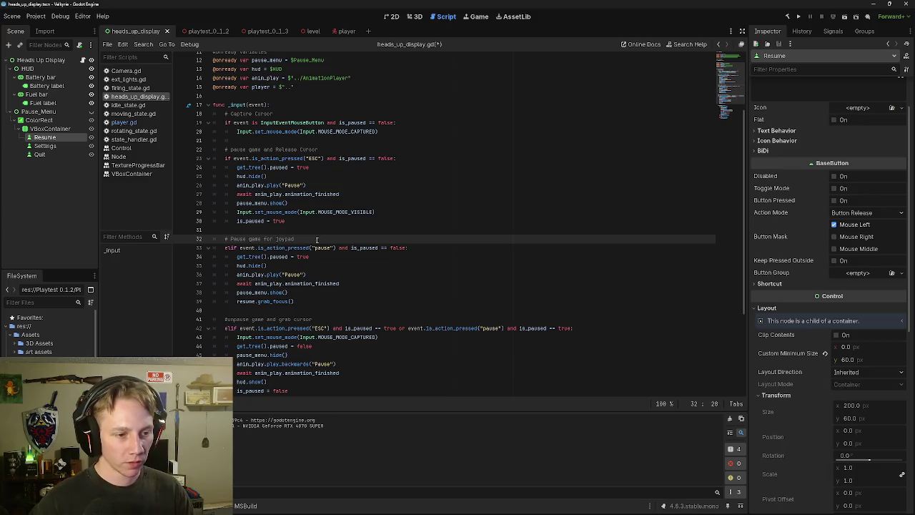
{"action": "left_click", "coordinate": [317, 300]}
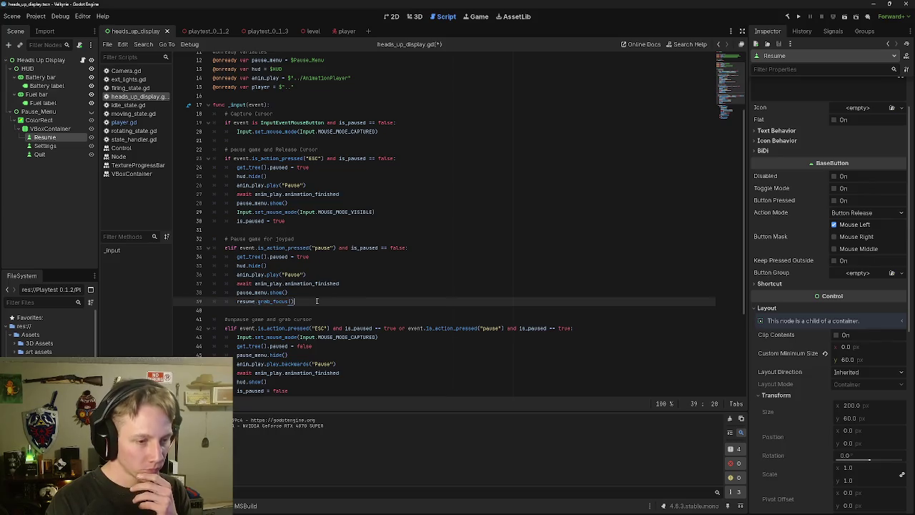
{"action": "key", "text": "Return"}
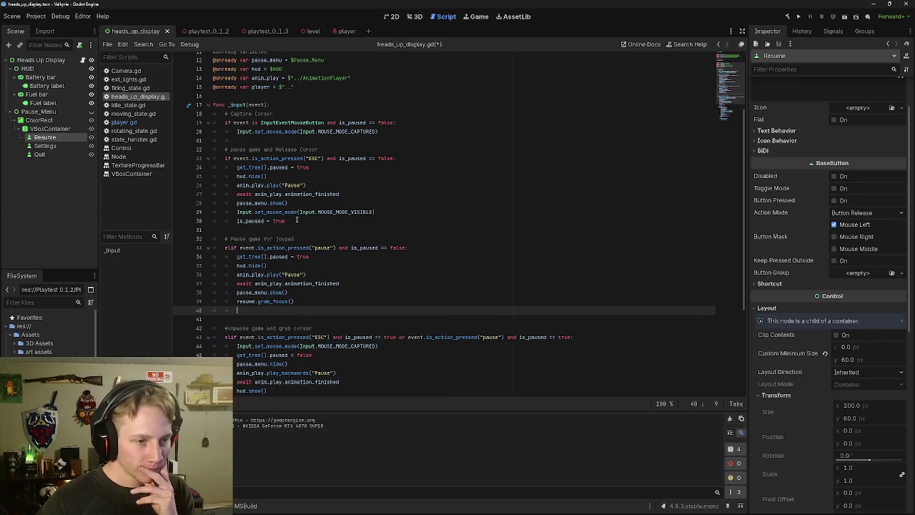
Step: Copy 'is_paused = true' from the ESC branch onto the new line 40 in the joypad branch
{"action": "left_click_drag", "start_coordinate": [288, 221], "coordinate": [236, 221]}
{"action": "key", "text": "ctrl+c"}
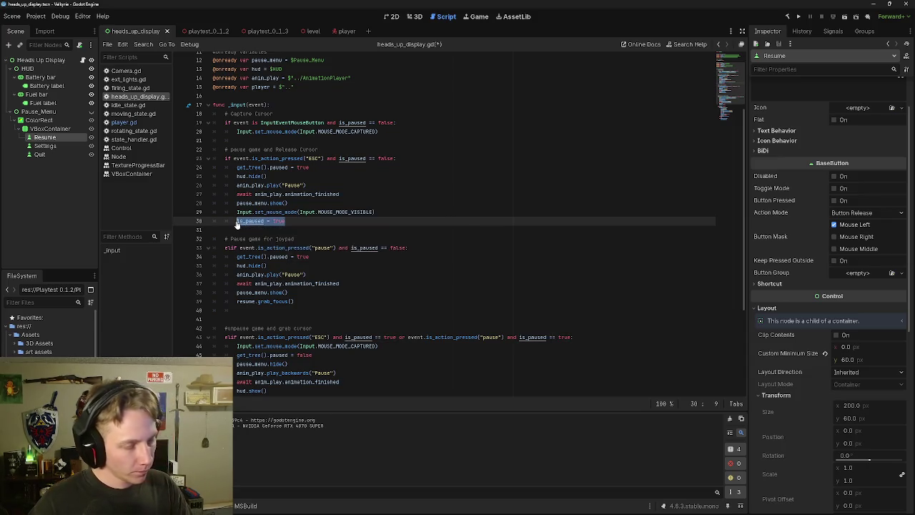
{"action": "left_click", "coordinate": [278, 308]}
{"action": "key", "text": "ctrl+v"}
Step: Save the heads_up_display.gd script
{"action": "scroll", "coordinate": [441, 231], "scroll_direction": "down", "scroll_amount": 2}
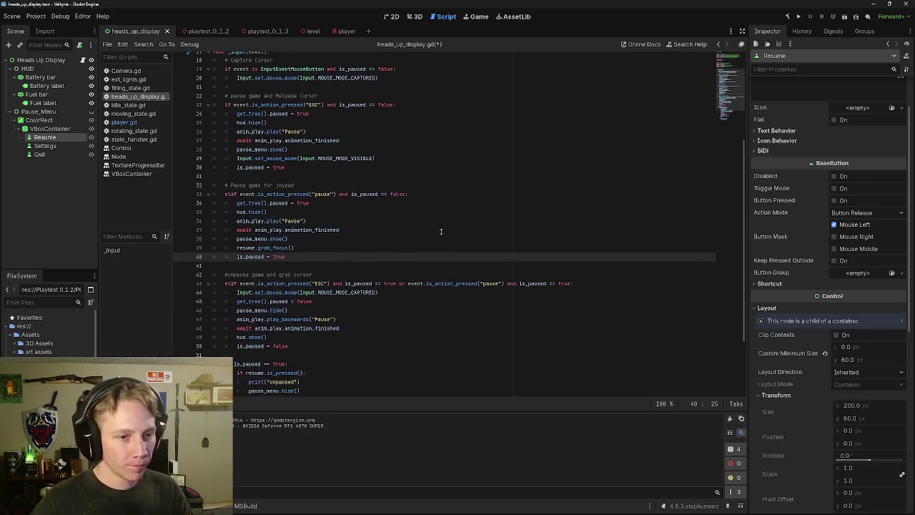
{"action": "scroll", "coordinate": [391, 159], "scroll_direction": "down", "scroll_amount": 2}
{"action": "left_click", "coordinate": [356, 178]}
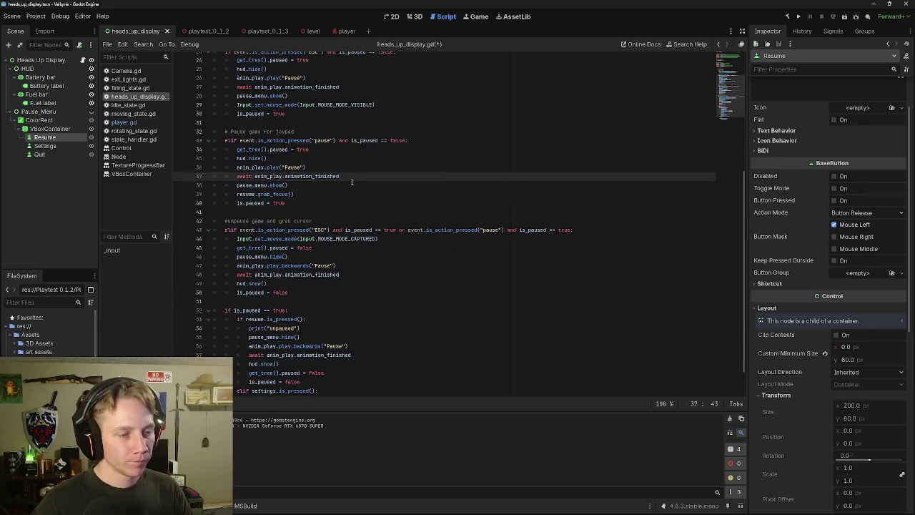
{"action": "left_click", "coordinate": [331, 193]}
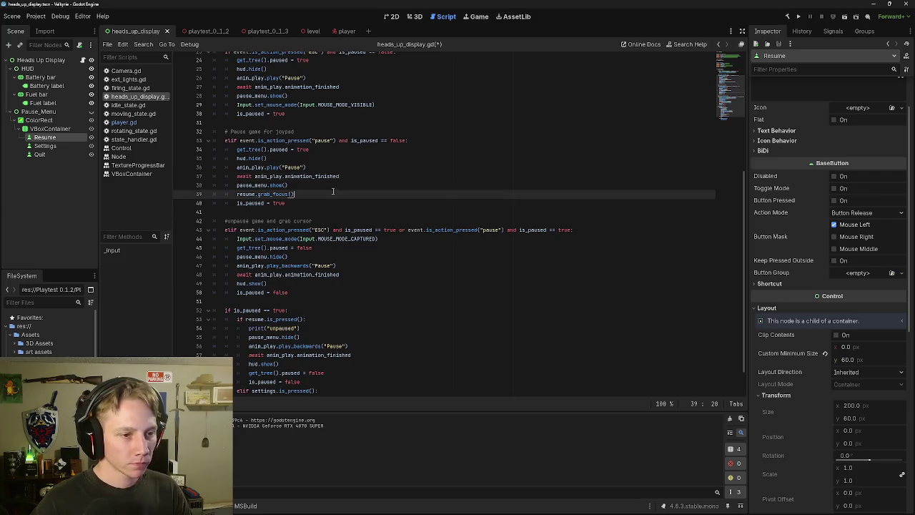
{"action": "key", "text": "F5"}
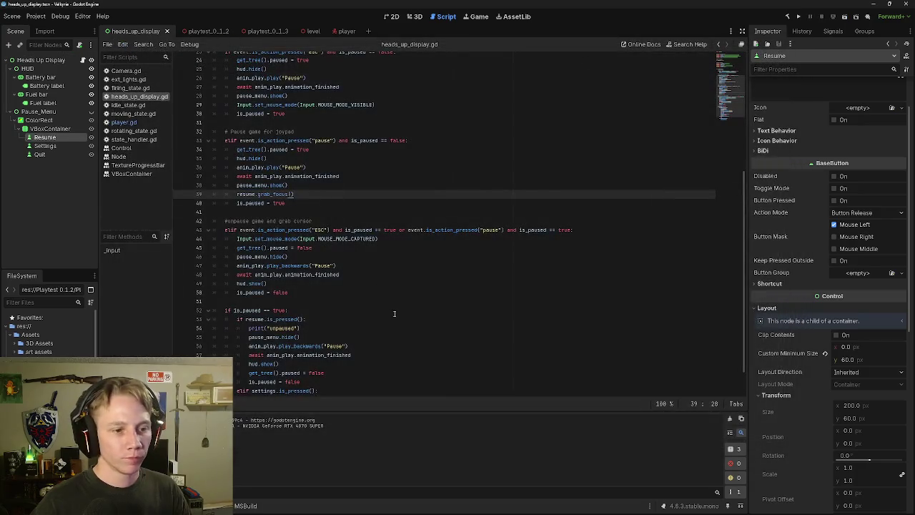
Step: Add blank lines after the resume and settings branches in the is_paused block
{"action": "scroll", "coordinate": [460, 133], "scroll_direction": "down", "scroll_amount": 1}
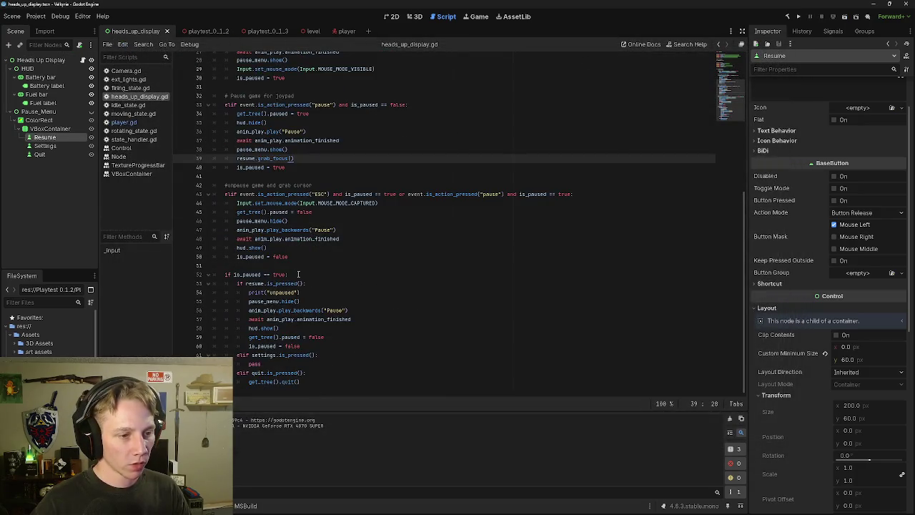
{"action": "left_click", "coordinate": [319, 346]}
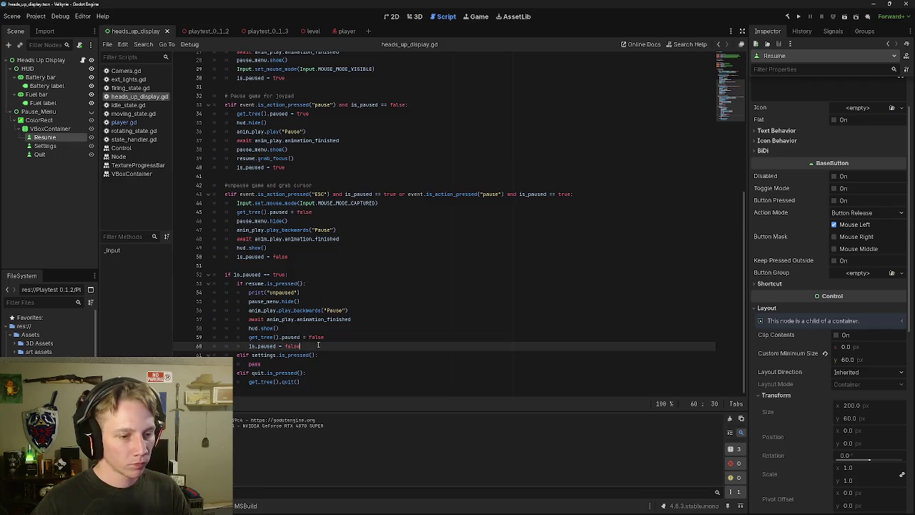
{"action": "key", "text": "Return"}
{"action": "left_click", "coordinate": [312, 372]}
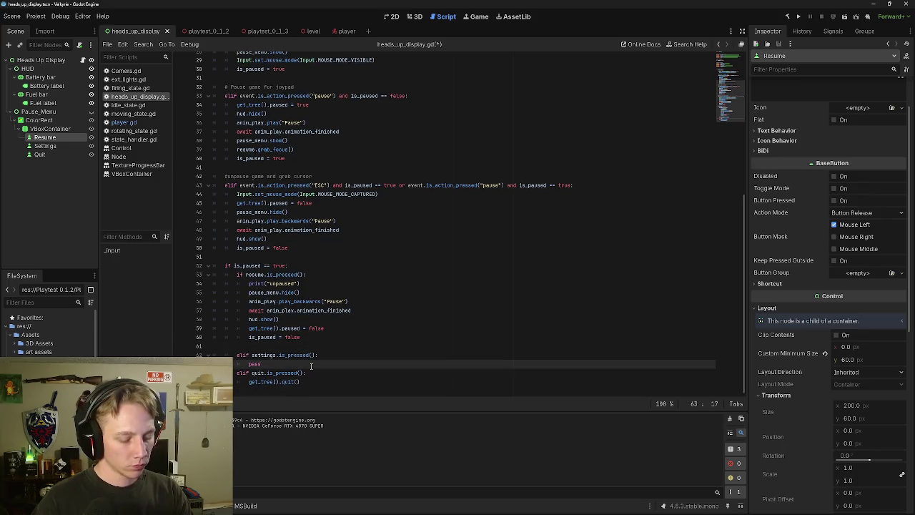
{"action": "key", "text": "Return"}
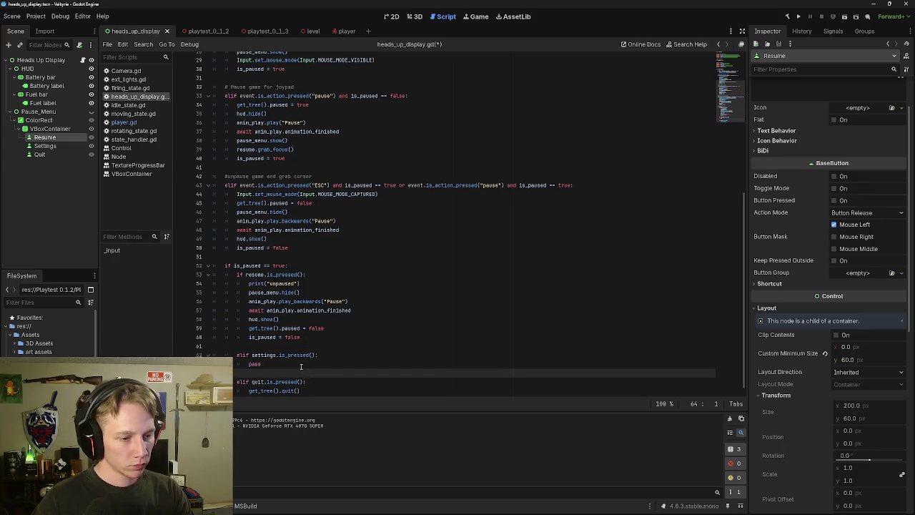
{"action": "scroll", "coordinate": [331, 327], "scroll_direction": "up", "scroll_amount": 2}
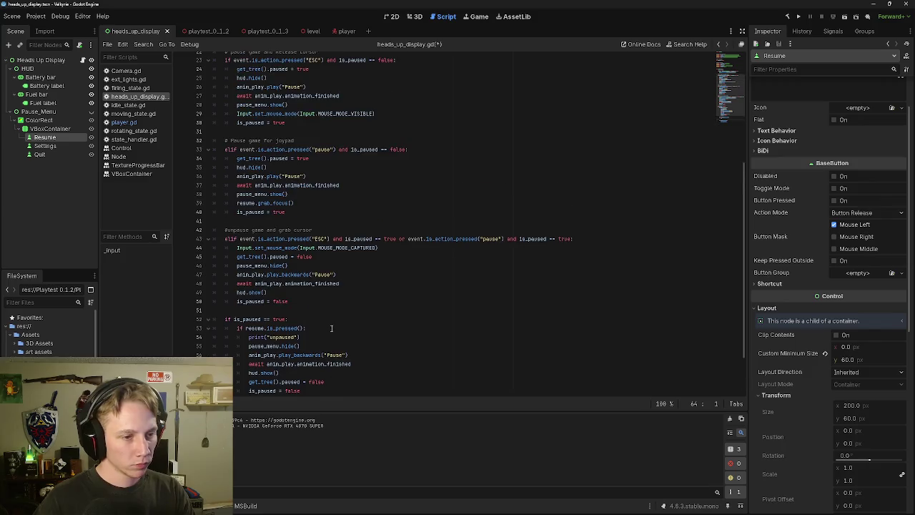
Step: Add an indented '# button functions' comment line above the is_paused check
{"action": "left_click", "coordinate": [281, 310]}
{"action": "scroll", "coordinate": [334, 316], "scroll_direction": "down", "scroll_amount": 1}
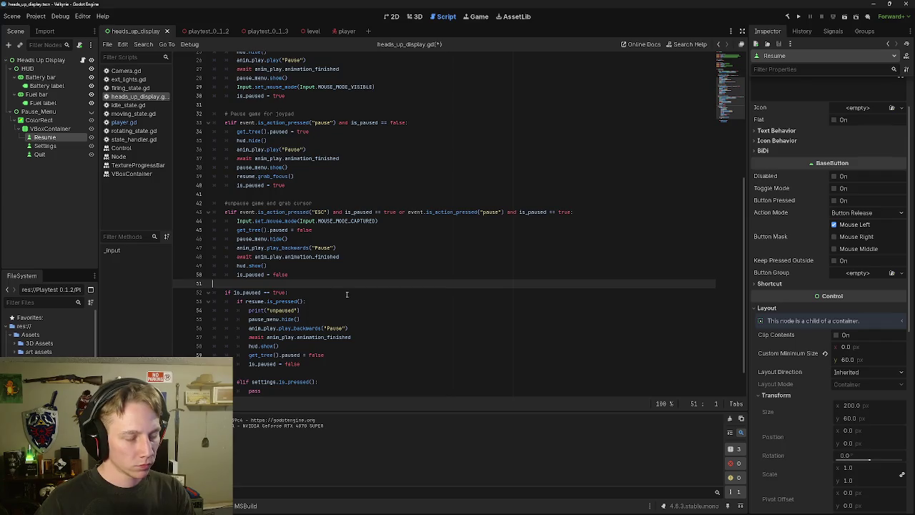
{"action": "key", "text": "Return"}
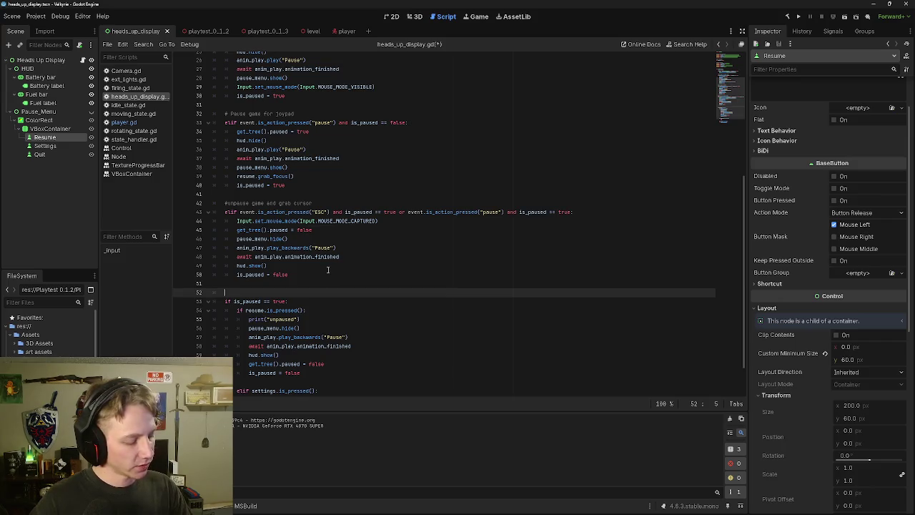
{"action": "key", "text": "ctrl+space"}
{"action": "key", "text": "Escape"}
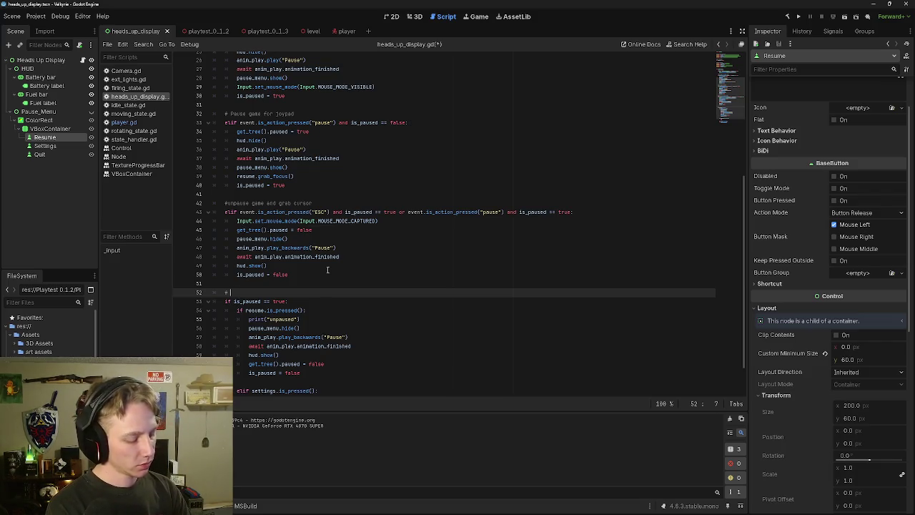
{"action": "type", "text": "resume "}
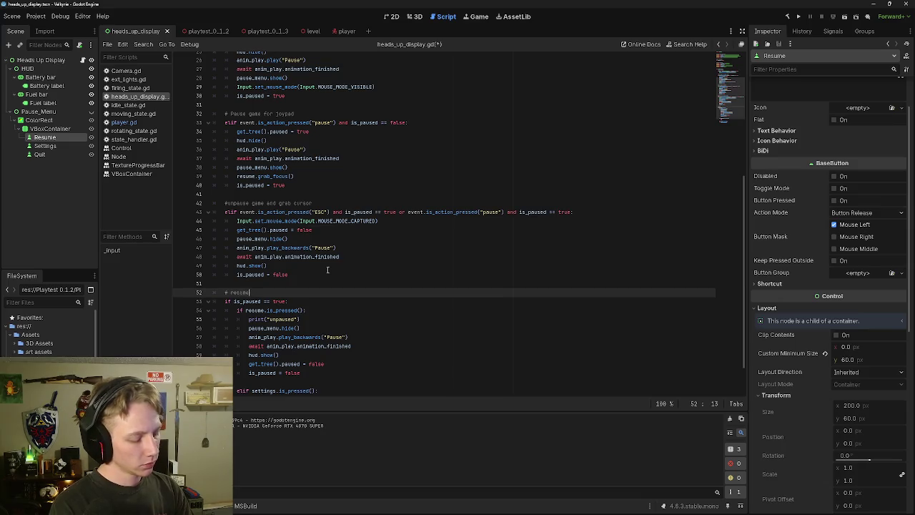
{"action": "type", "text": "button"}
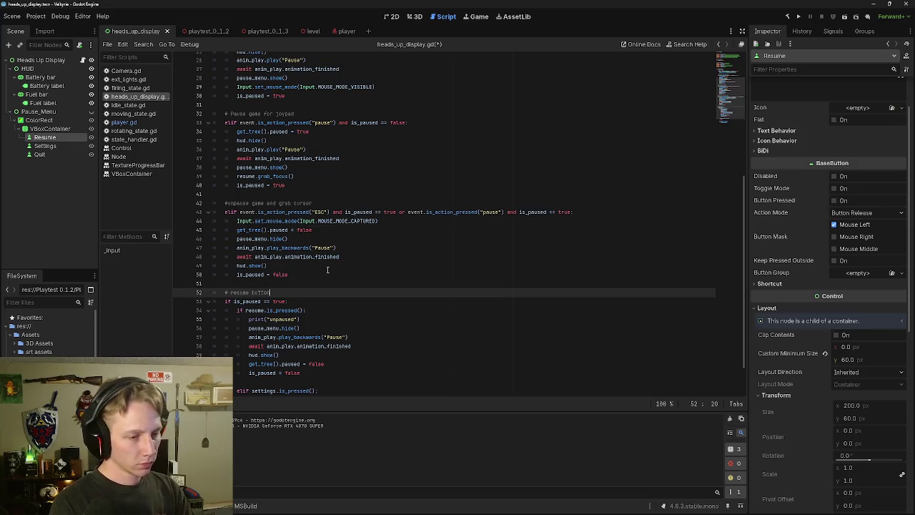
{"action": "type", "text": " fun"}
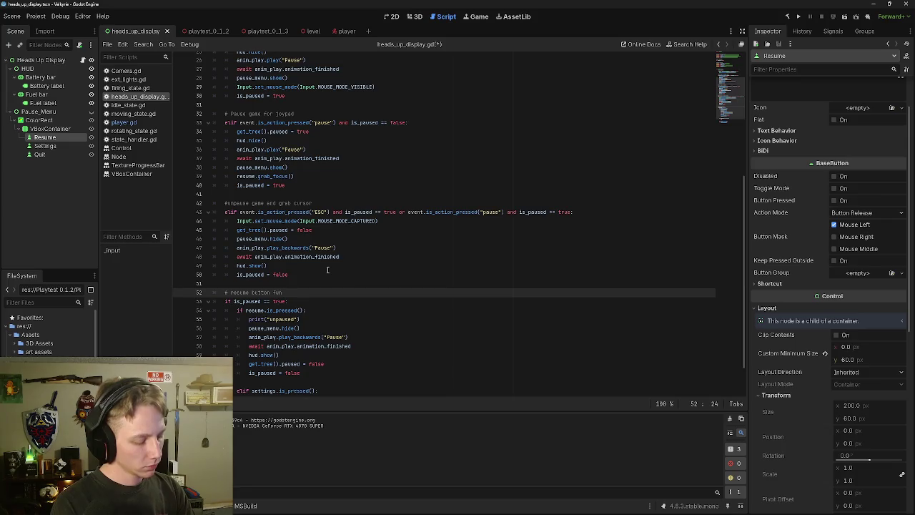
{"action": "type", "text": "ction"}
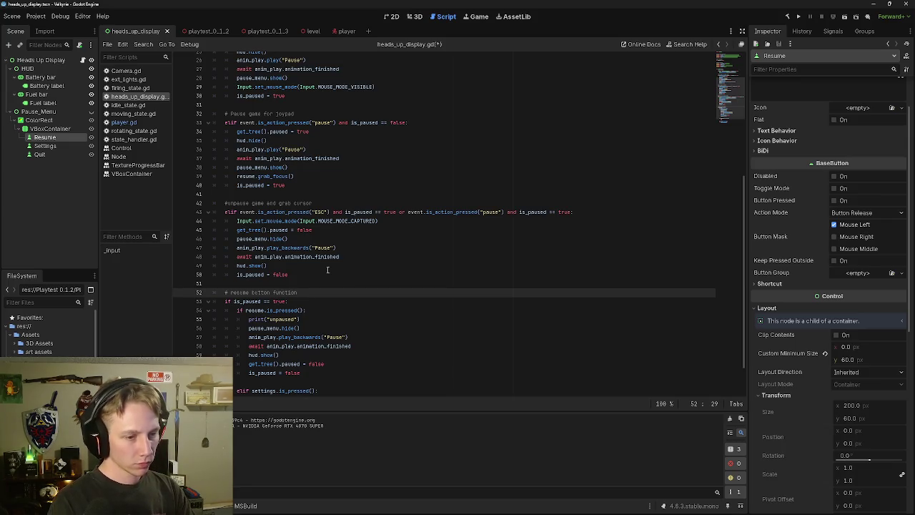
{"action": "key", "text": "BackSpace"}
{"action": "key", "text": "BackSpace"}
{"action": "key", "text": "BackSpace"}
{"action": "key", "text": "BackSpace"}
{"action": "key", "text": "BackSpace"}
{"action": "key", "text": "BackSpace"}
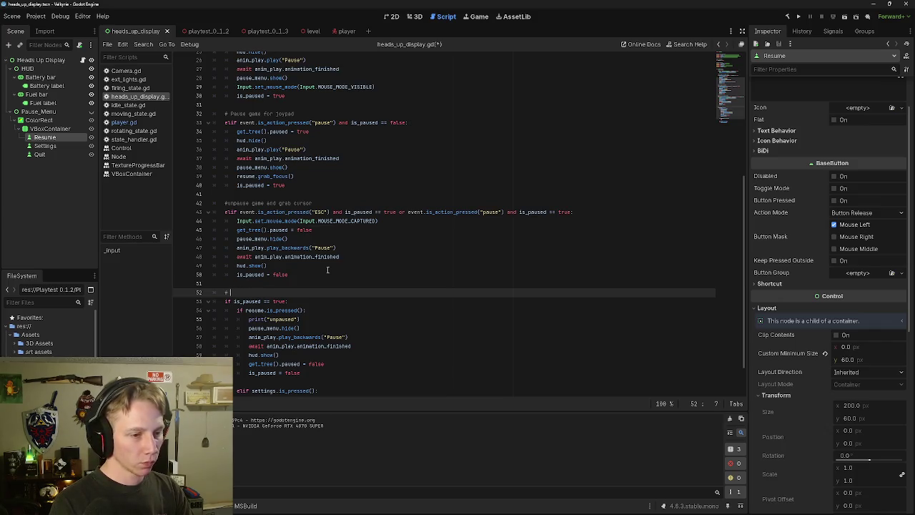
{"action": "type", "text": "button "}
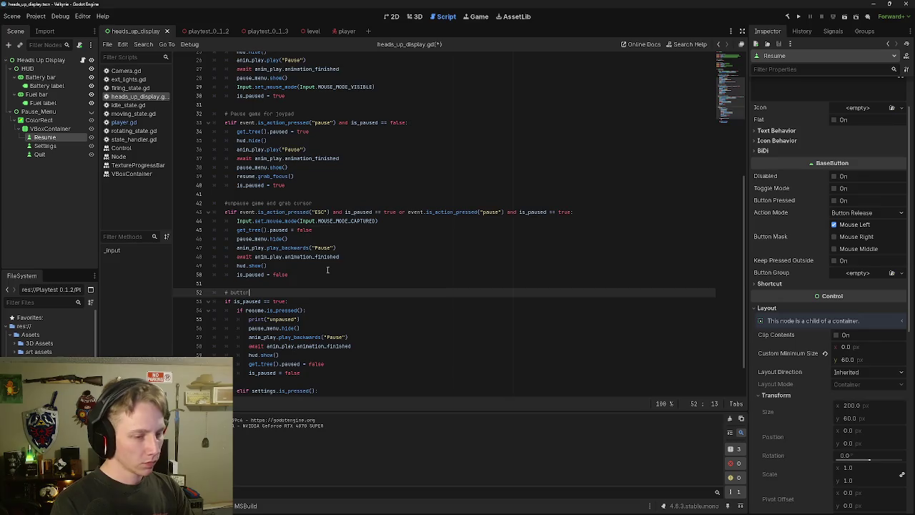
{"action": "type", "text": "func"}
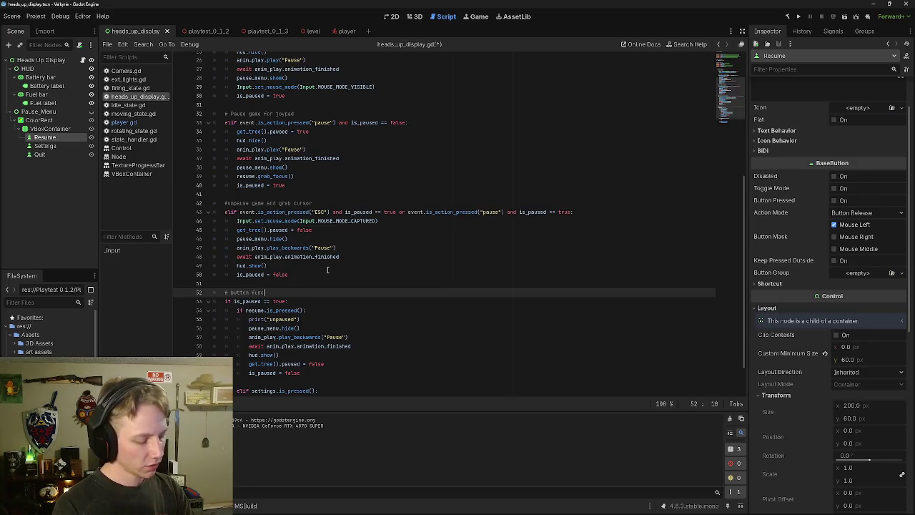
{"action": "type", "text": "tions"}
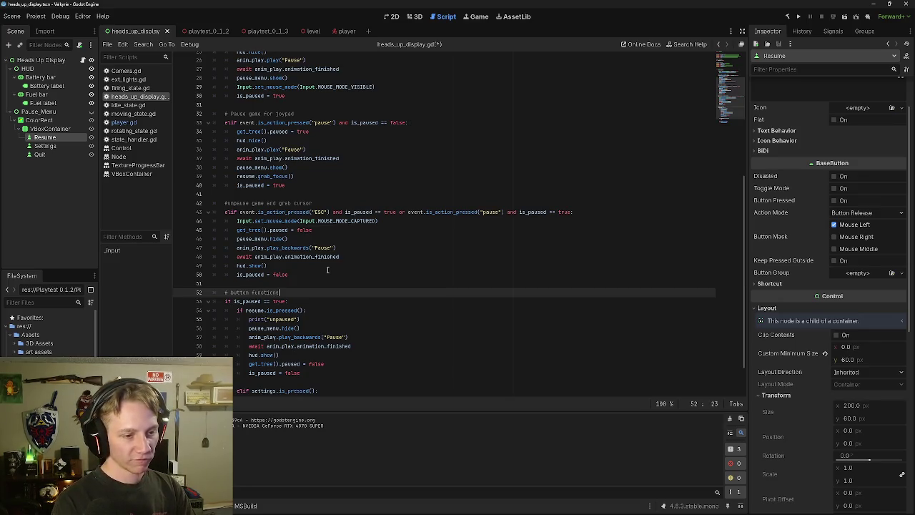
Step: Scroll through the _input script from line 49 to review the code
{"action": "left_click", "coordinate": [327, 269]}
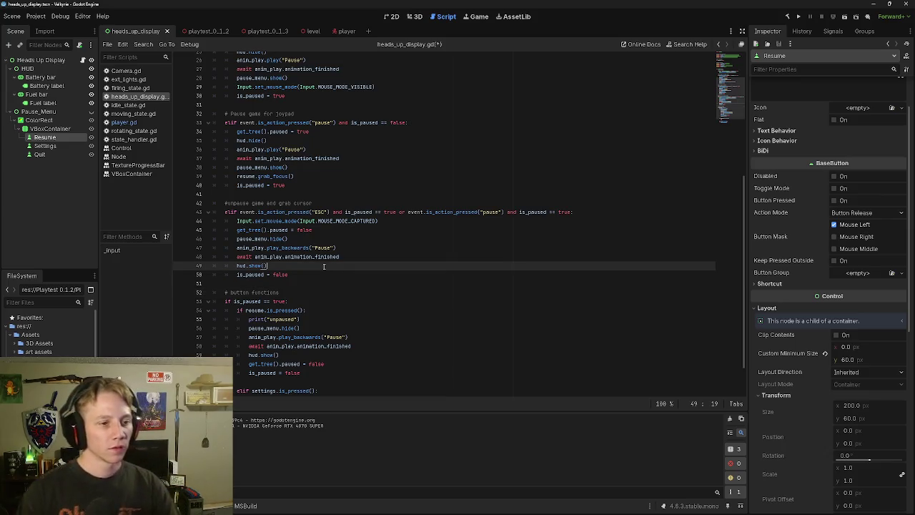
{"action": "scroll", "coordinate": [345, 275], "scroll_direction": "up", "scroll_amount": 7}
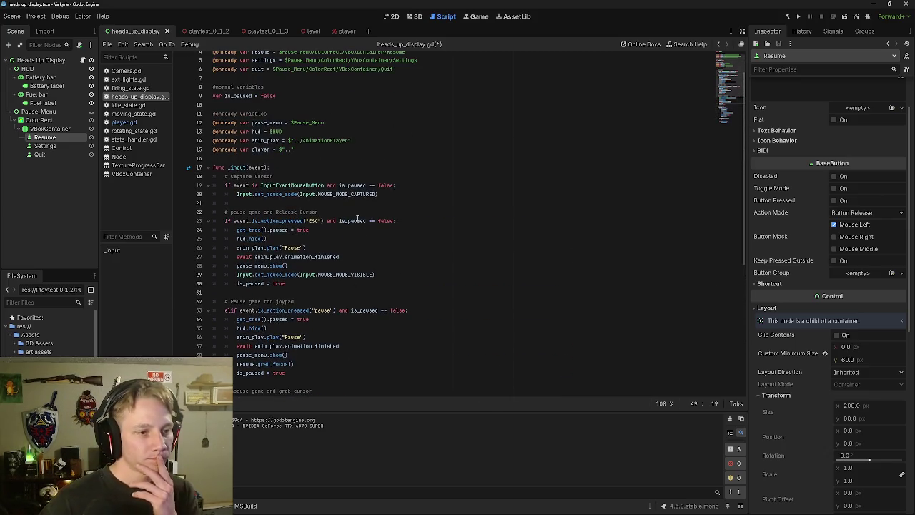
{"action": "scroll", "coordinate": [328, 185], "scroll_direction": "down", "scroll_amount": 3}
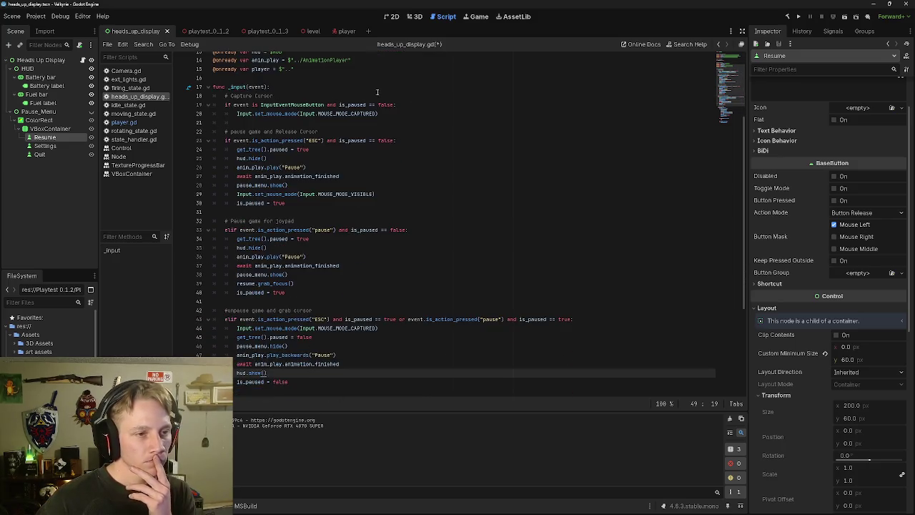
{"action": "scroll", "coordinate": [328, 153], "scroll_direction": "down", "scroll_amount": 2}
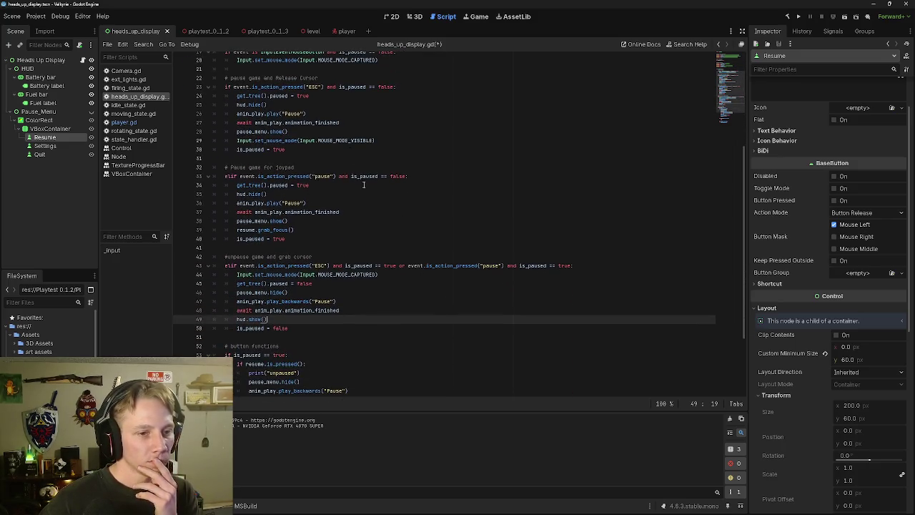
{"action": "scroll", "coordinate": [363, 184], "scroll_direction": "down", "scroll_amount": 2}
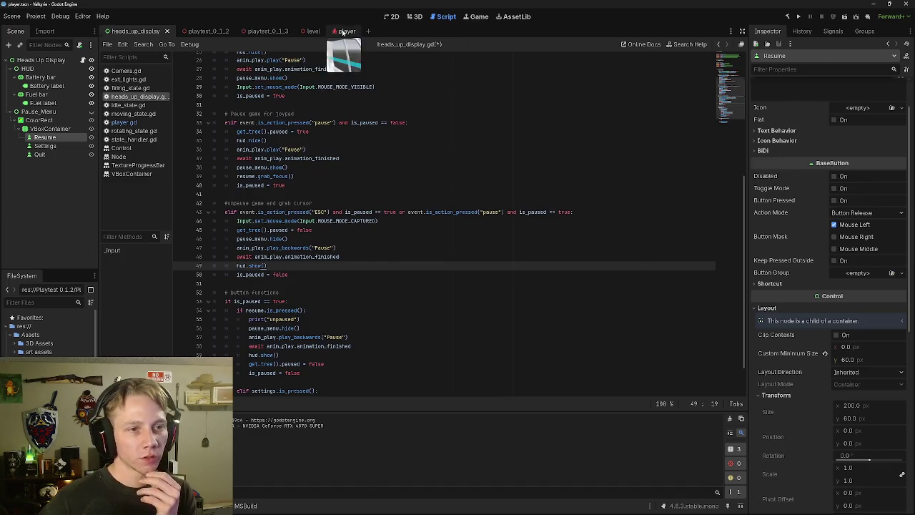
Step: Run the player scene and toggle the pause menu with ESC and the Resume button
{"action": "left_click", "coordinate": [343, 31]}
{"action": "left_click", "coordinate": [845, 16]}
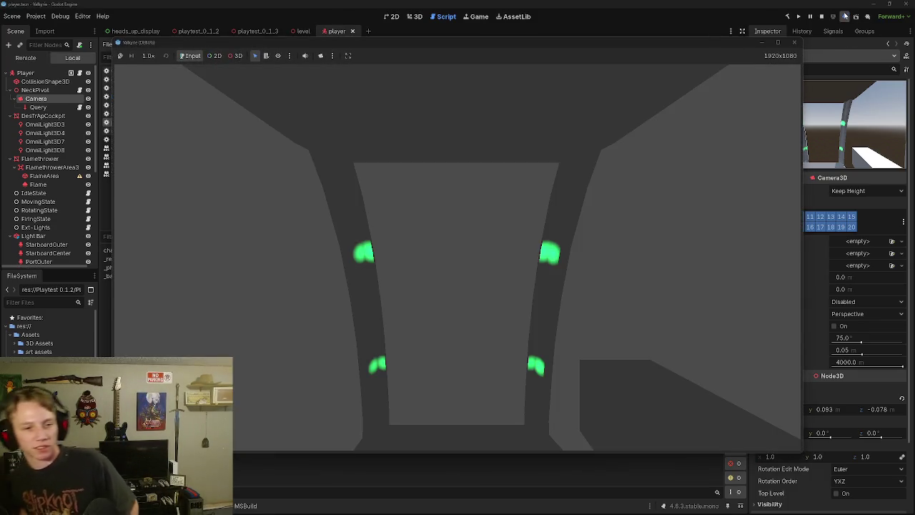
{"action": "left_click", "coordinate": [613, 183]}
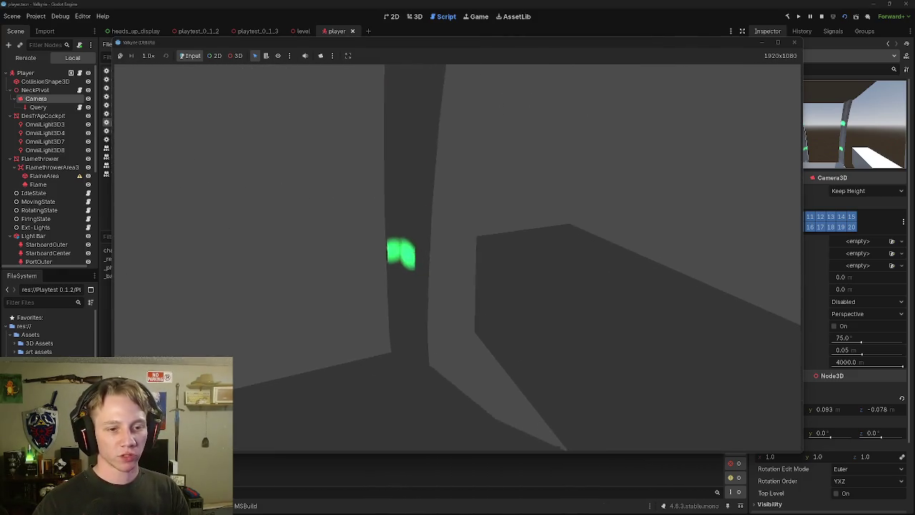
{"action": "key", "text": "Escape"}
{"action": "left_click", "coordinate": [485, 234]}
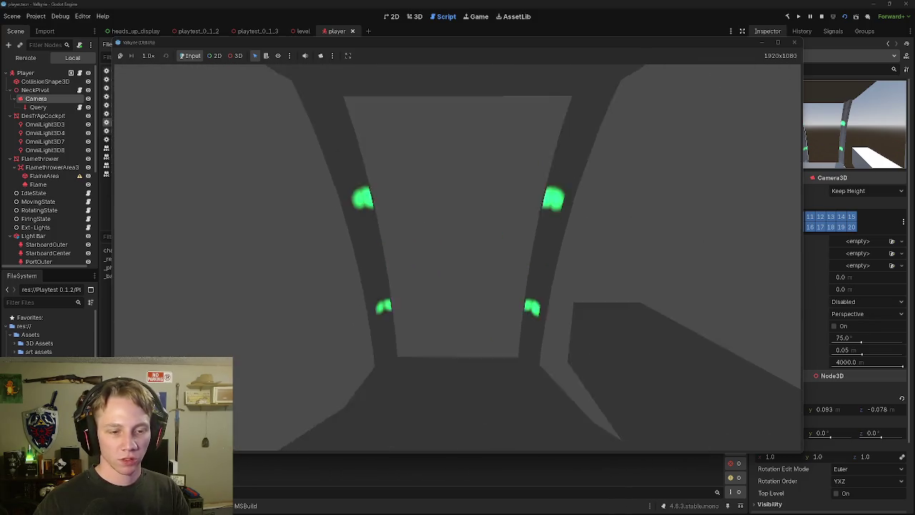
{"action": "key", "text": "Escape"}
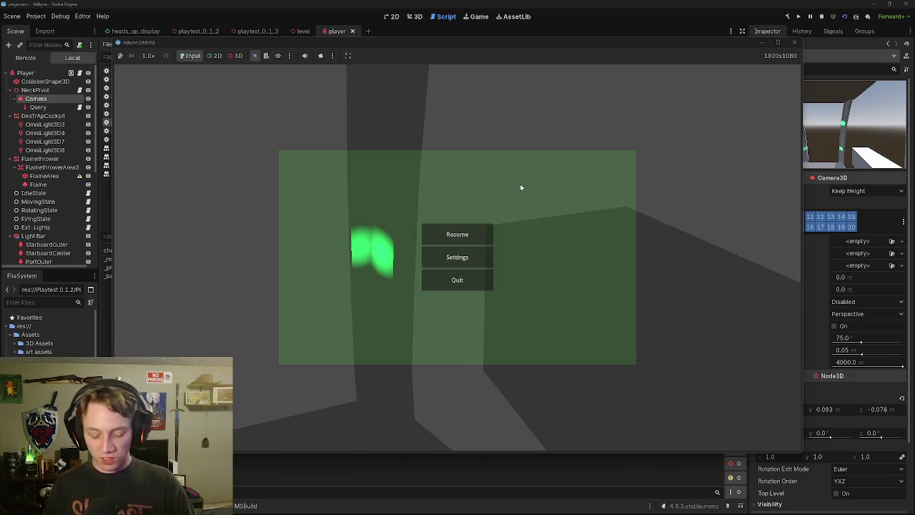
{"action": "key", "text": "Escape"}
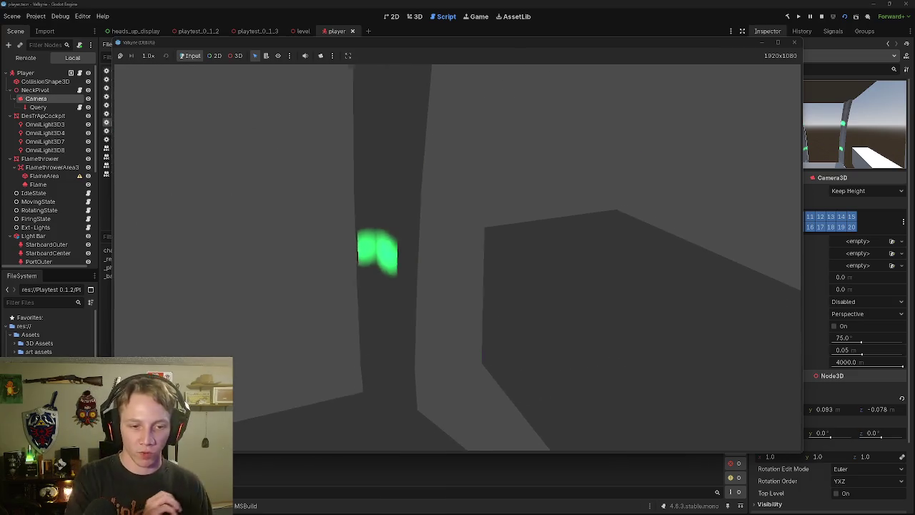
Step: Reopen the pause menu, cycle button focus with Up/Down, toggle it with ESC, then stop the game
{"action": "key", "text": "Escape"}
{"action": "key", "text": "Down"}
{"action": "key", "text": "Down"}
{"action": "key", "text": "Up"}
{"action": "key", "text": "Up"}
{"action": "key", "text": "Up"}
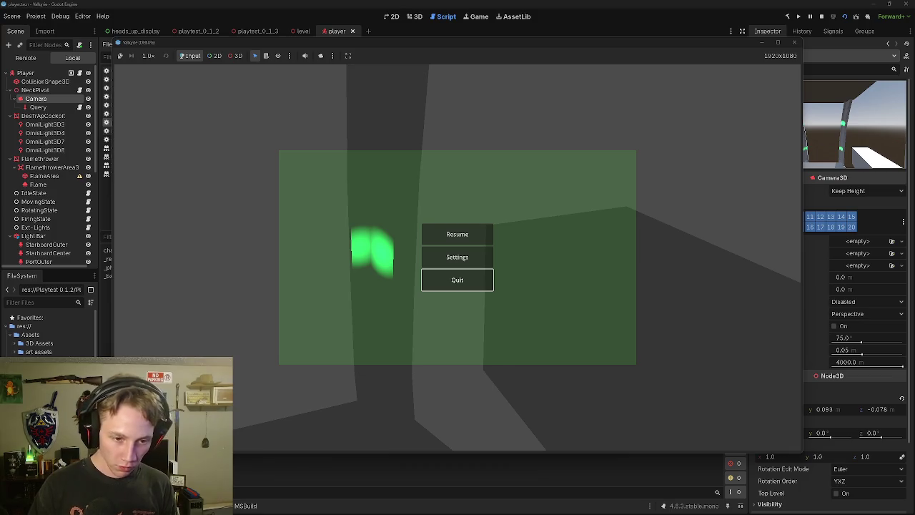
{"action": "key", "text": "Up"}
{"action": "key", "text": "Up"}
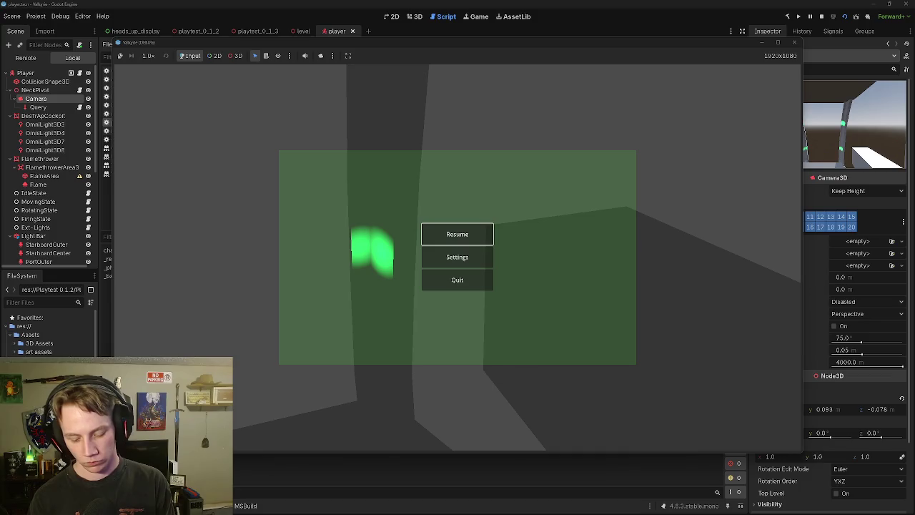
{"action": "key", "text": "Escape"}
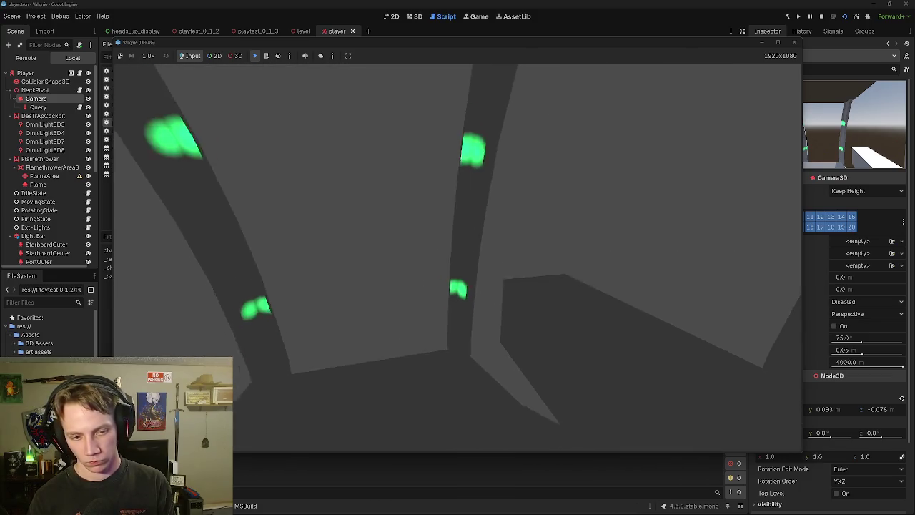
{"action": "key", "text": "Escape"}
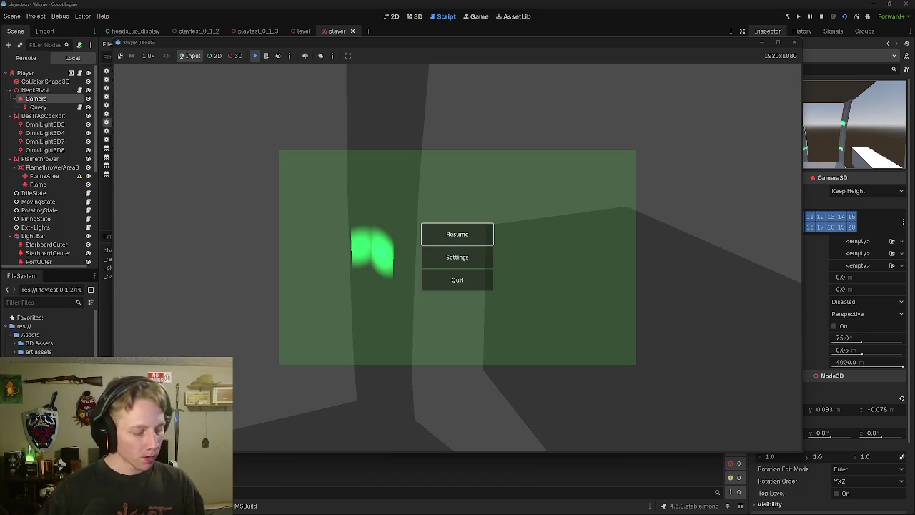
{"action": "key", "text": "Escape"}
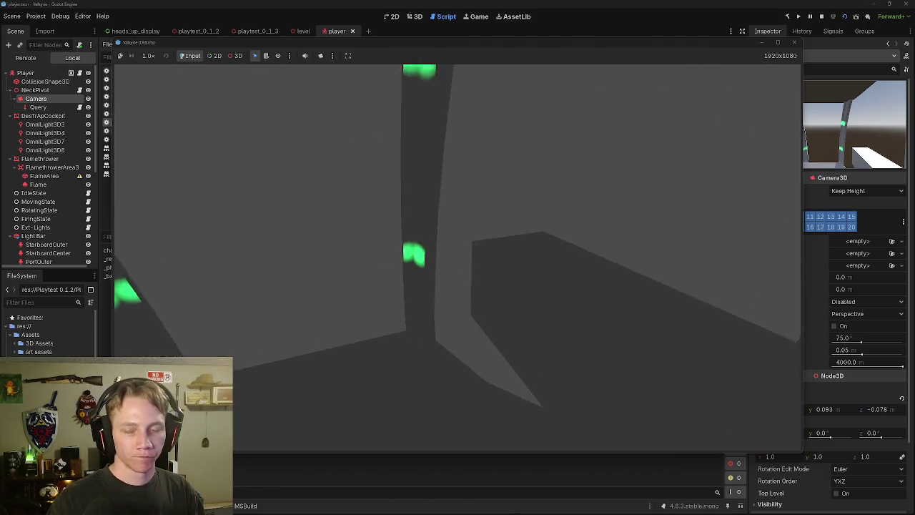
{"action": "key", "text": "Escape"}
{"action": "left_click", "coordinate": [793, 42]}
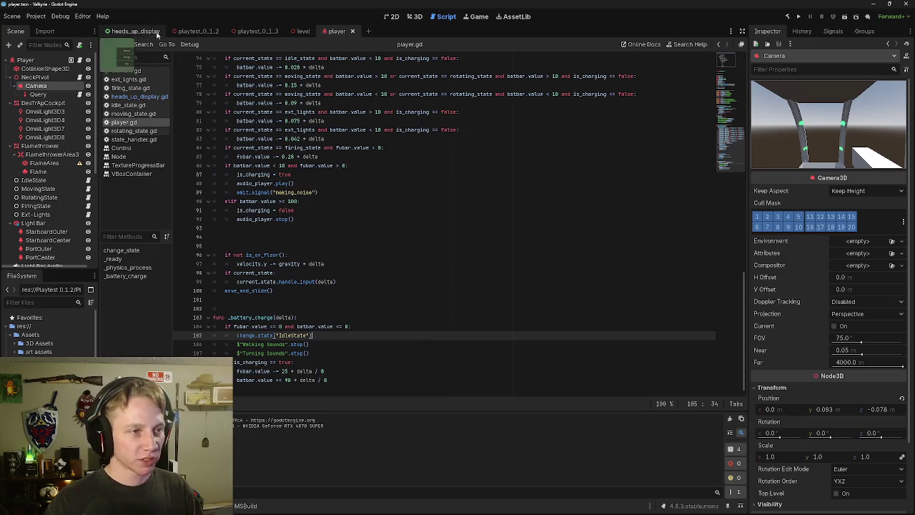
Step: Switch to the heads_up_display scene and expand the Resume button's Input and Accessibility properties
{"action": "left_click", "coordinate": [130, 31]}
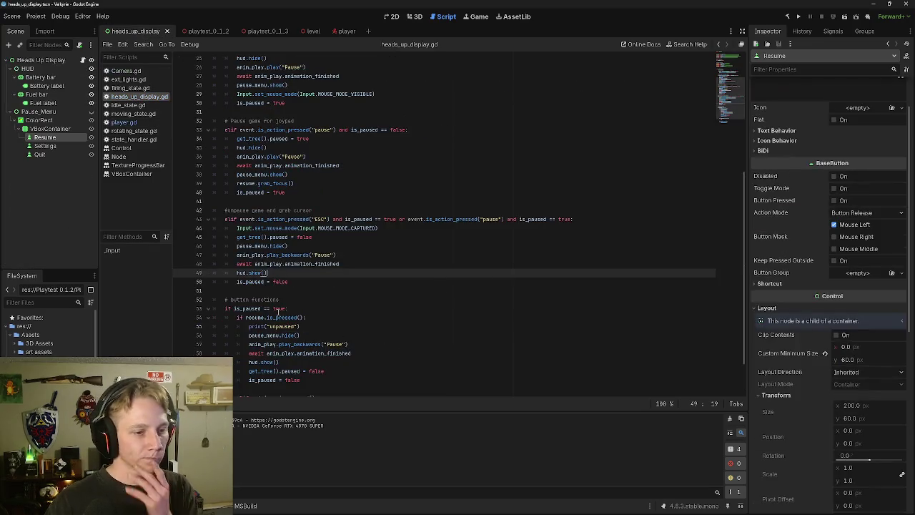
{"action": "mouse_move", "coordinate": [279, 317]}
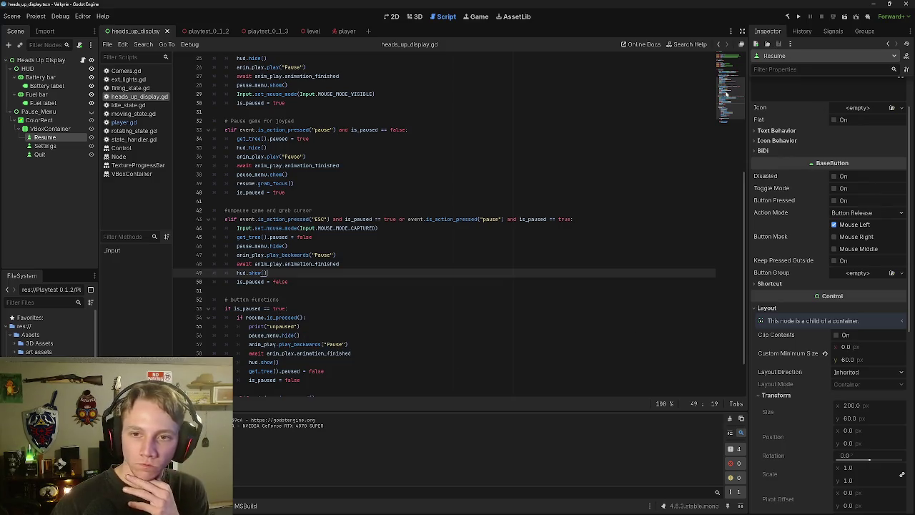
{"action": "scroll", "coordinate": [794, 200], "scroll_direction": "down", "scroll_amount": 5}
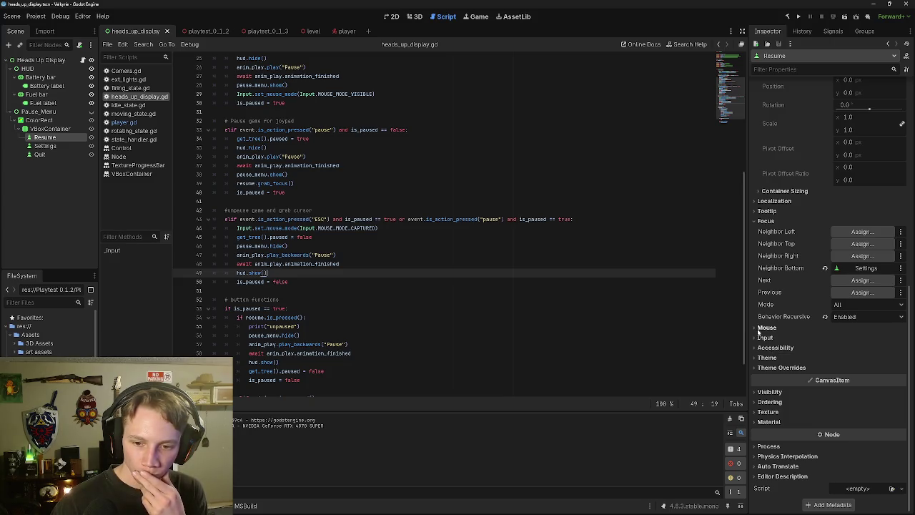
{"action": "left_click", "coordinate": [762, 337]}
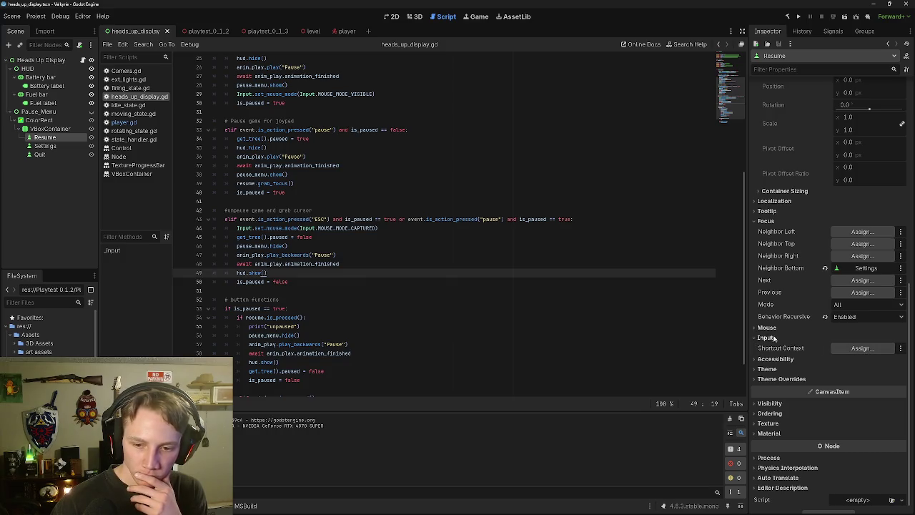
{"action": "left_click", "coordinate": [774, 358]}
{"action": "scroll", "coordinate": [813, 360], "scroll_direction": "down", "scroll_amount": 3}
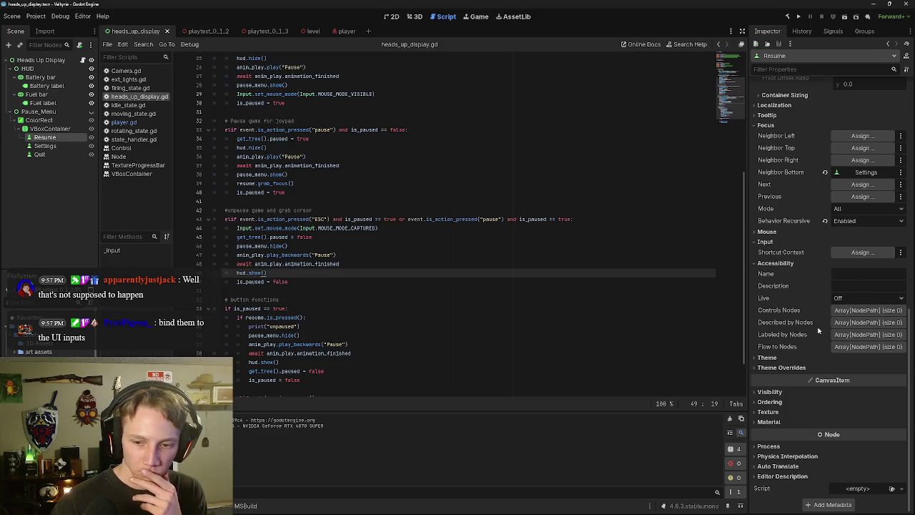
{"action": "left_click", "coordinate": [16, 17]}
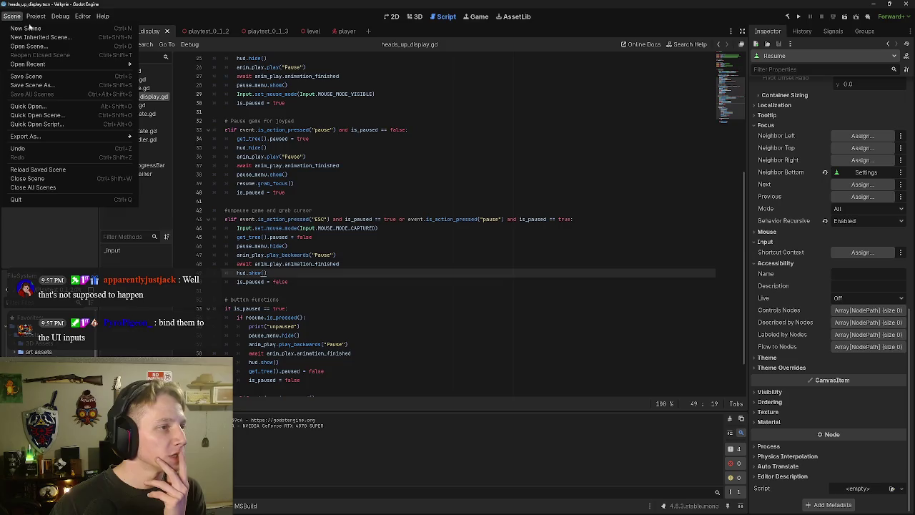
Step: In Project Settings' Input Map, show built-in actions and add Joypad Button 0 to ui_accept
{"action": "left_click", "coordinate": [36, 16]}
{"action": "left_click", "coordinate": [36, 15]}
{"action": "left_click", "coordinate": [40, 27]}
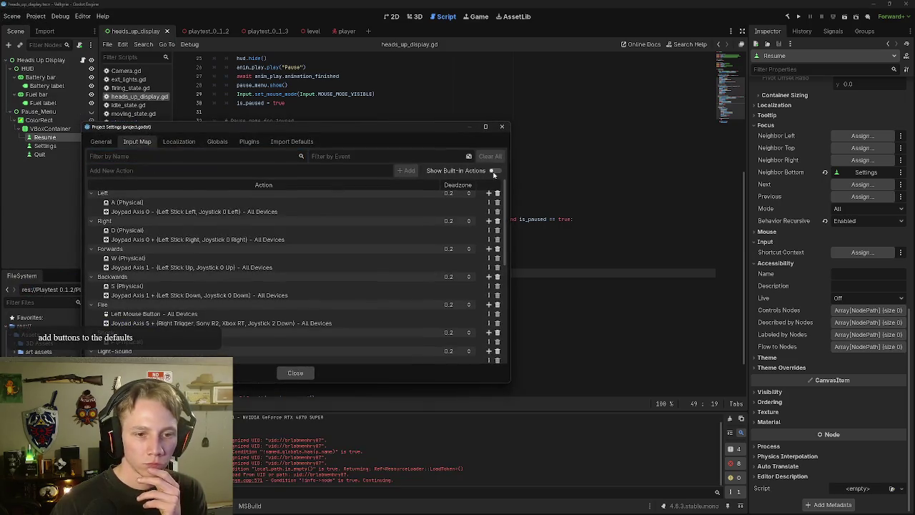
{"action": "left_click", "coordinate": [493, 172]}
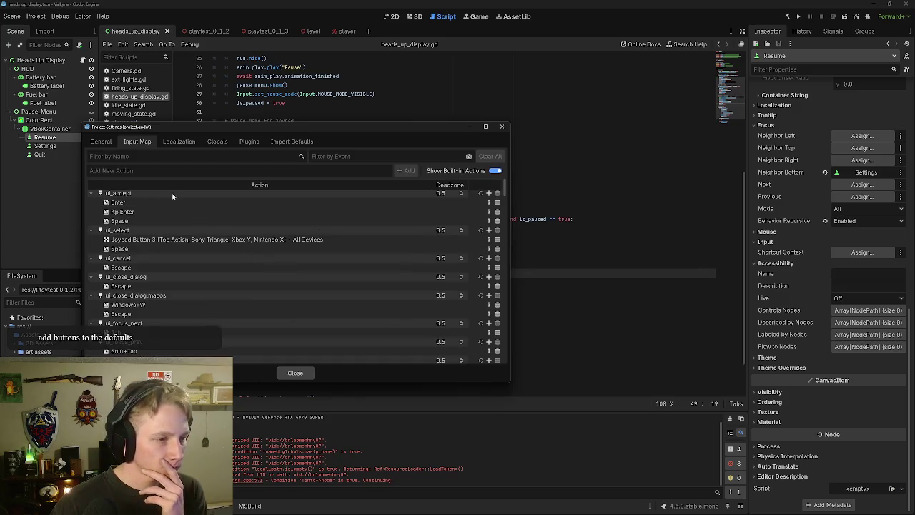
{"action": "left_click", "coordinate": [489, 193]}
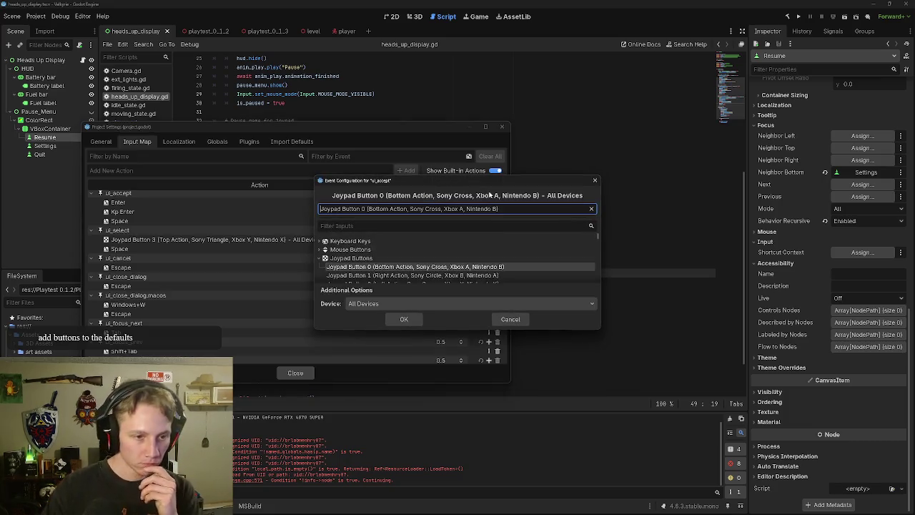
{"action": "left_click", "coordinate": [418, 318]}
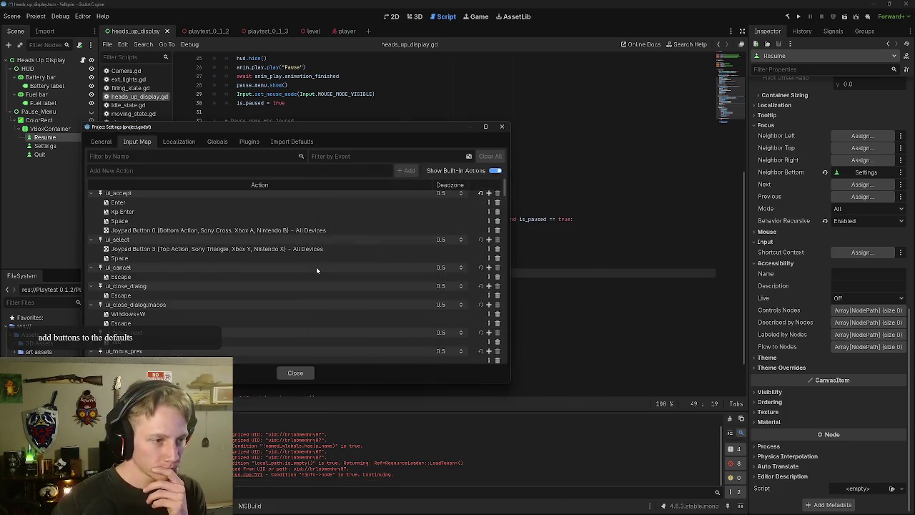
Step: Add Joypad Button 1 to ui_cancel, then close Project Settings
{"action": "left_click", "coordinate": [490, 267]}
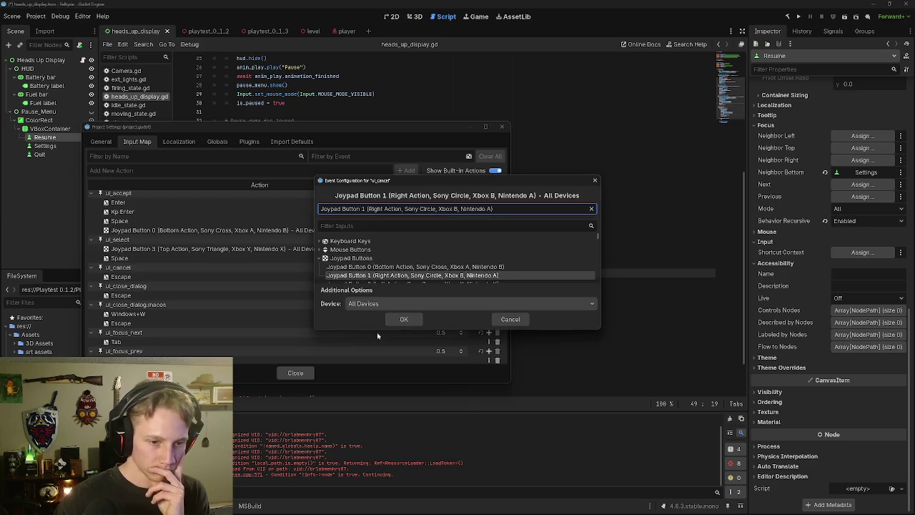
{"action": "left_click", "coordinate": [405, 318]}
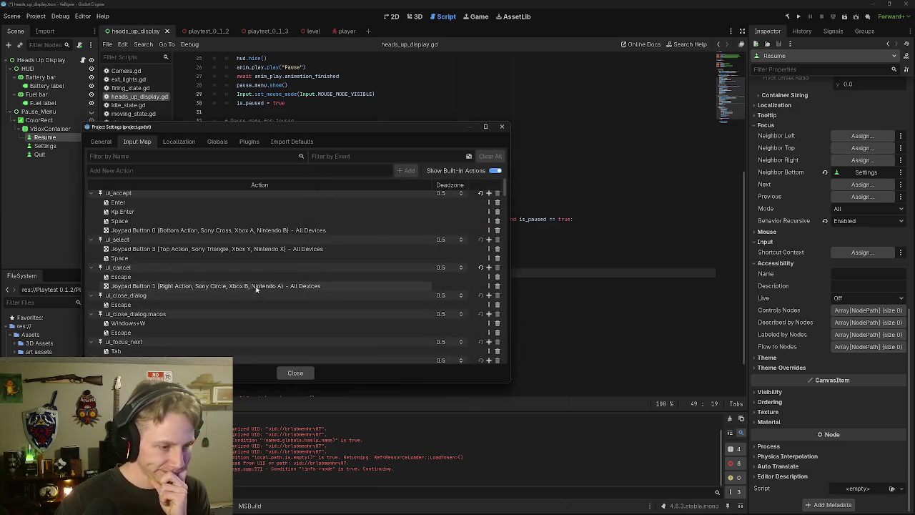
{"action": "scroll", "coordinate": [246, 285], "scroll_direction": "down", "scroll_amount": 1}
{"action": "scroll", "coordinate": [193, 277], "scroll_direction": "down", "scroll_amount": 1}
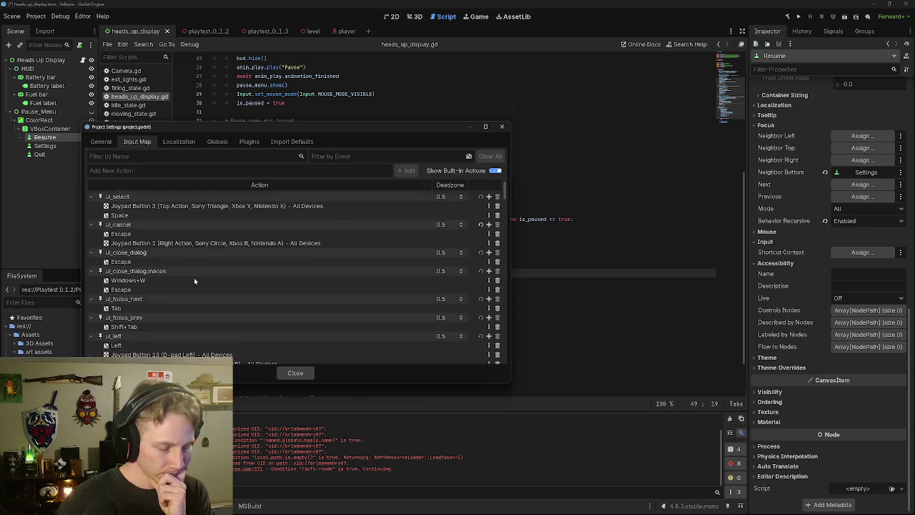
{"action": "scroll", "coordinate": [235, 273], "scroll_direction": "down", "scroll_amount": 1}
{"action": "scroll", "coordinate": [247, 268], "scroll_direction": "down", "scroll_amount": 1}
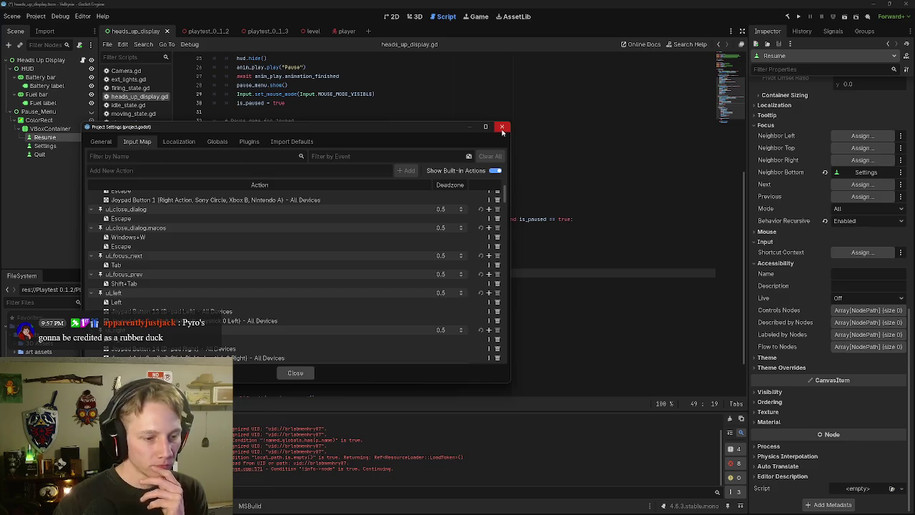
{"action": "scroll", "coordinate": [275, 295], "scroll_direction": "down", "scroll_amount": 3}
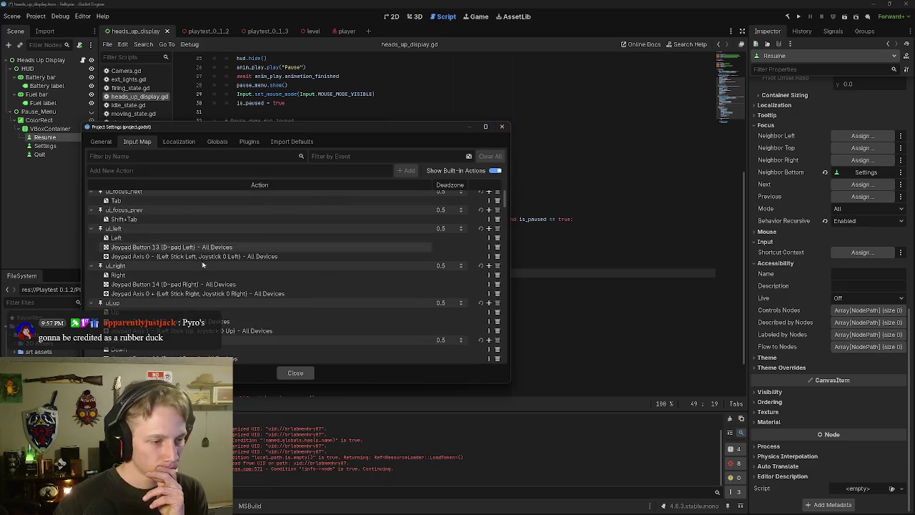
{"action": "left_click", "coordinate": [501, 127]}
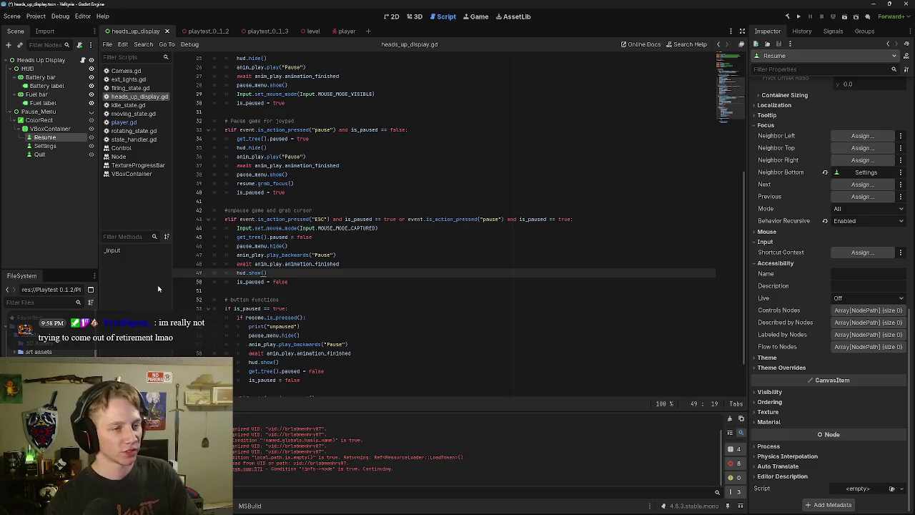
Step: Run the player scene, toggle the pause menu with ESC, and stop the game
{"action": "left_click", "coordinate": [344, 31]}
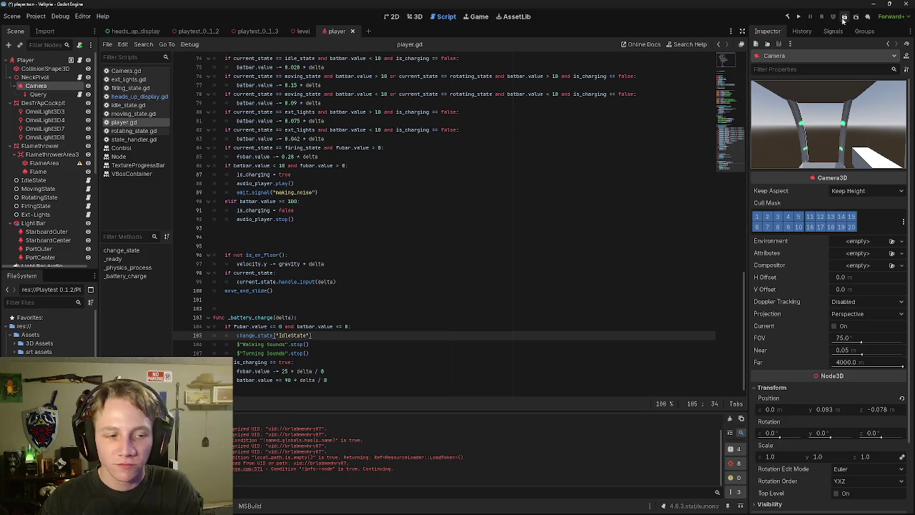
{"action": "left_click", "coordinate": [842, 18]}
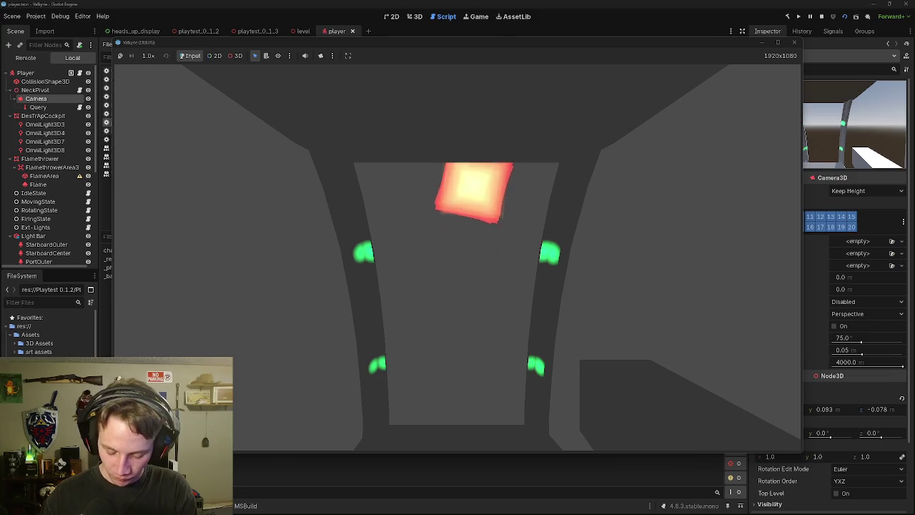
{"action": "key", "text": "Escape"}
{"action": "key", "text": "Escape"}
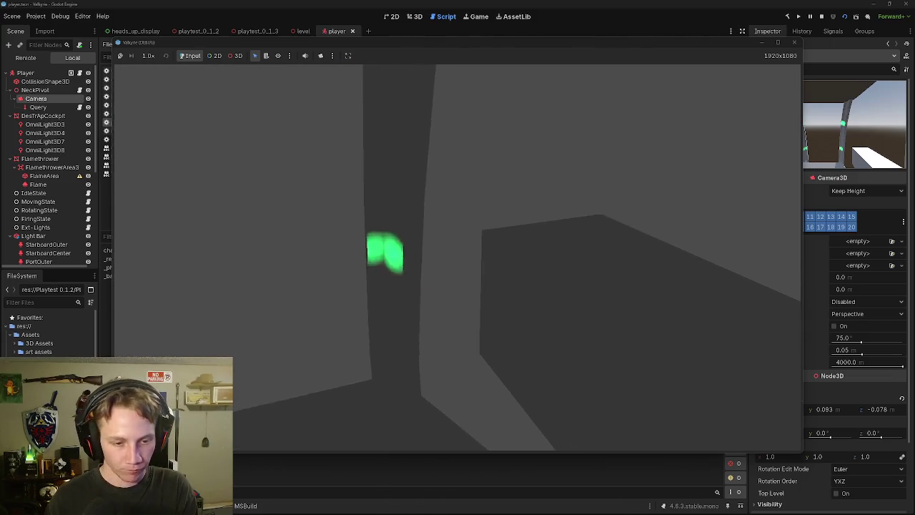
{"action": "key", "text": "Escape"}
{"action": "left_click", "coordinate": [457, 278]}
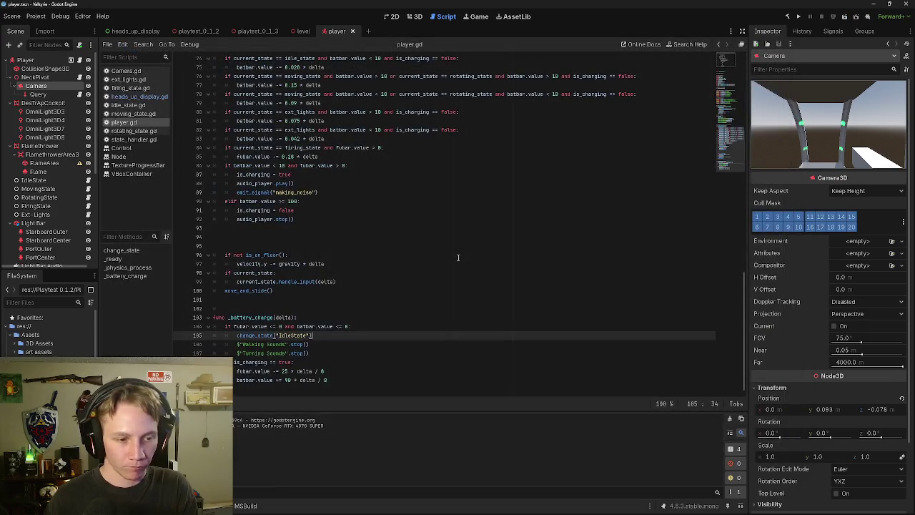
Step: Run the scene again, open and close the pause menu repeatedly with ESC, then stop with F8
{"action": "left_click", "coordinate": [844, 17]}
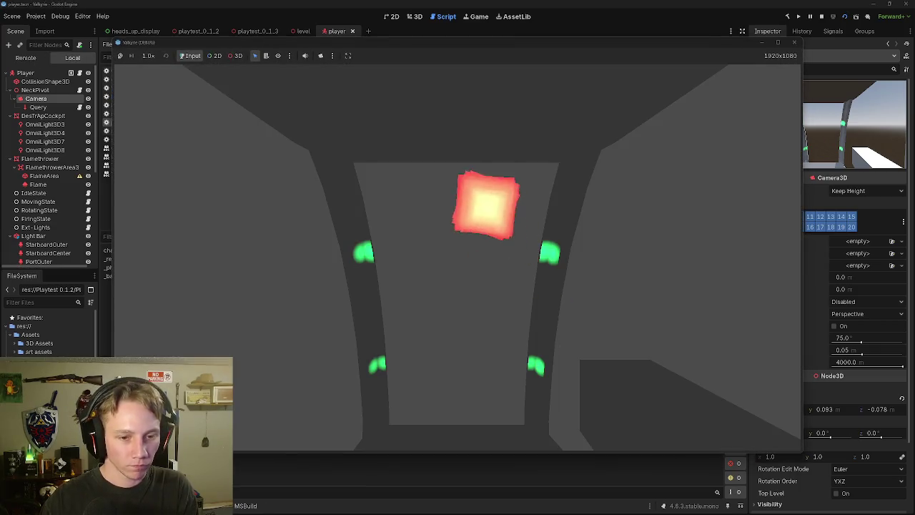
{"action": "key", "text": "Escape"}
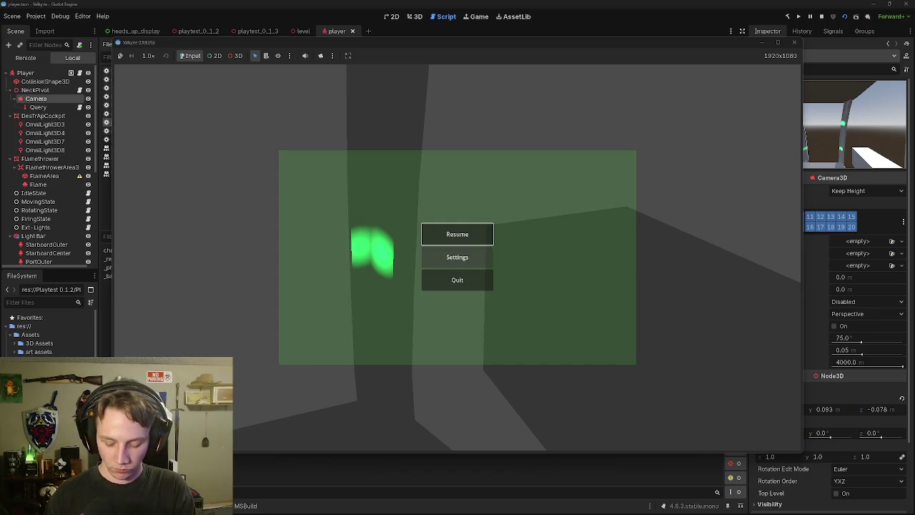
{"action": "key", "text": "Escape"}
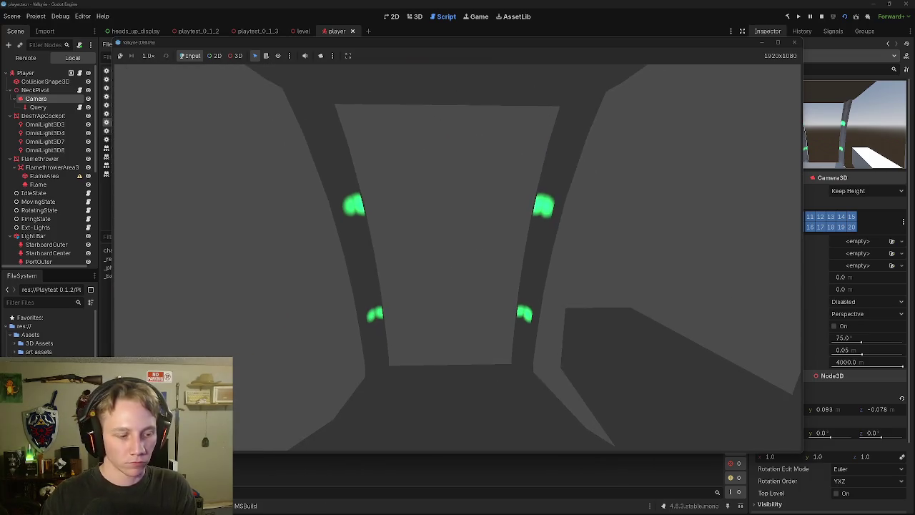
{"action": "key", "text": "Escape"}
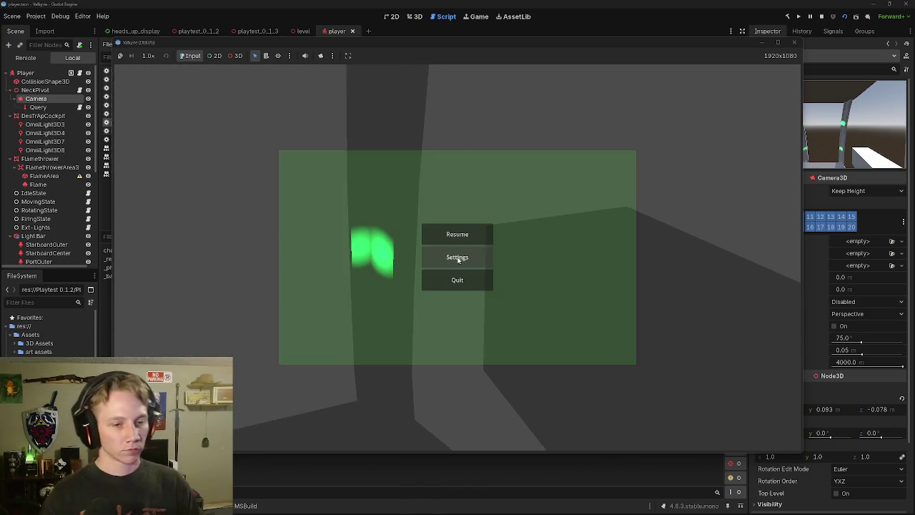
{"action": "key", "text": "Escape"}
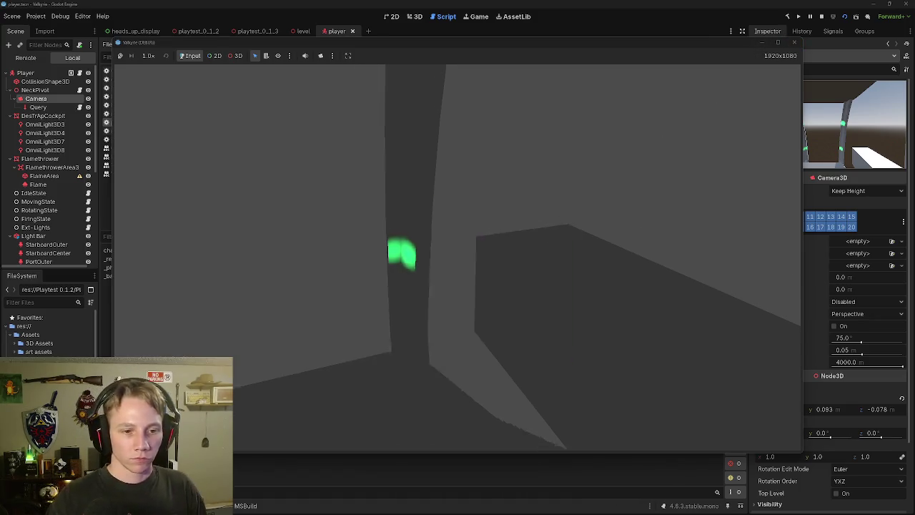
{"action": "key", "text": "Escape"}
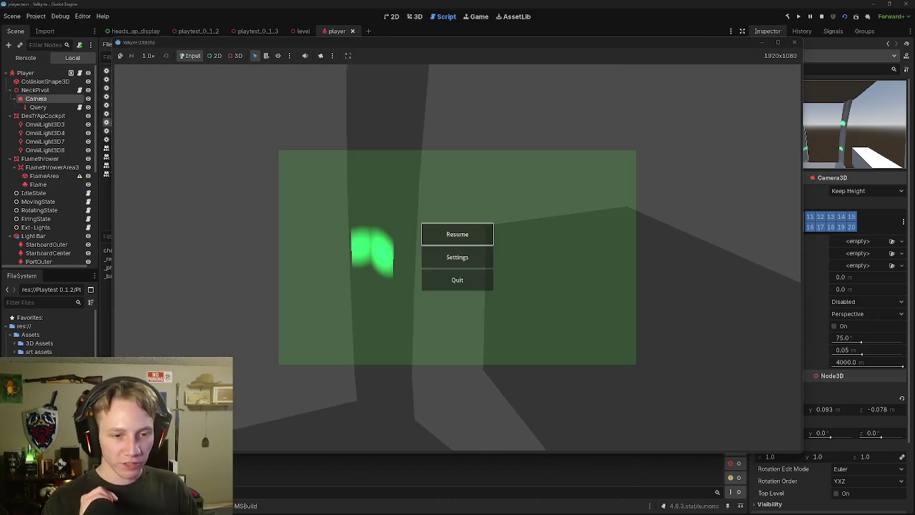
{"action": "key", "text": "Escape"}
{"action": "key", "text": "Escape"}
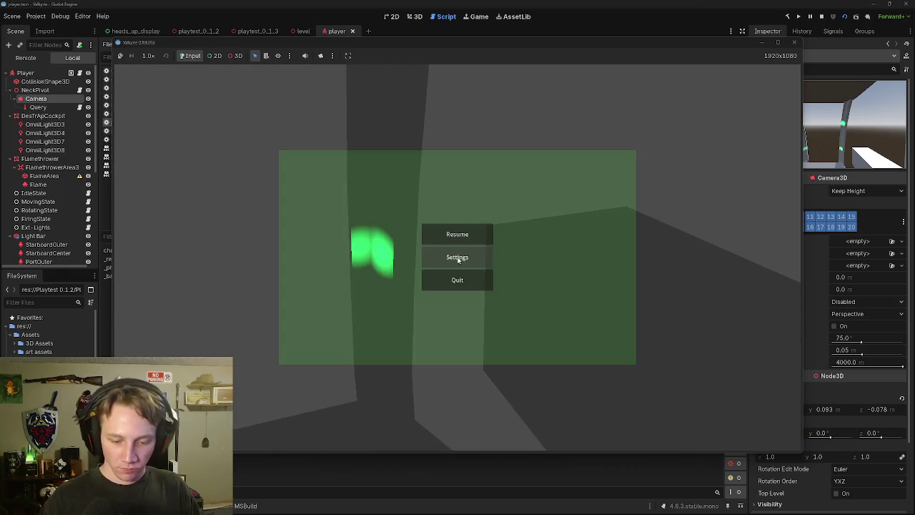
{"action": "key", "text": "Escape"}
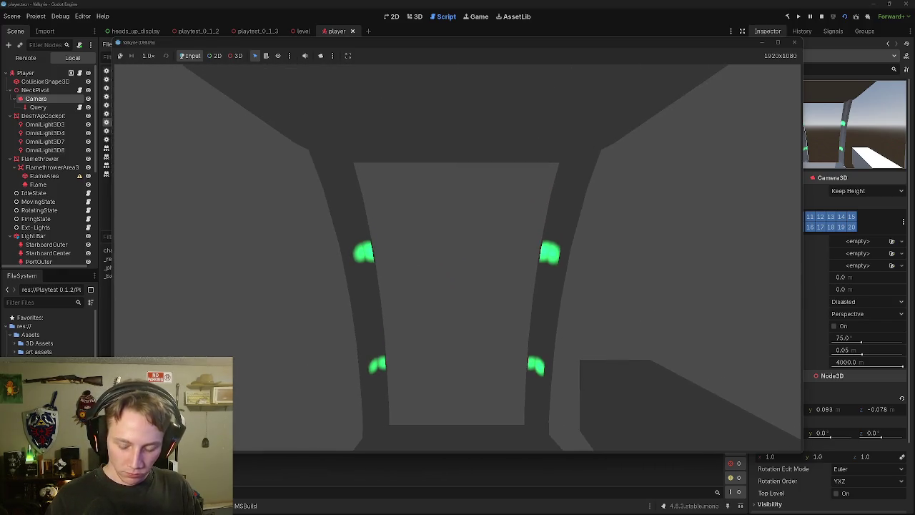
{"action": "key", "text": "Escape"}
{"action": "key", "text": "Escape"}
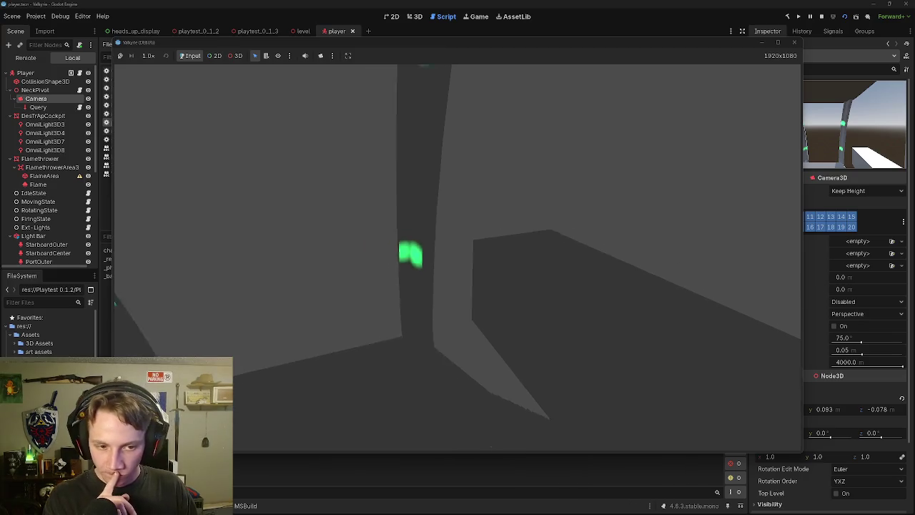
{"action": "key", "text": "Escape"}
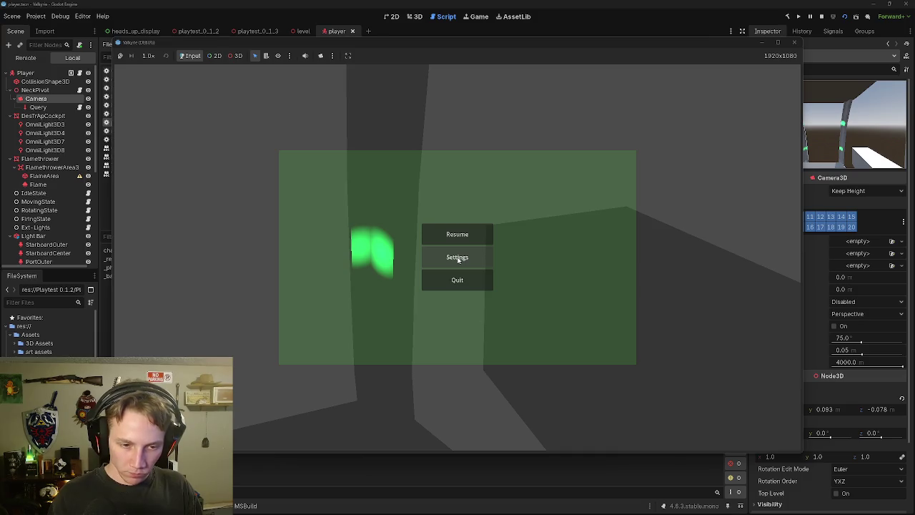
{"action": "key", "text": "Escape"}
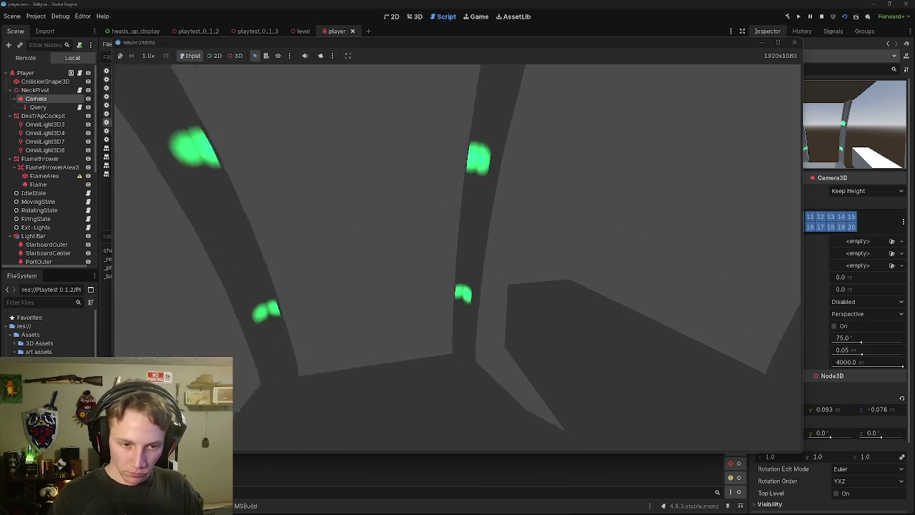
{"action": "key", "text": "Escape"}
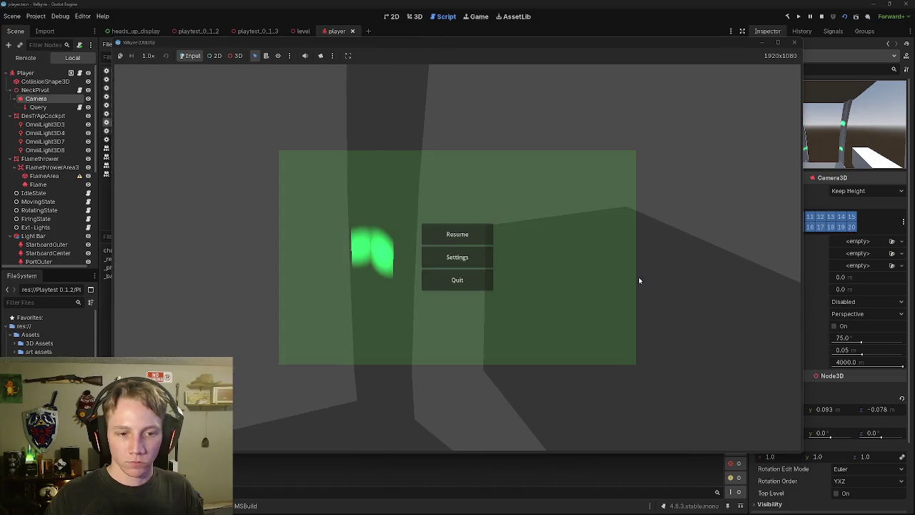
{"action": "key", "text": "F8"}
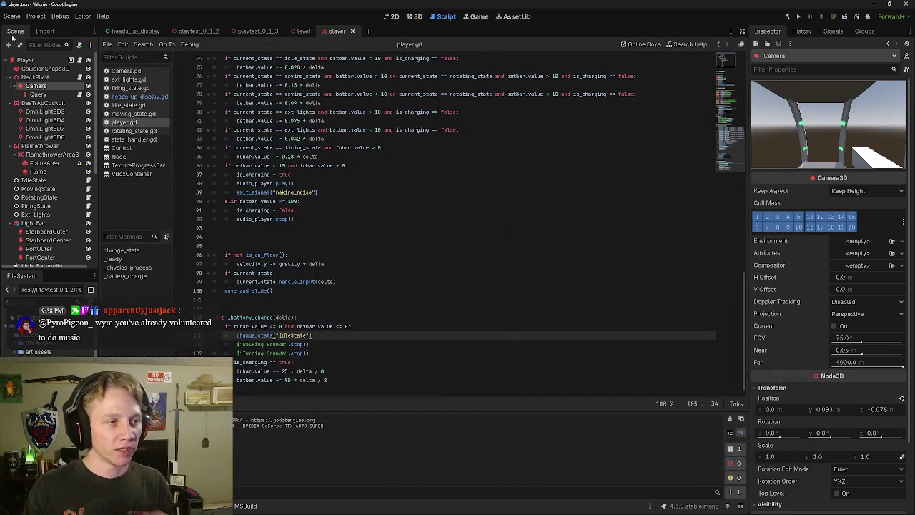
Step: Return to heads_up_display and review the pause_menu.hide() and pause_menu.show() lines in _input
{"action": "left_click", "coordinate": [132, 30]}
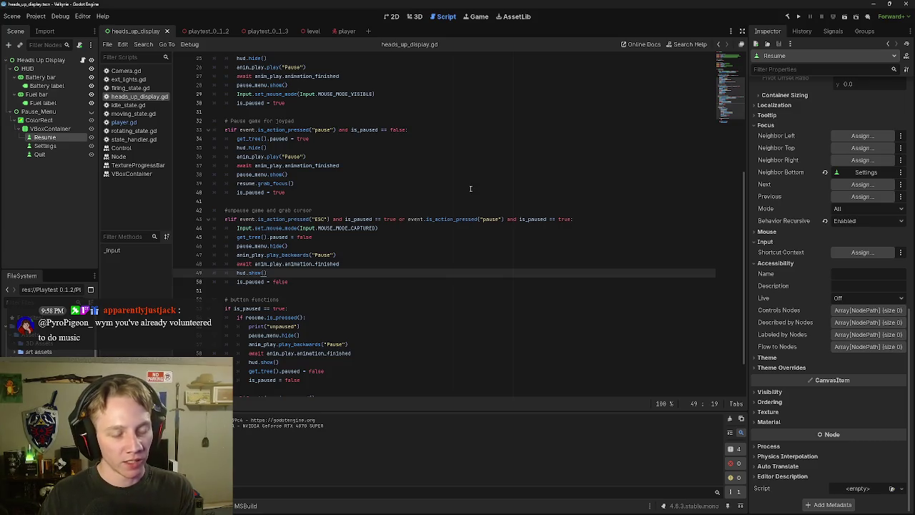
{"action": "scroll", "coordinate": [412, 192], "scroll_direction": "down", "scroll_amount": 2}
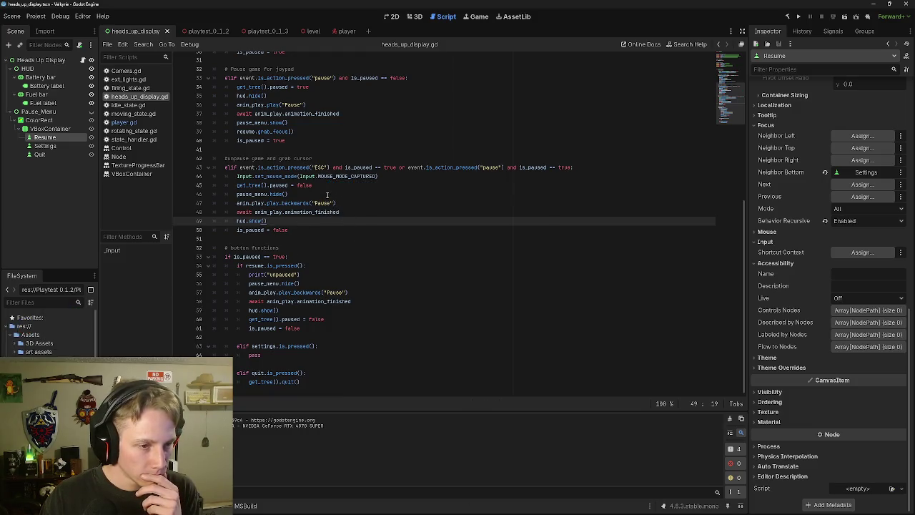
{"action": "left_click", "coordinate": [327, 194]}
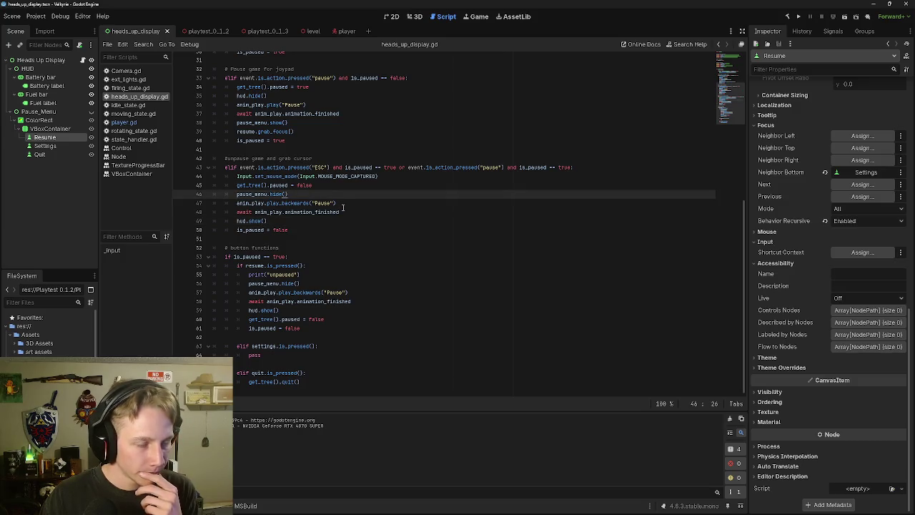
{"action": "scroll", "coordinate": [440, 194], "scroll_direction": "up", "scroll_amount": 2}
{"action": "scroll", "coordinate": [352, 165], "scroll_direction": "up", "scroll_amount": 2}
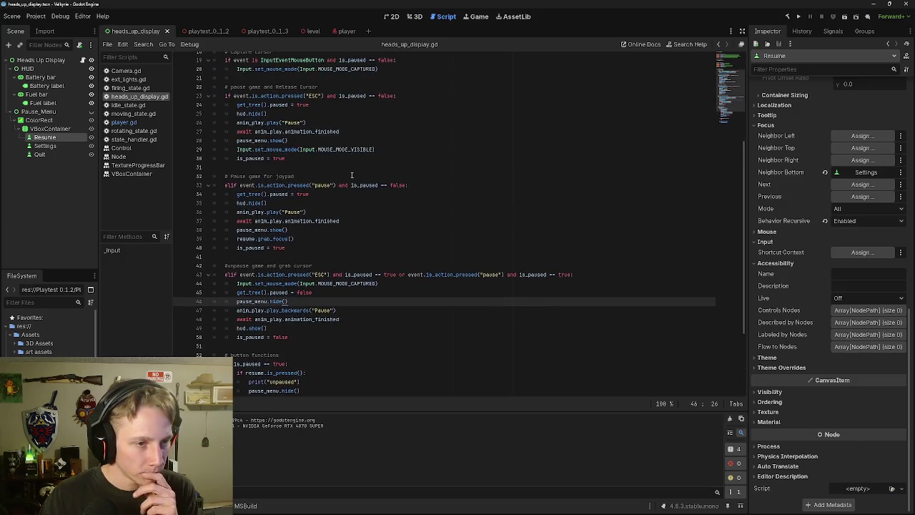
{"action": "scroll", "coordinate": [316, 198], "scroll_direction": "up", "scroll_amount": 2}
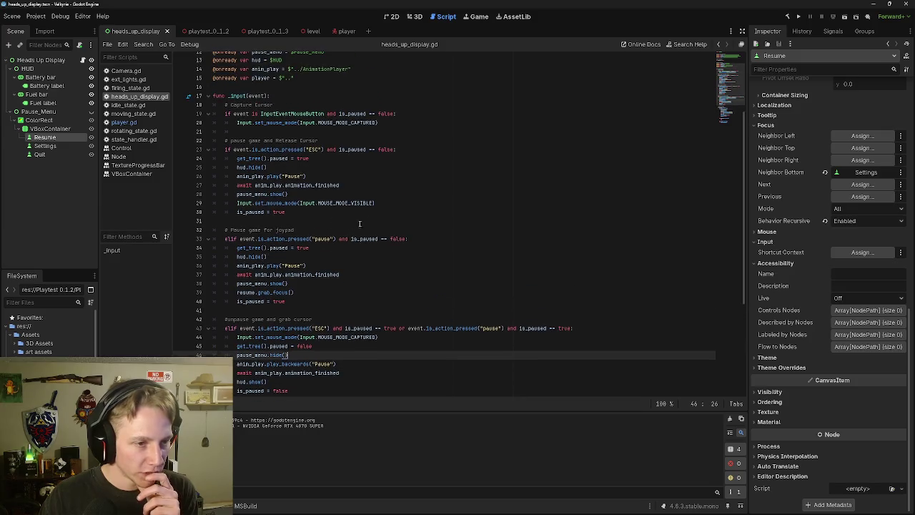
{"action": "left_click", "coordinate": [338, 196]}
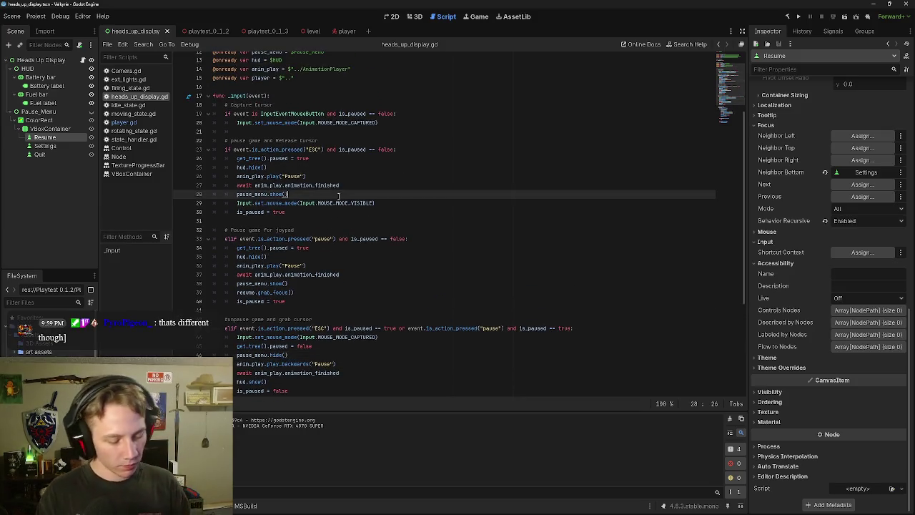
Step: Add resume.grab_focus() on a new line below pause_menu.show() in the ESC pause branch
{"action": "key", "text": "Return"}
{"action": "type", "text": "remi"}
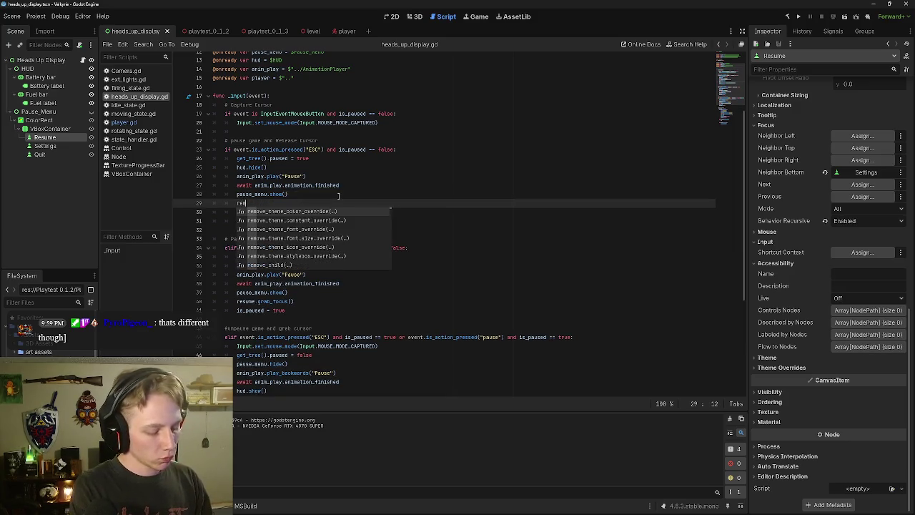
{"action": "key", "text": "BackSpace"}
{"action": "key", "text": "BackSpace"}
{"action": "type", "text": "sume"}
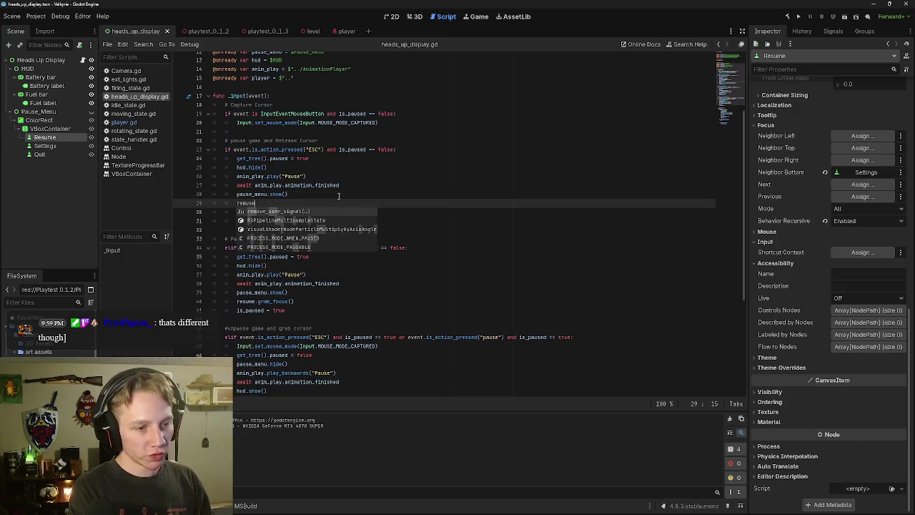
{"action": "key", "text": "BackSpace"}
{"action": "key", "text": "BackSpace"}
{"action": "key", "text": "BackSpace"}
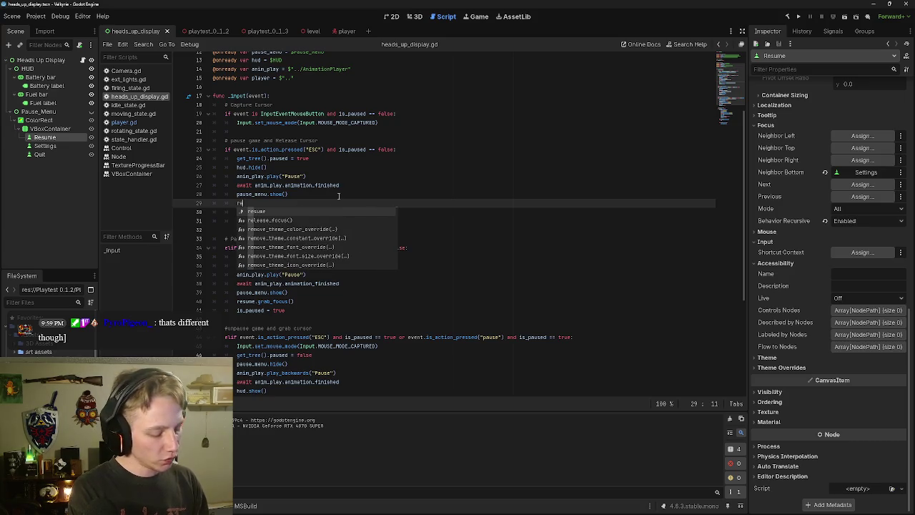
{"action": "type", "text": "sume"}
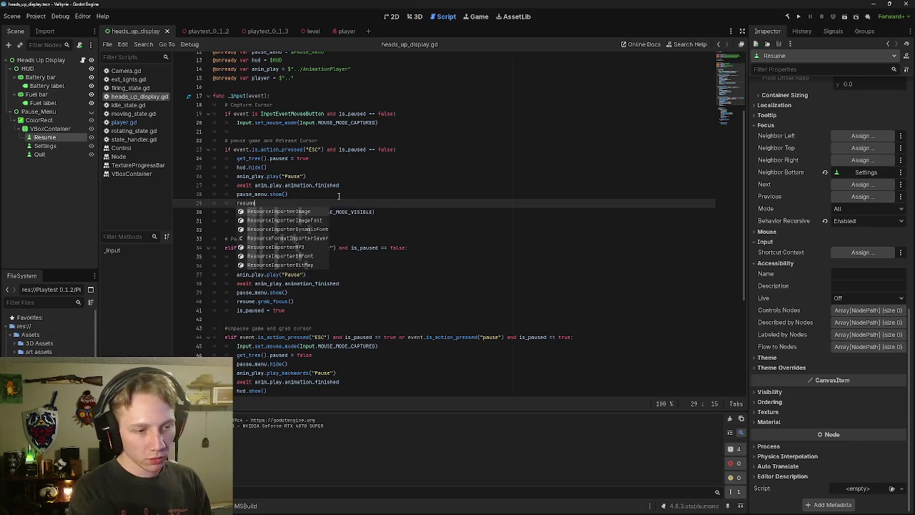
{"action": "key", "text": "Escape"}
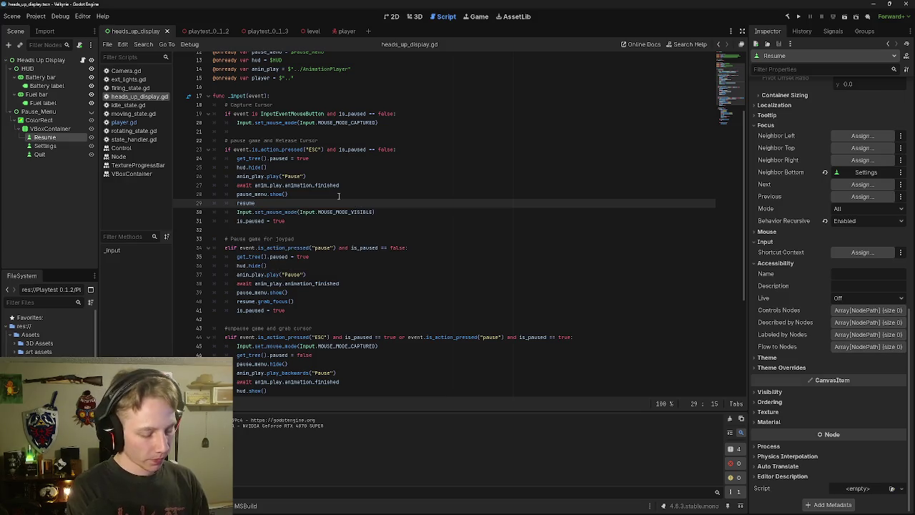
{"action": "type", "text": "."}
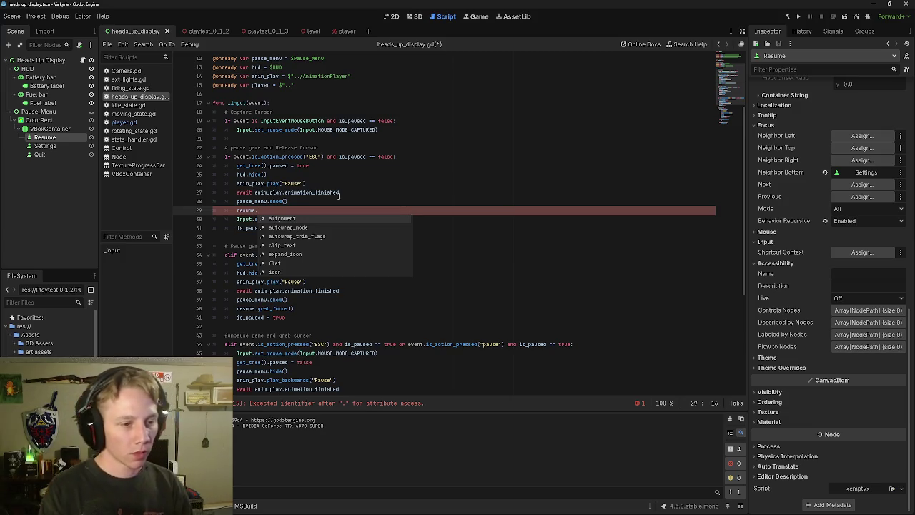
{"action": "type", "text": "grab"}
{"action": "key", "text": "Down"}
{"action": "key", "text": "Return"}
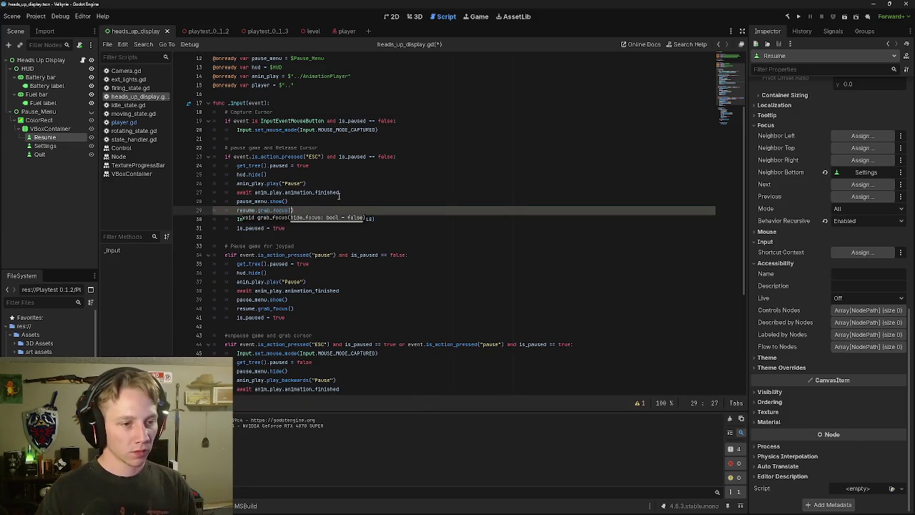
{"action": "left_click", "coordinate": [478, 216]}
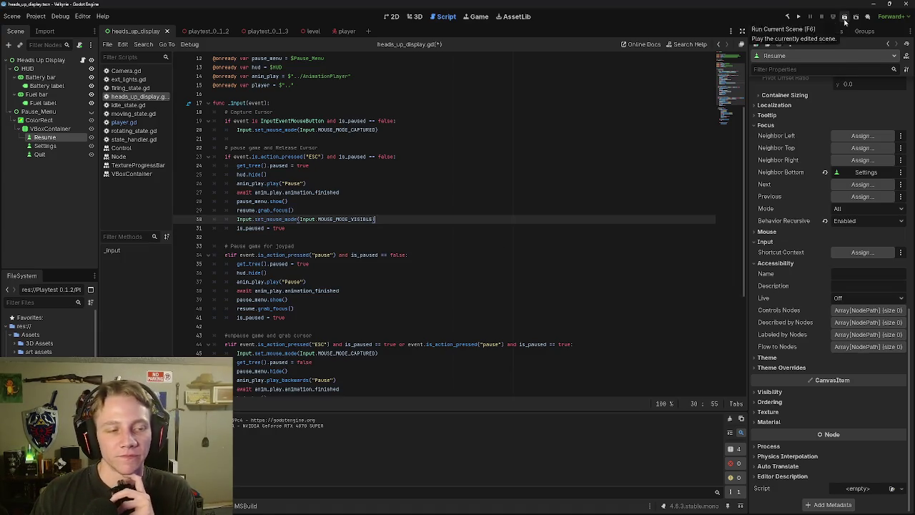
{"action": "left_click", "coordinate": [844, 16]}
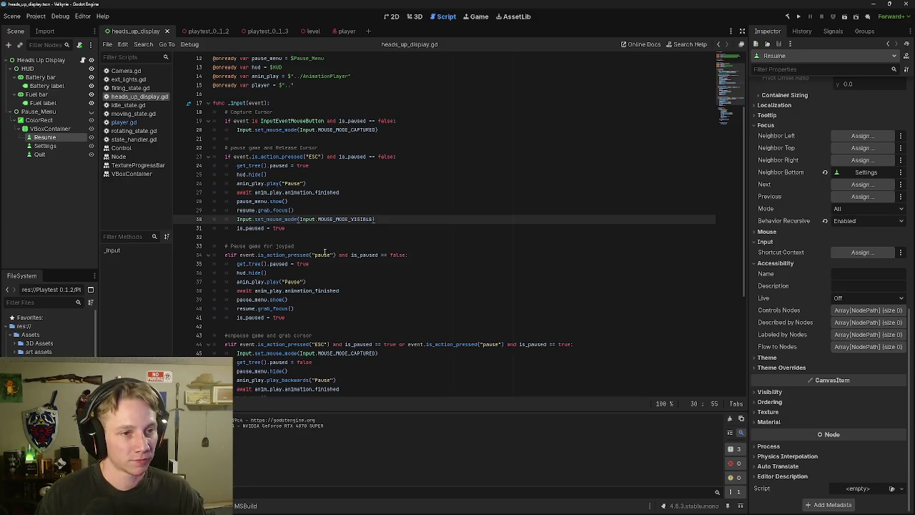
{"action": "scroll", "coordinate": [326, 251], "scroll_direction": "up", "scroll_amount": 4}
{"action": "scroll", "coordinate": [429, 246], "scroll_direction": "down", "scroll_amount": 7}
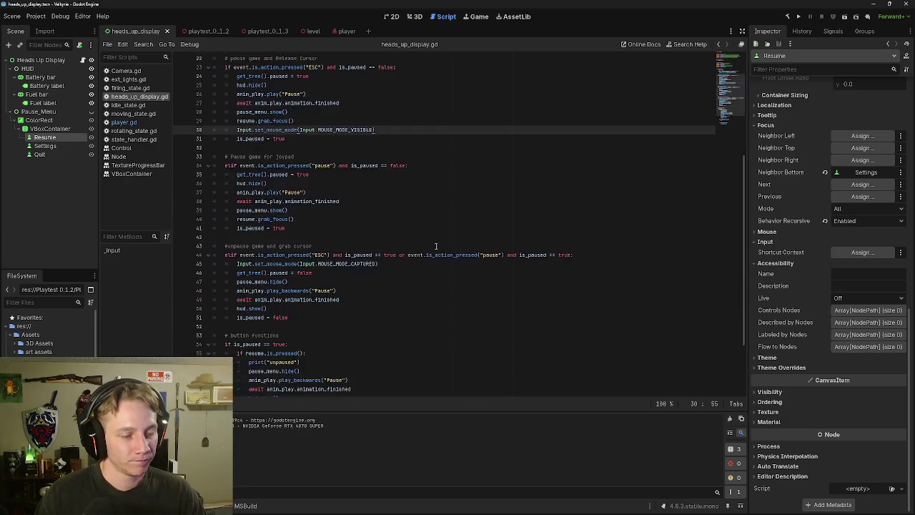
{"action": "scroll", "coordinate": [428, 247], "scroll_direction": "up", "scroll_amount": 6}
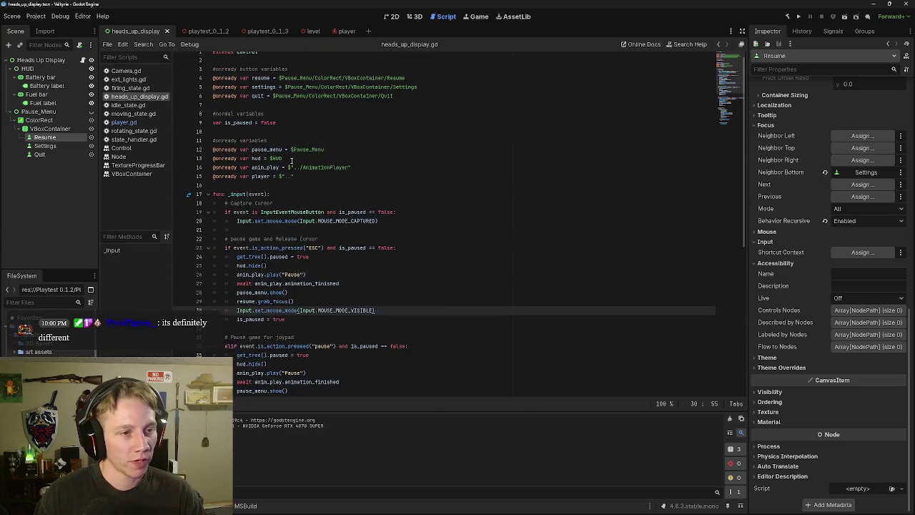
{"action": "scroll", "coordinate": [288, 179], "scroll_direction": "up", "scroll_amount": 1}
{"action": "left_click_drag", "start_coordinate": [304, 184], "coordinate": [213, 184]}
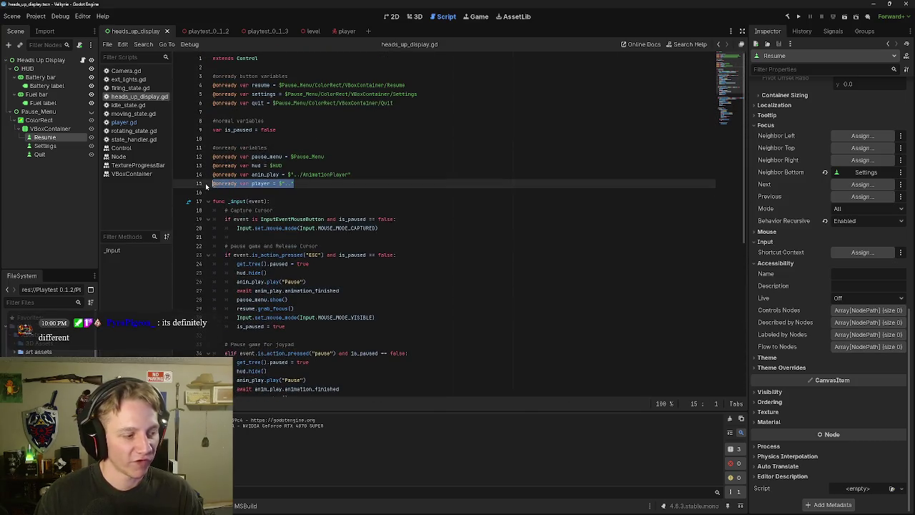
{"action": "key", "text": "BackSpace"}
{"action": "key", "text": "BackSpace"}
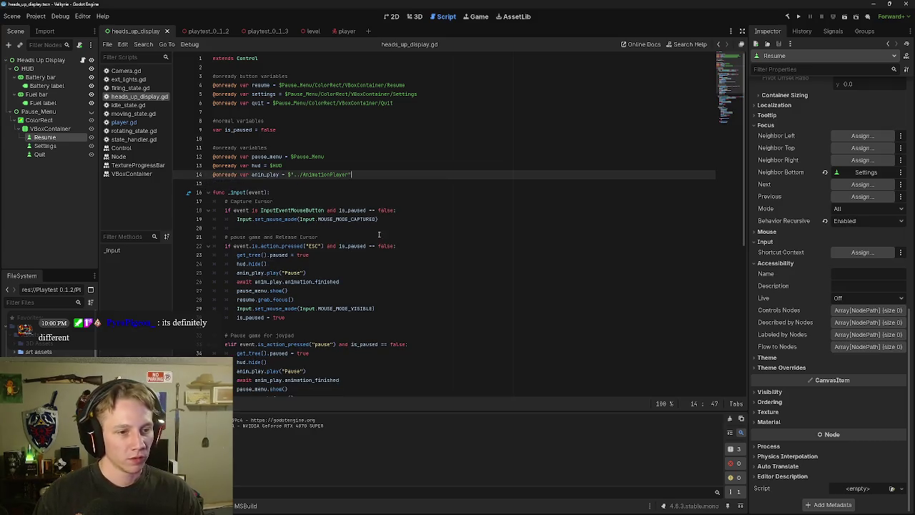
Step: Review the Resume branch's unpause code and the is_paused check on line 53
{"action": "scroll", "coordinate": [428, 250], "scroll_direction": "down", "scroll_amount": 10}
{"action": "left_click", "coordinate": [453, 264]}
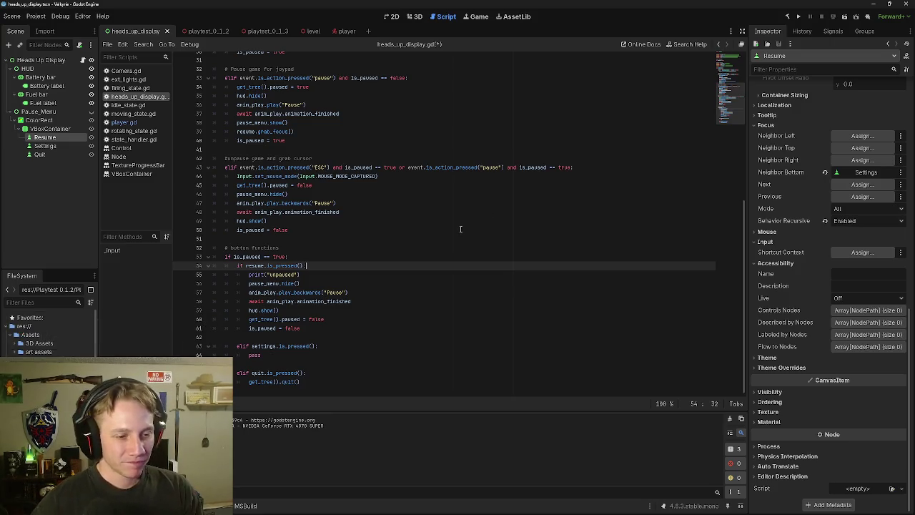
{"action": "left_click", "coordinate": [443, 212]}
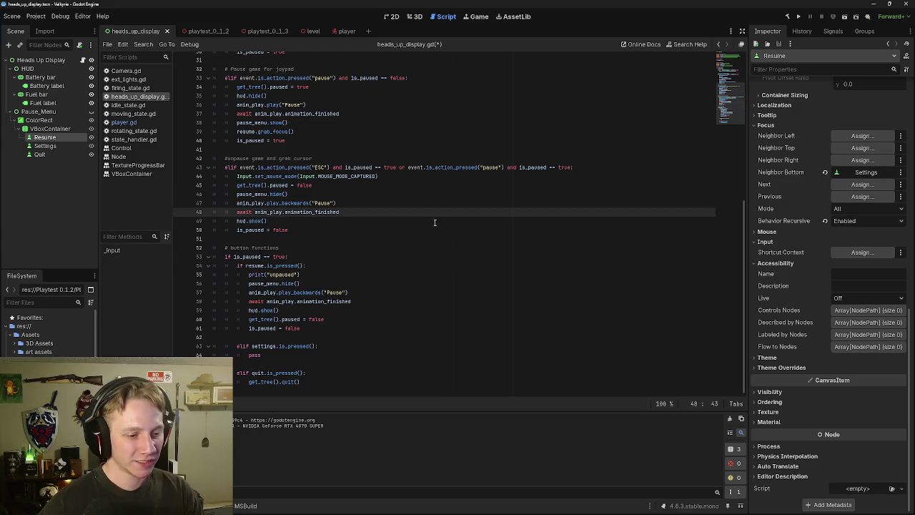
{"action": "left_click", "coordinate": [434, 222]}
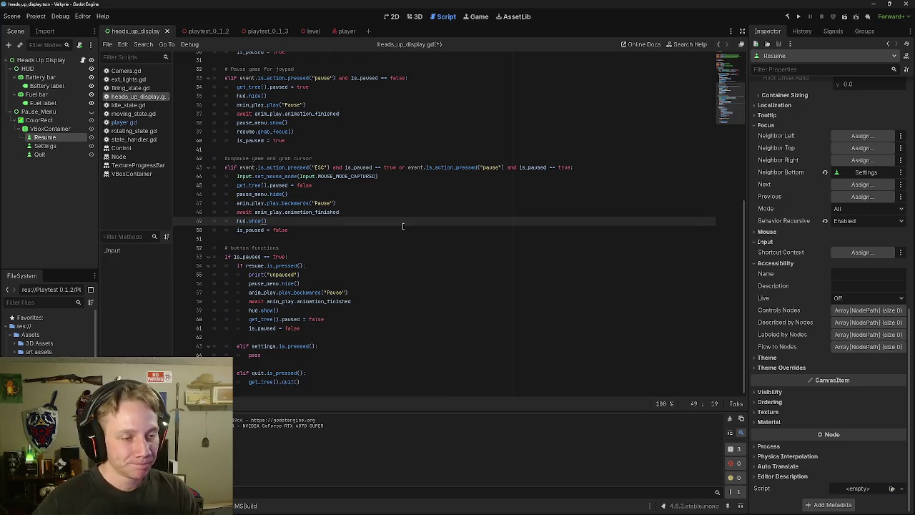
{"action": "scroll", "coordinate": [426, 211], "scroll_direction": "up", "scroll_amount": 6}
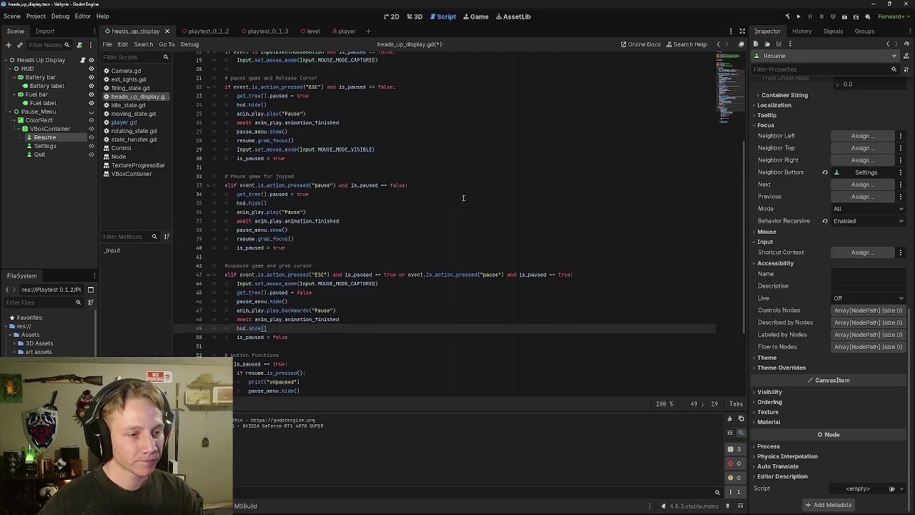
{"action": "scroll", "coordinate": [298, 245], "scroll_direction": "down", "scroll_amount": 6}
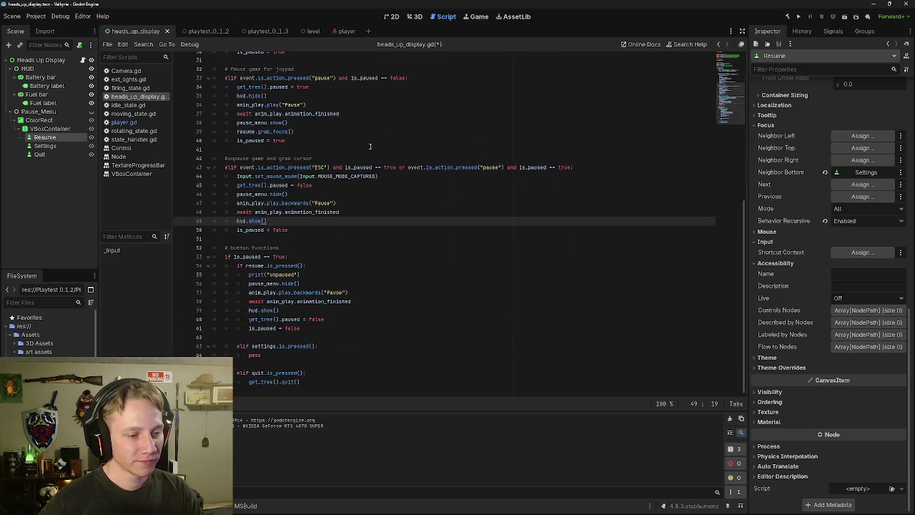
{"action": "left_click", "coordinate": [343, 258]}
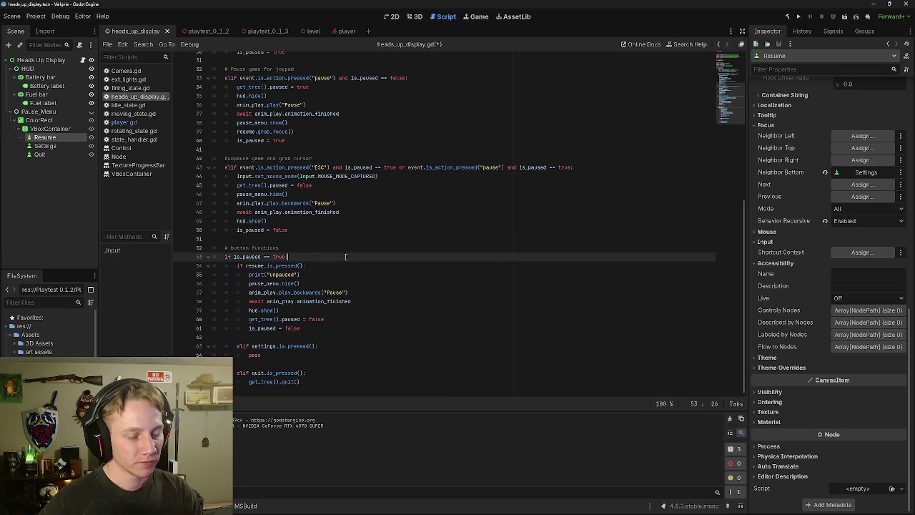
Step: Extend the line 33 joypad pause condition with 'or event.is_action_pressed("ui_cancel") and is_paused == false'
{"action": "scroll", "coordinate": [347, 251], "scroll_direction": "up", "scroll_amount": 2}
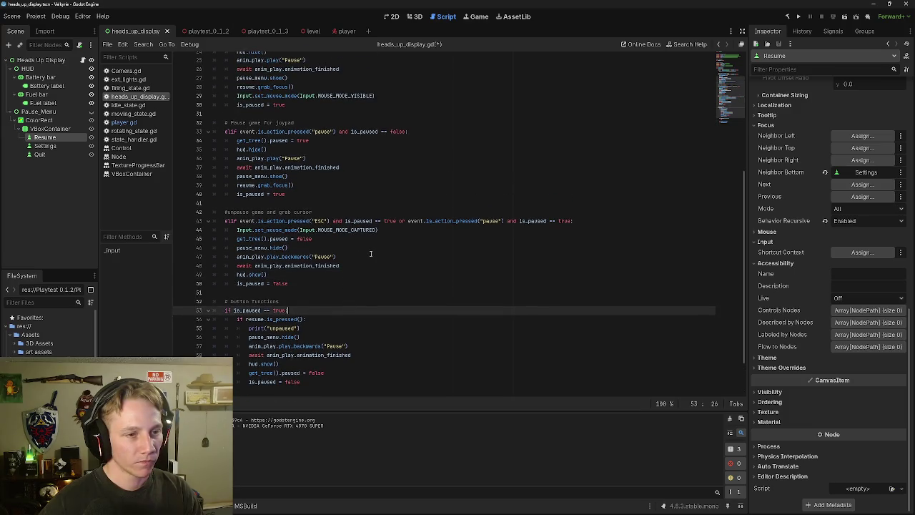
{"action": "left_click", "coordinate": [409, 132]}
{"action": "key", "text": "End"}
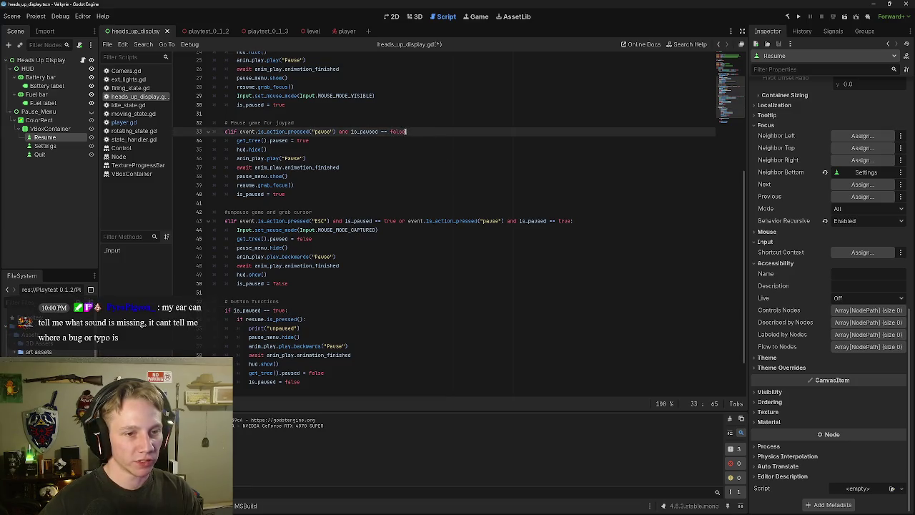
{"action": "key", "text": "BackSpace"}
{"action": "type", "text": "or "}
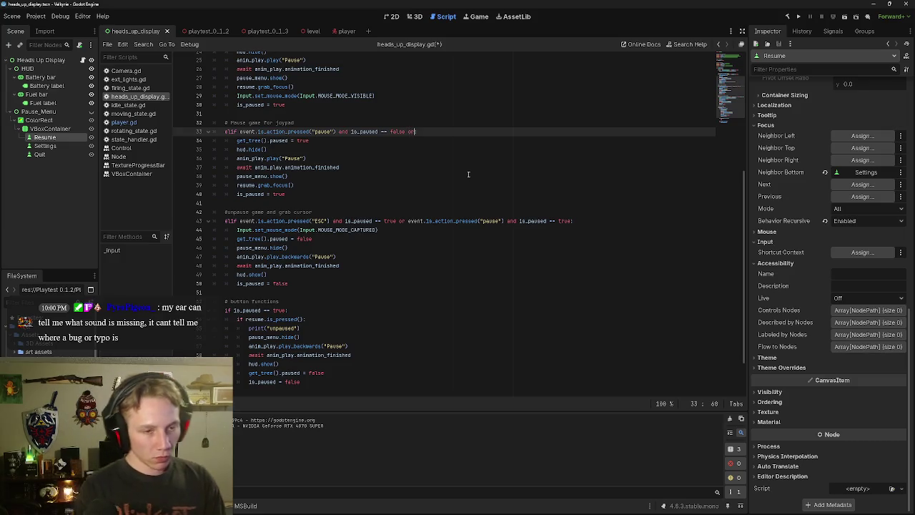
{"action": "type", "text": "even"}
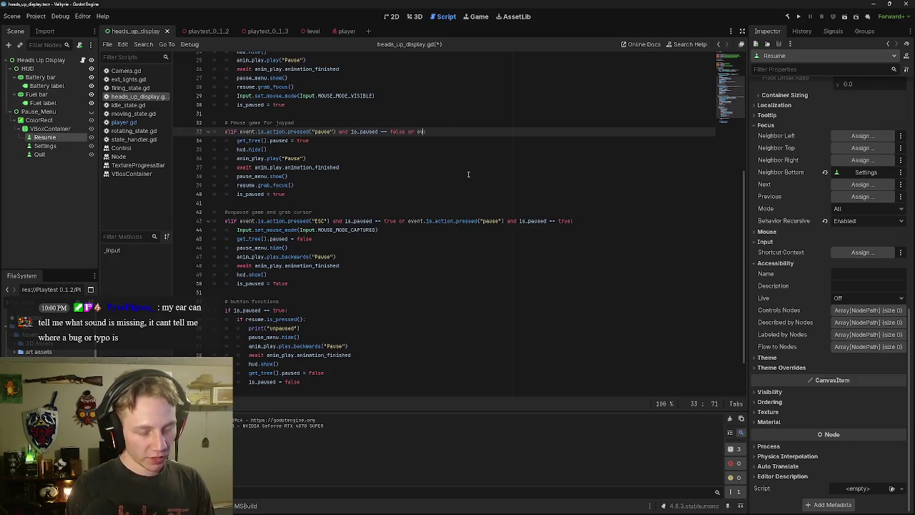
{"action": "type", "text": "t"}
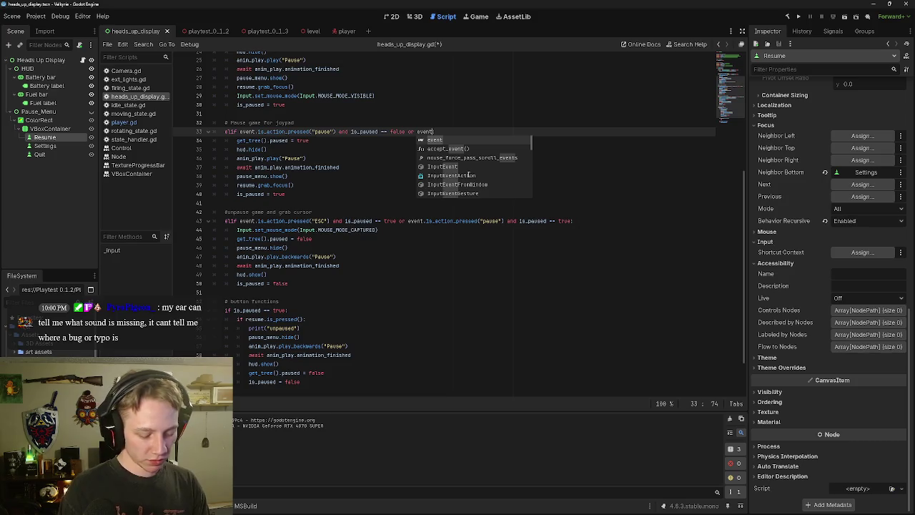
{"action": "type", "text": "."}
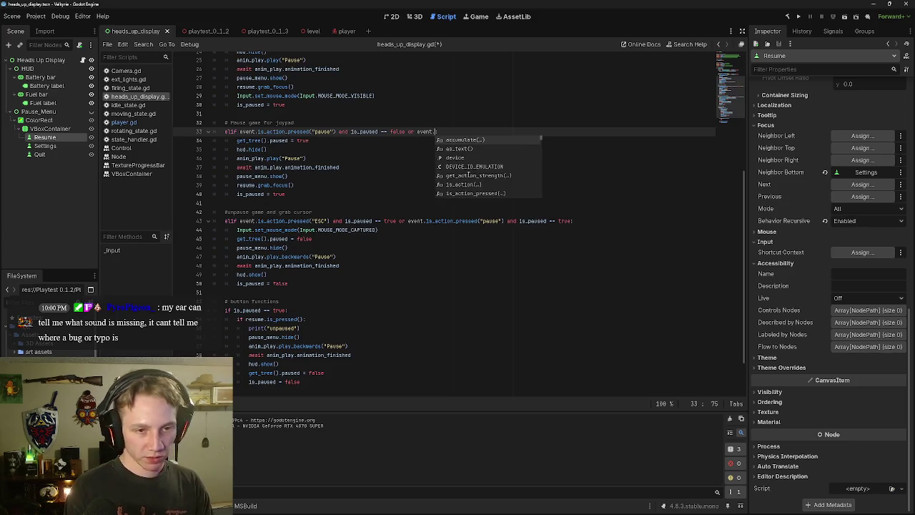
{"action": "type", "text": "is"}
{"action": "key", "text": "Down"}
{"action": "key", "text": "Return"}
{"action": "key", "text": "Down"}
{"action": "key", "text": "Down"}
{"action": "key", "text": "Down"}
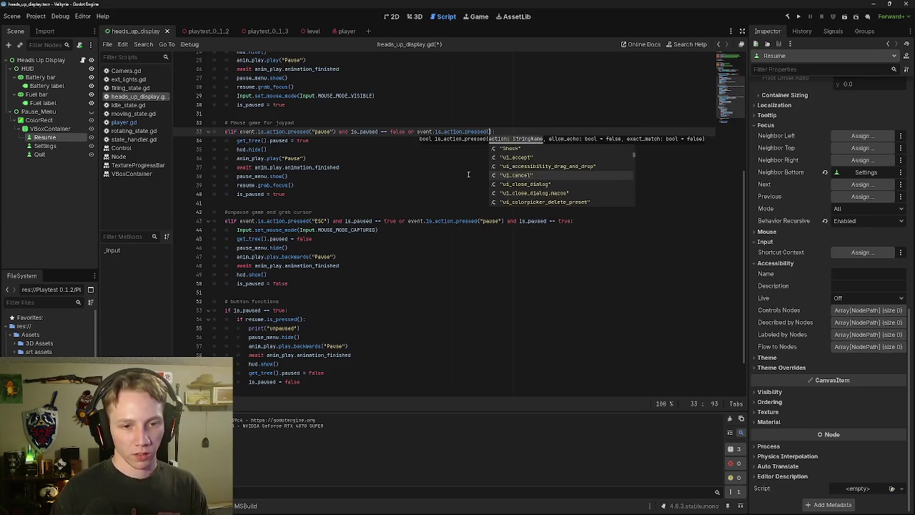
{"action": "key", "text": "Return"}
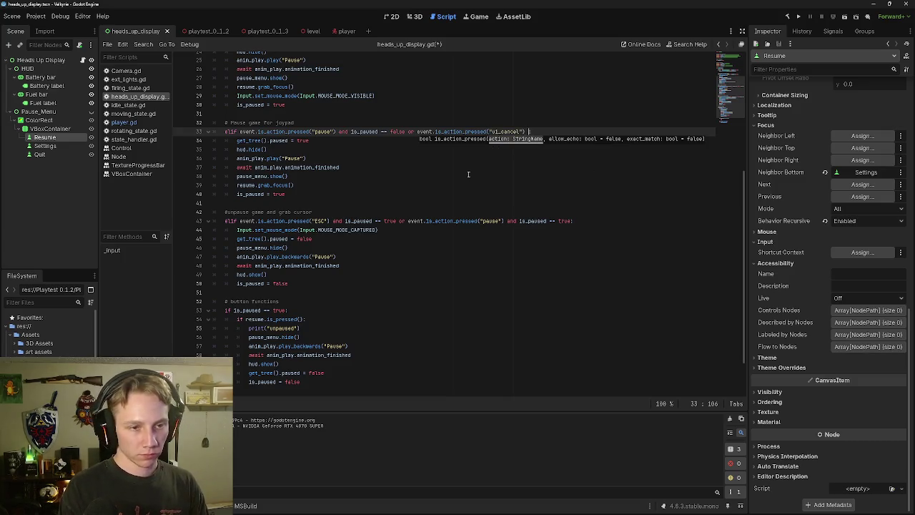
{"action": "type", "text": "and is"}
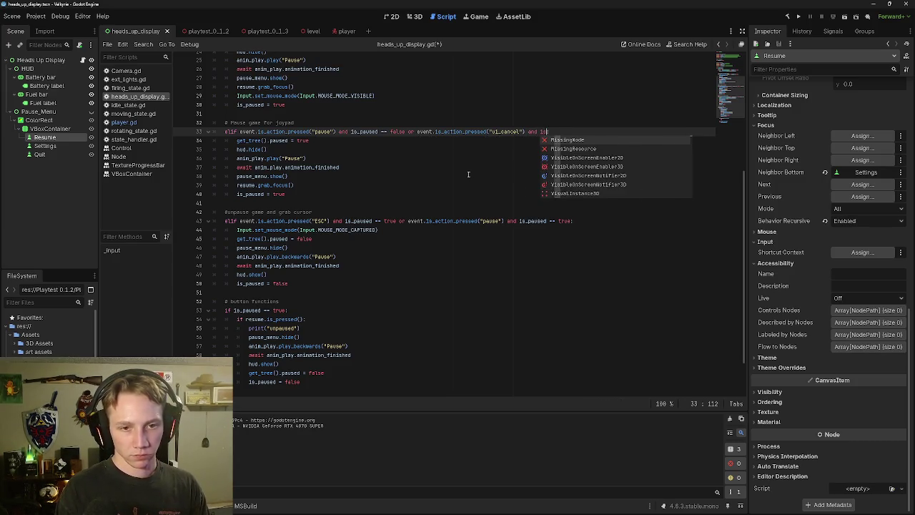
{"action": "type", "text": "_pause"}
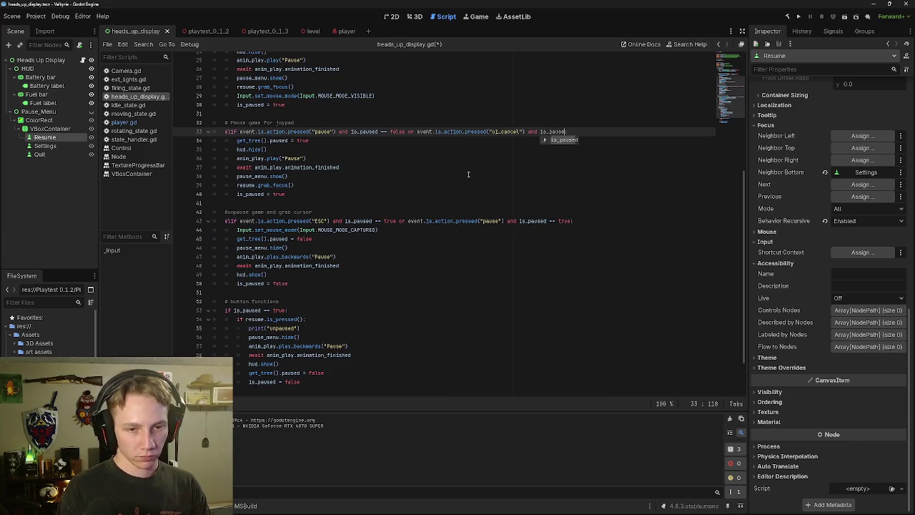
{"action": "type", "text": "d == false"}
{"action": "key", "text": "Return"}
{"action": "key", "text": "BackSpace"}
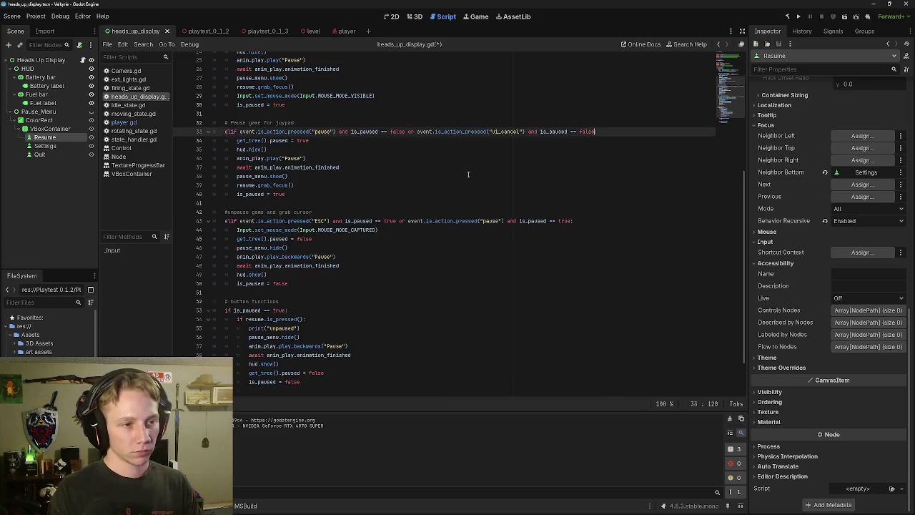
{"action": "type", "text": ":"}
Step: Check the paused = true and hud.hide() lines, then run the player scene to test pausing
{"action": "left_click", "coordinate": [468, 174]}
{"action": "left_click", "coordinate": [467, 140]}
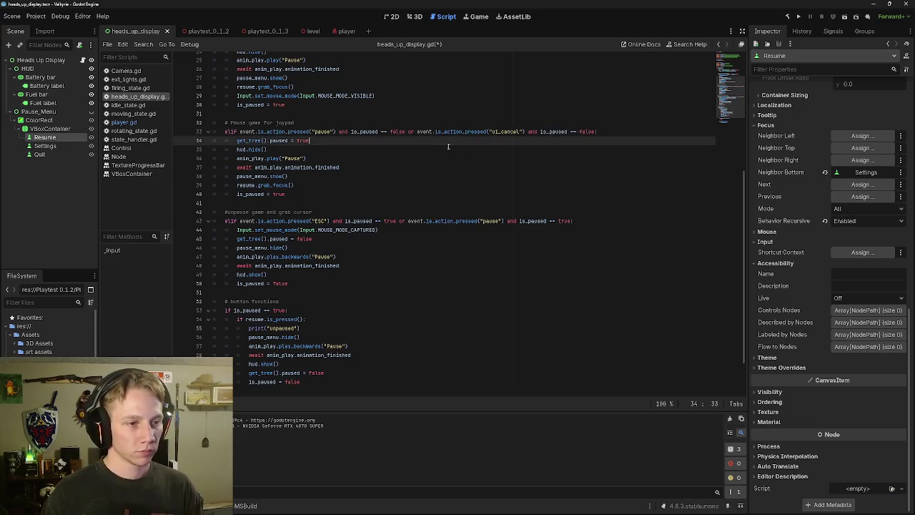
{"action": "left_click", "coordinate": [471, 149]}
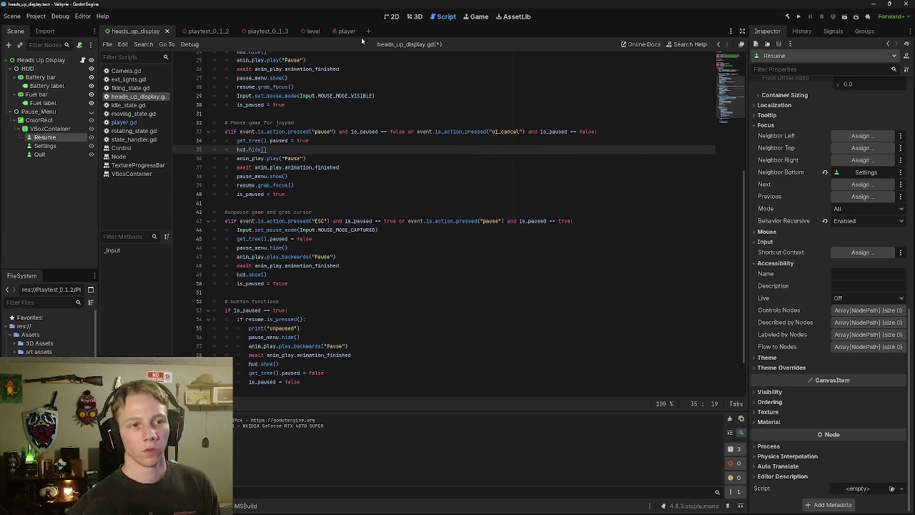
{"action": "left_click", "coordinate": [346, 31]}
{"action": "left_click", "coordinate": [843, 17]}
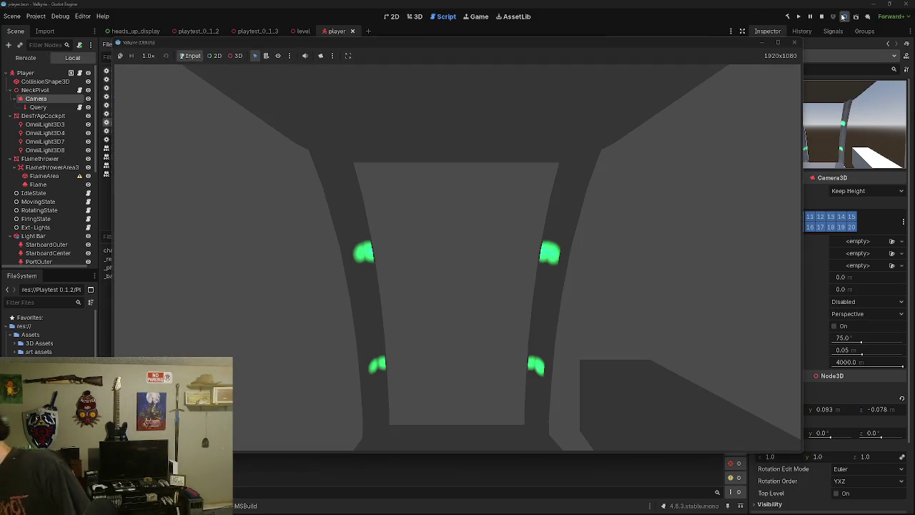
Step: Toggle the pause menu open and closed with Escape, then close the game and return to heads_up_display
{"action": "key", "text": "Escape"}
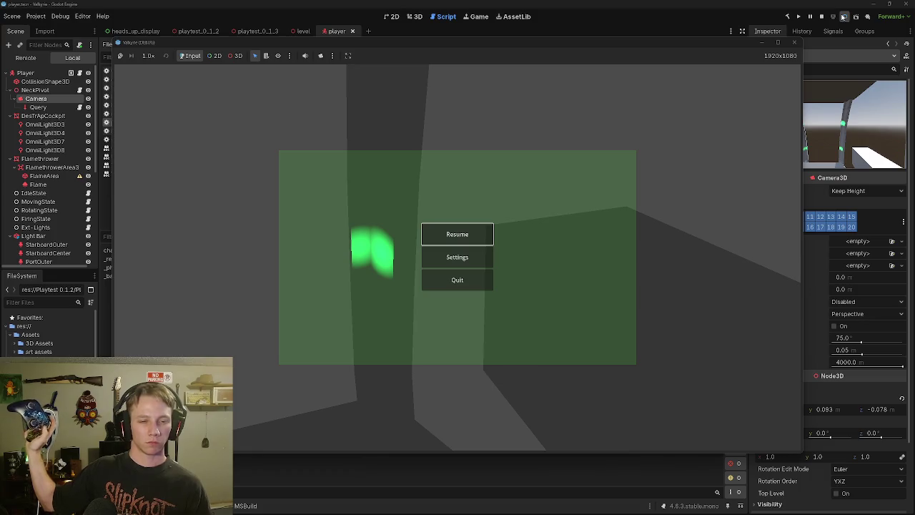
{"action": "key", "text": "Escape"}
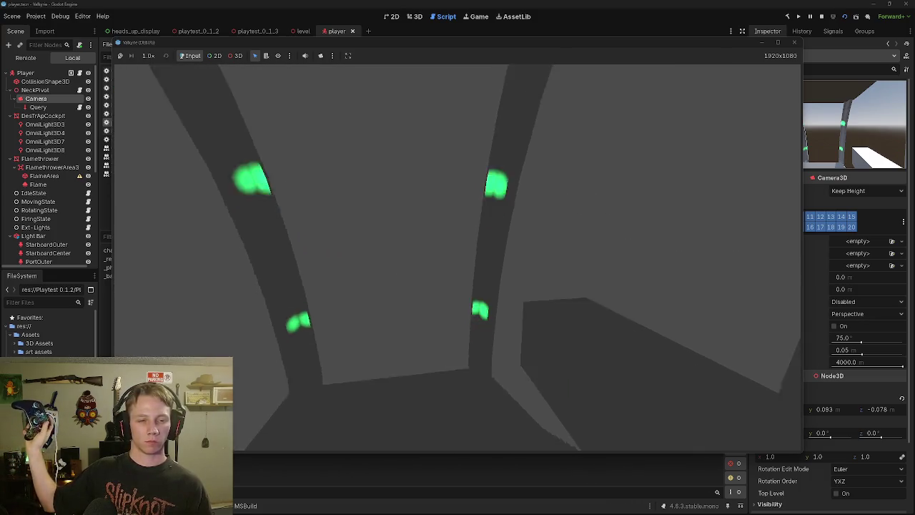
{"action": "key", "text": "Escape"}
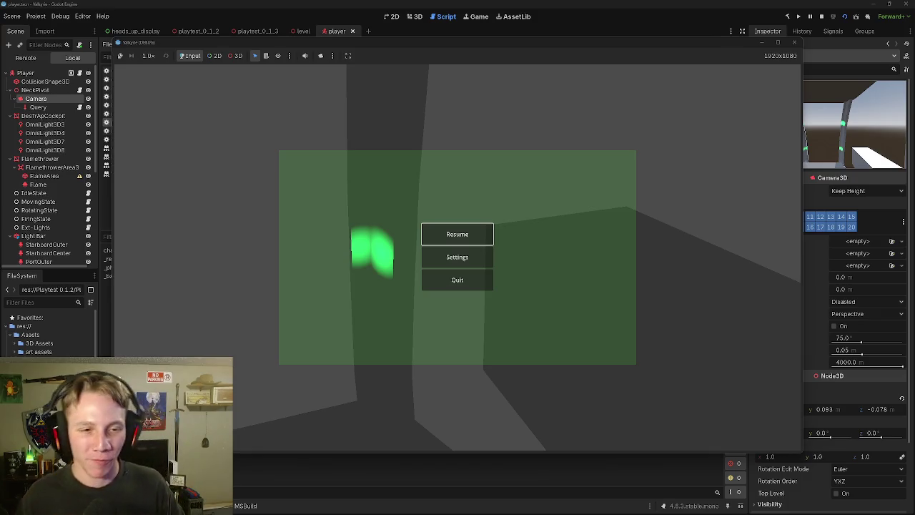
{"action": "key", "text": "Escape"}
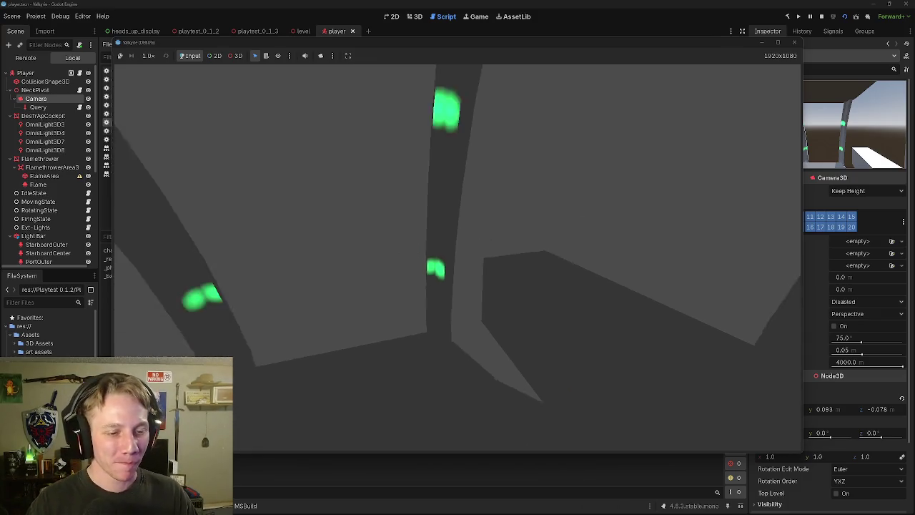
{"action": "key", "text": "Escape"}
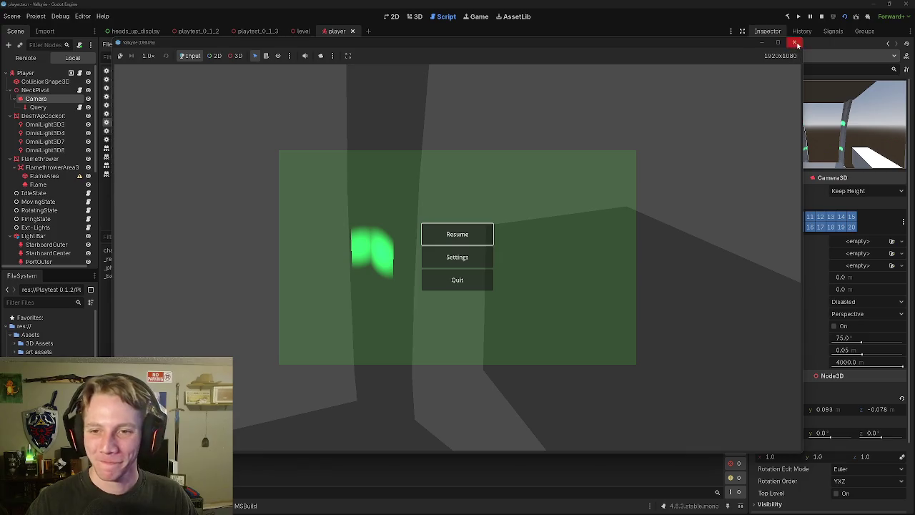
{"action": "left_click", "coordinate": [793, 42]}
{"action": "left_click", "coordinate": [152, 31]}
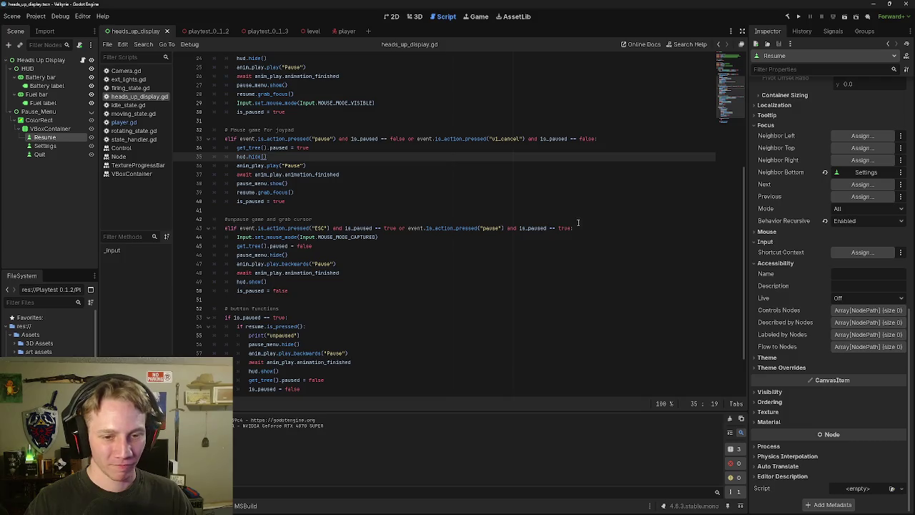
Step: Try deleting the pause clause at the end of line 43, undo it, and save the script
{"action": "left_click_drag", "start_coordinate": [571, 228], "coordinate": [397, 228]}
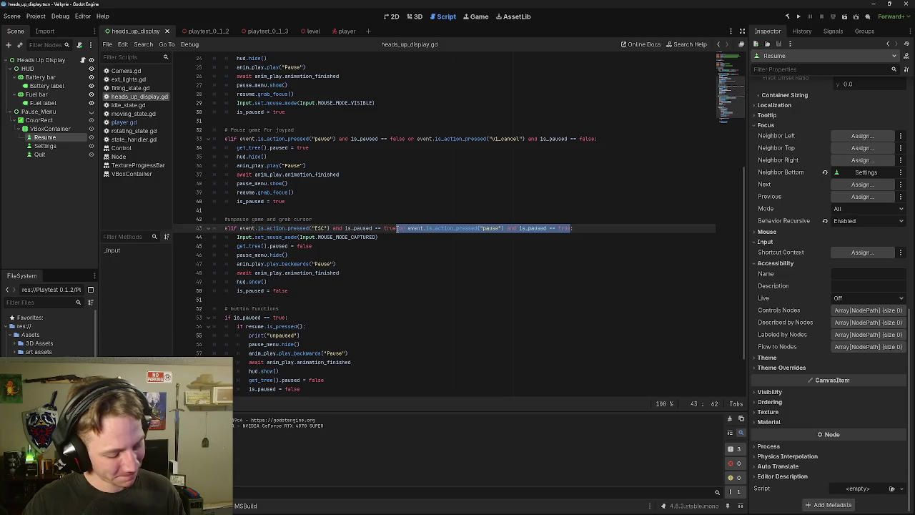
{"action": "key", "text": "BackSpace"}
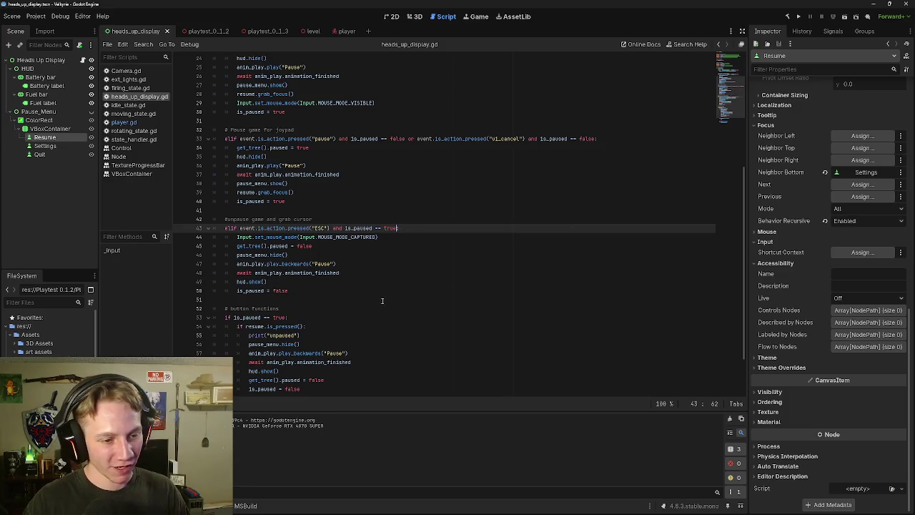
{"action": "scroll", "coordinate": [378, 305], "scroll_direction": "down", "scroll_amount": 2}
{"action": "scroll", "coordinate": [389, 286], "scroll_direction": "up", "scroll_amount": 5}
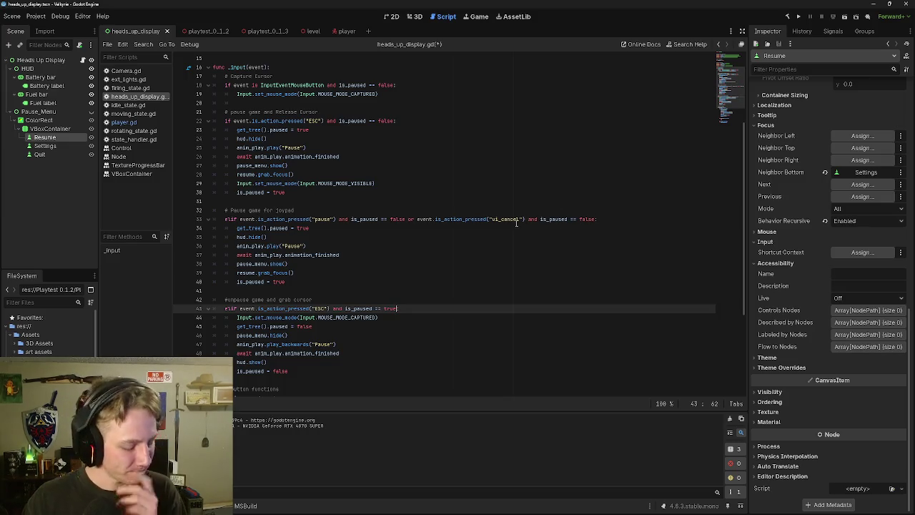
{"action": "key", "text": "ctrl+z"}
{"action": "left_click", "coordinate": [594, 219]}
{"action": "key", "text": "ctrl+s"}
Step: Select the ui_cancel clause on line 33, undoing an accidental line break that removed the colon
{"action": "triple_click", "coordinate": [594, 219]}
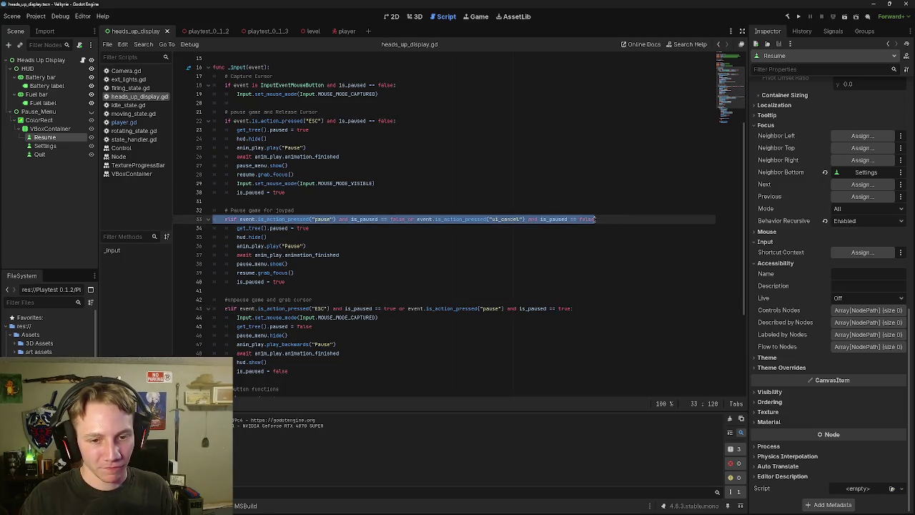
{"action": "left_click", "coordinate": [605, 223]}
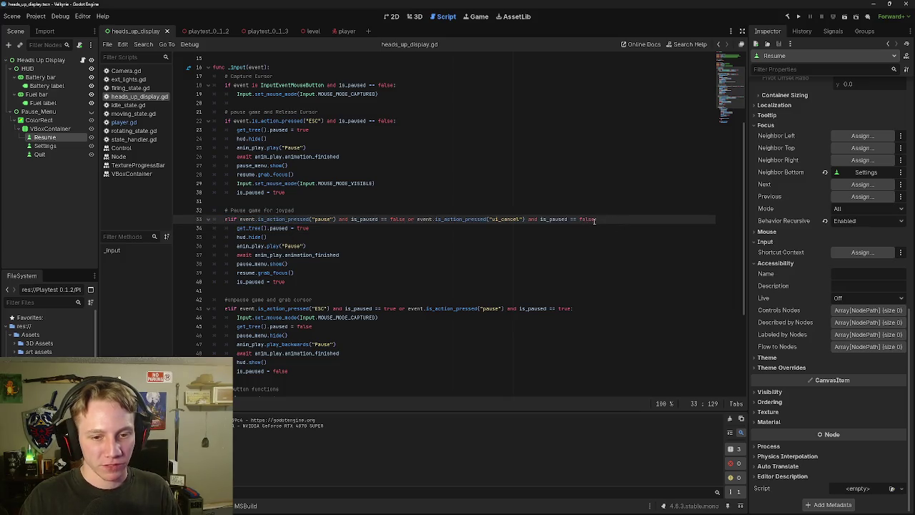
{"action": "left_click_drag", "start_coordinate": [594, 220], "coordinate": [405, 218]}
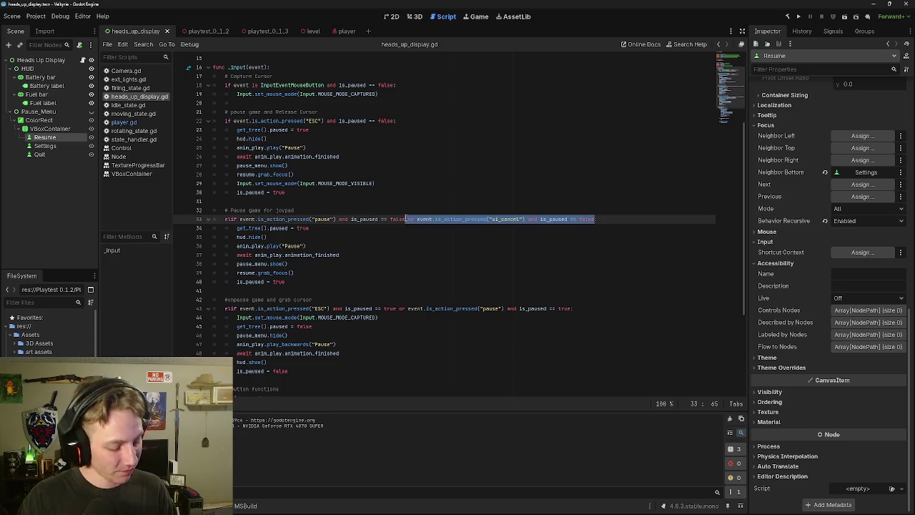
{"action": "key", "text": "End"}
{"action": "key", "text": "BackSpace"}
{"action": "key", "text": "Return"}
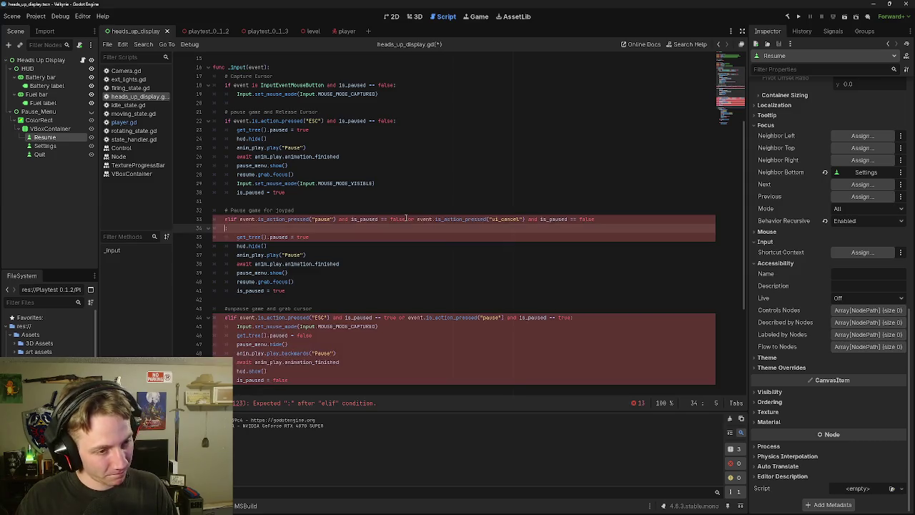
{"action": "key", "text": "ctrl+z"}
{"action": "key", "text": "ctrl+z"}
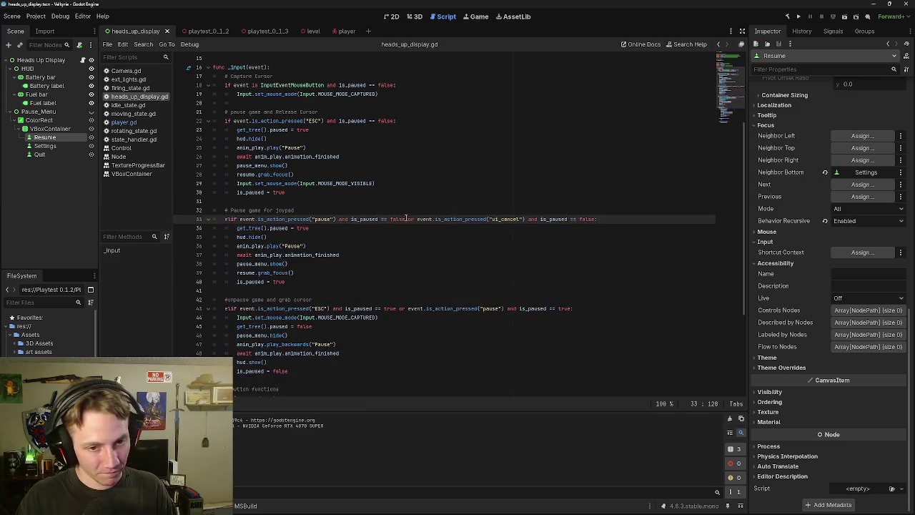
Step: Remove the ui_cancel clause from line 33 and paste it onto the end of line 43's unpause condition
{"action": "left_click_drag", "start_coordinate": [404, 218], "coordinate": [594, 219]}
{"action": "key", "text": "ctrl+c"}
{"action": "key", "text": "BackSpace"}
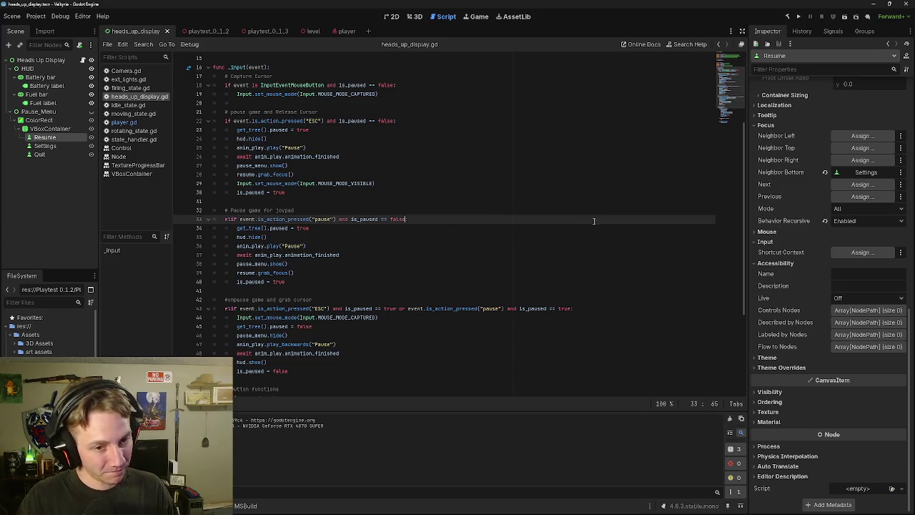
{"action": "type", "text": ":"}
{"action": "left_click", "coordinate": [571, 309]}
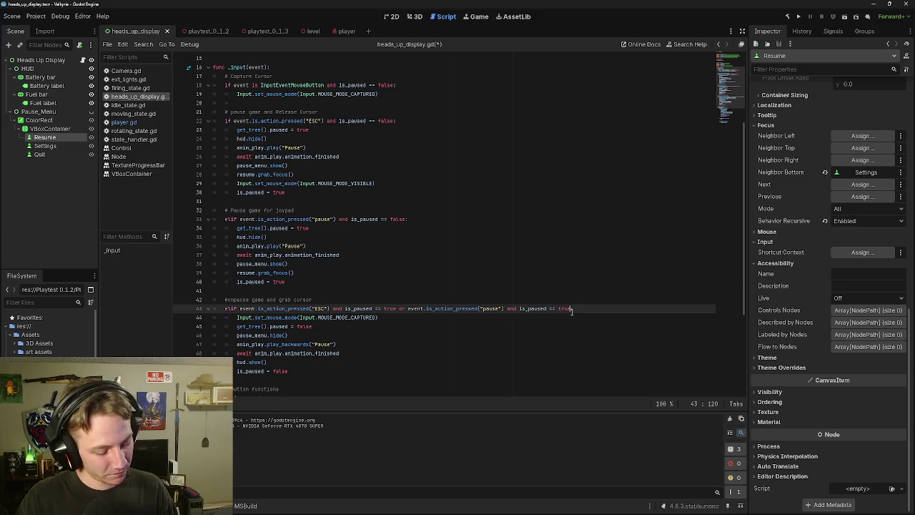
{"action": "key", "text": "ctrl+v"}
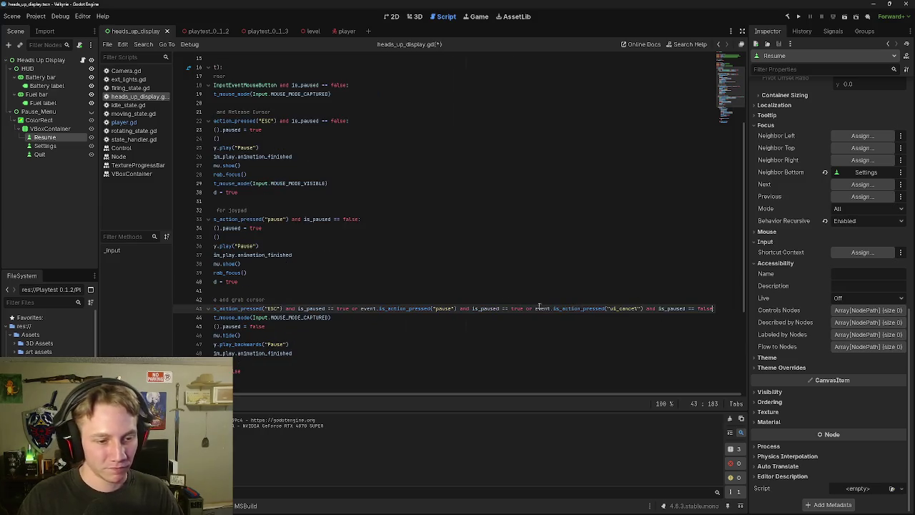
{"action": "scroll", "coordinate": [375, 300], "scroll_direction": "left", "scroll_amount": 3}
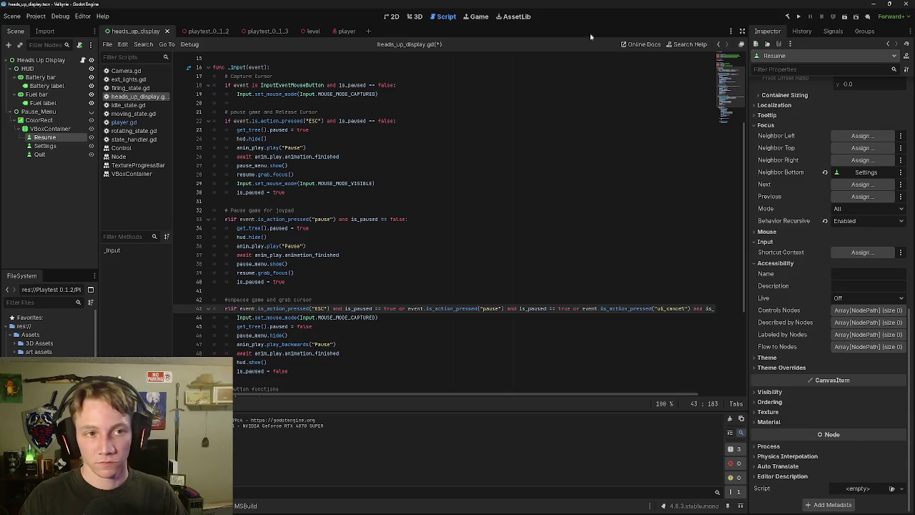
{"action": "left_click", "coordinate": [342, 30]}
Step: Run the player scene, open, close and reopen the pause menu with Escape, then close the game
{"action": "left_click", "coordinate": [845, 17]}
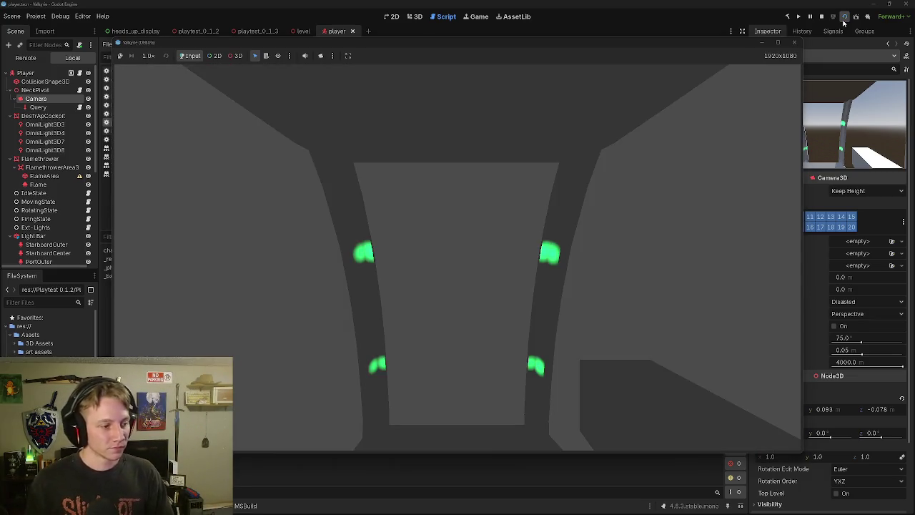
{"action": "key", "text": "Escape"}
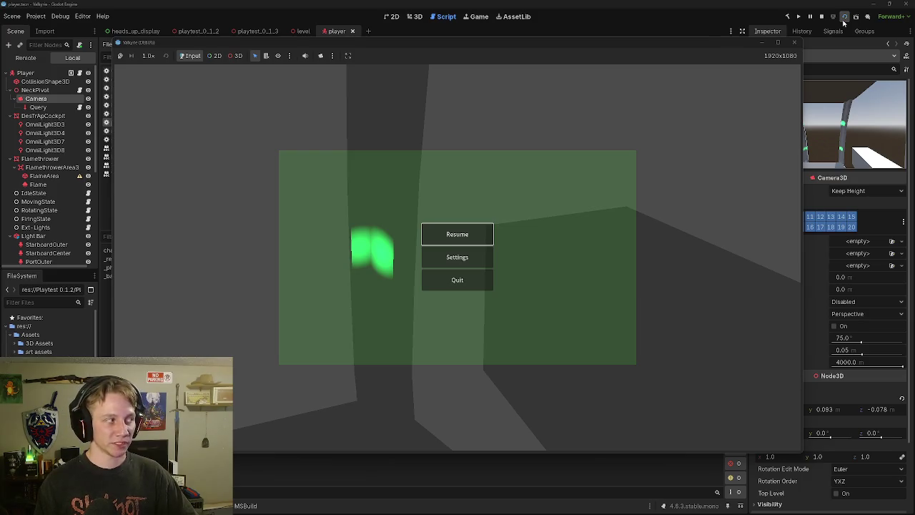
{"action": "key", "text": "Escape"}
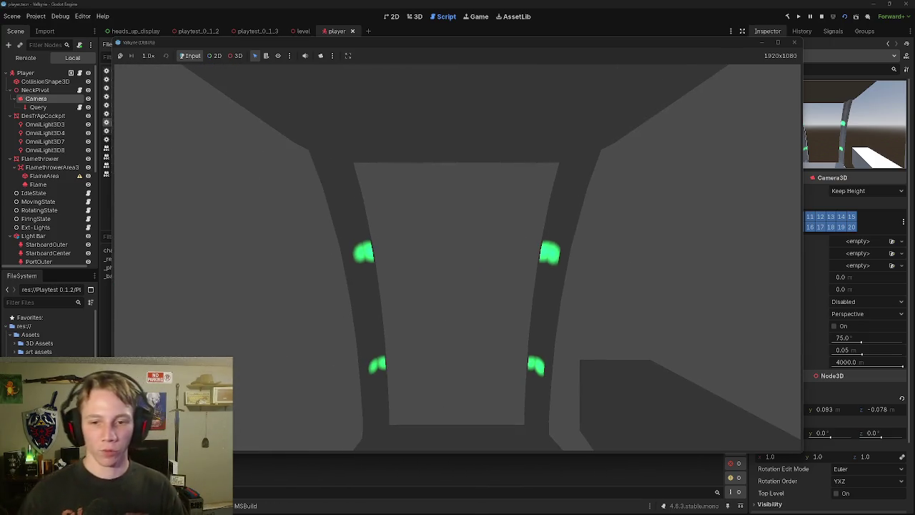
{"action": "key", "text": "Escape"}
{"action": "left_click", "coordinate": [793, 42]}
Step: In heads_up_display.gd, change the final 'is_paused == false' on line 43 to 'is_paused == true'
{"action": "scroll", "coordinate": [369, 312], "scroll_direction": "up", "scroll_amount": 15}
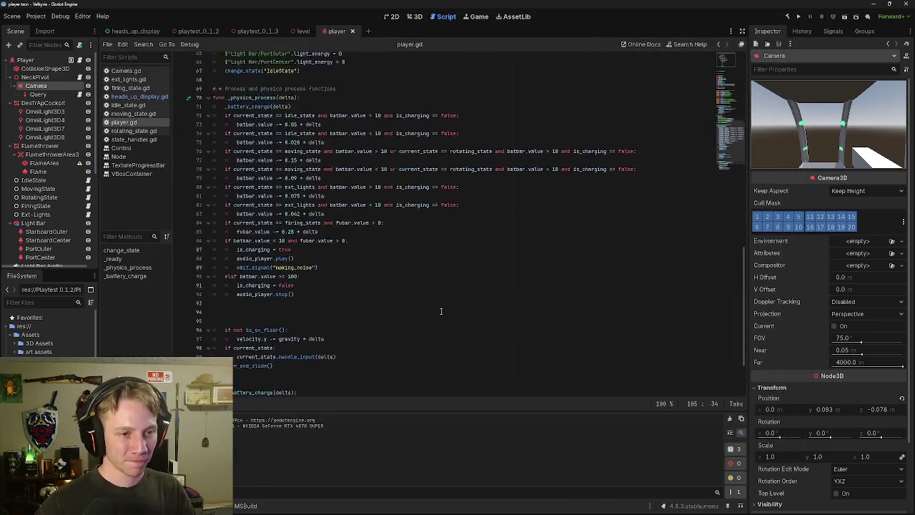
{"action": "key", "text": "ctrl+Tab"}
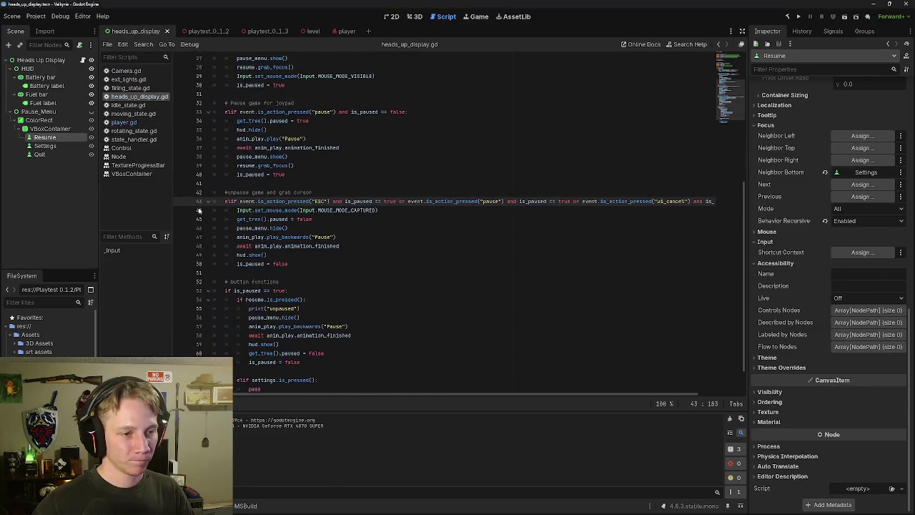
{"action": "scroll", "coordinate": [253, 207], "scroll_direction": "right", "scroll_amount": 3}
{"action": "scroll", "coordinate": [253, 206], "scroll_direction": "left", "scroll_amount": 3}
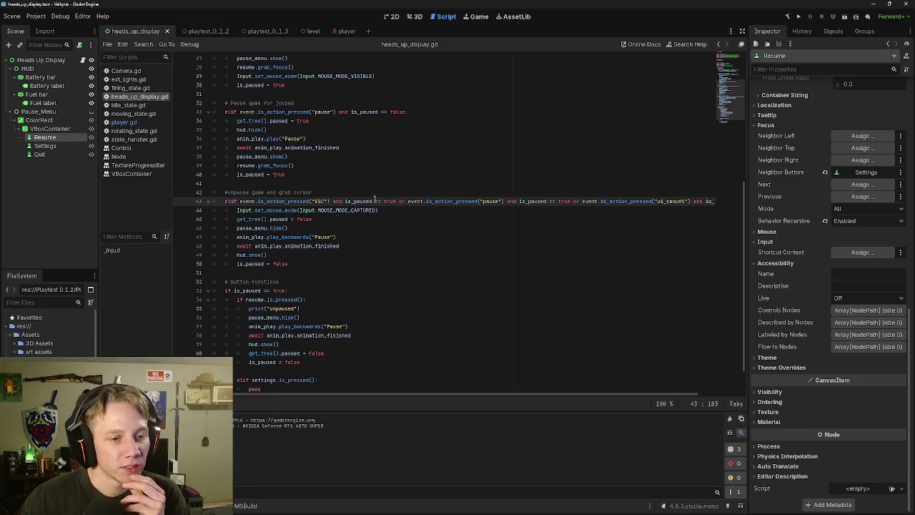
{"action": "key", "text": "End"}
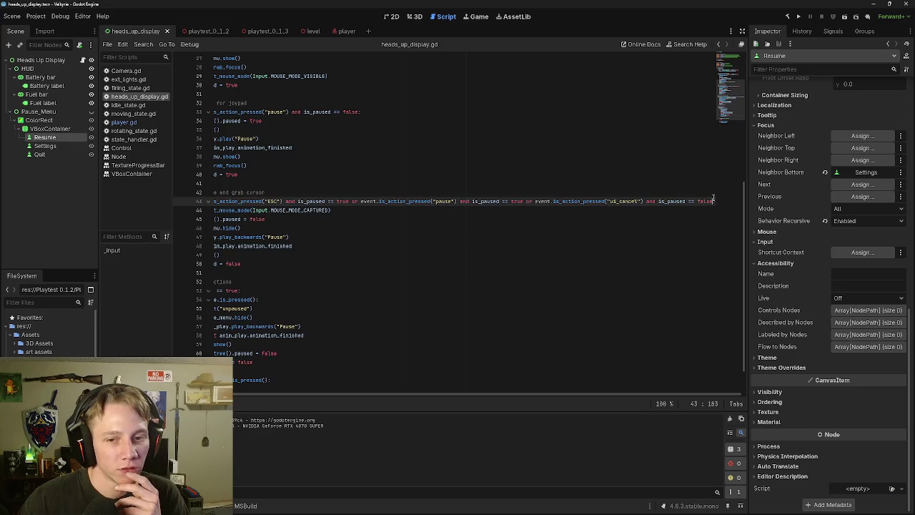
{"action": "key", "text": "Left"}
{"action": "key", "text": "Left"}
{"action": "key", "text": "Left"}
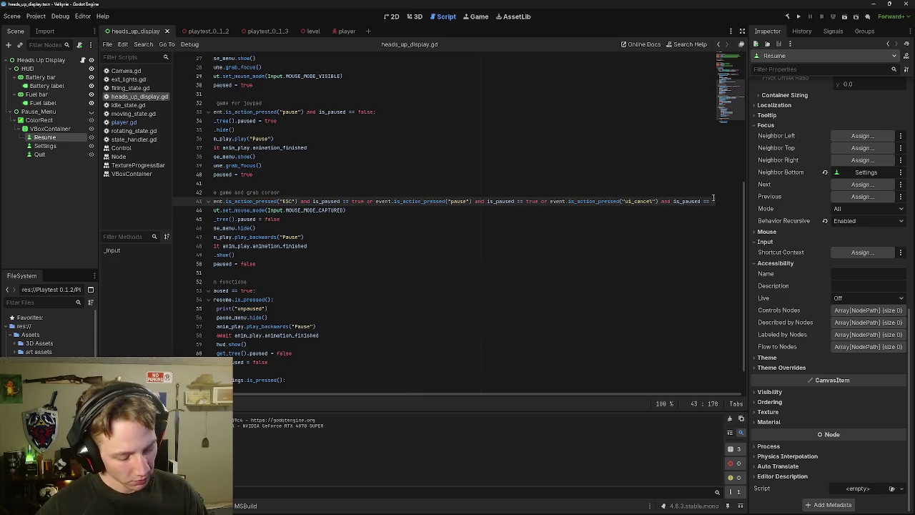
{"action": "key", "text": "Delete"}
{"action": "key", "text": "Delete"}
{"action": "key", "text": "Delete"}
{"action": "type", "text": "true"}
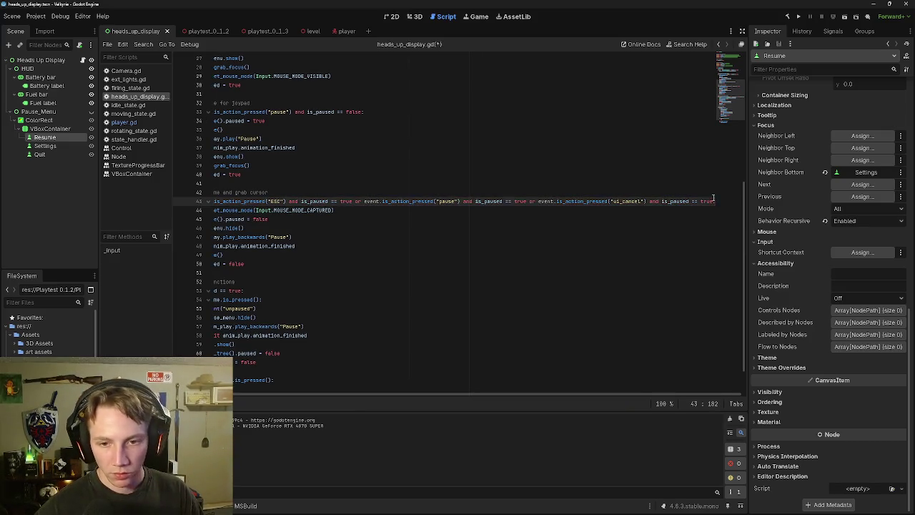